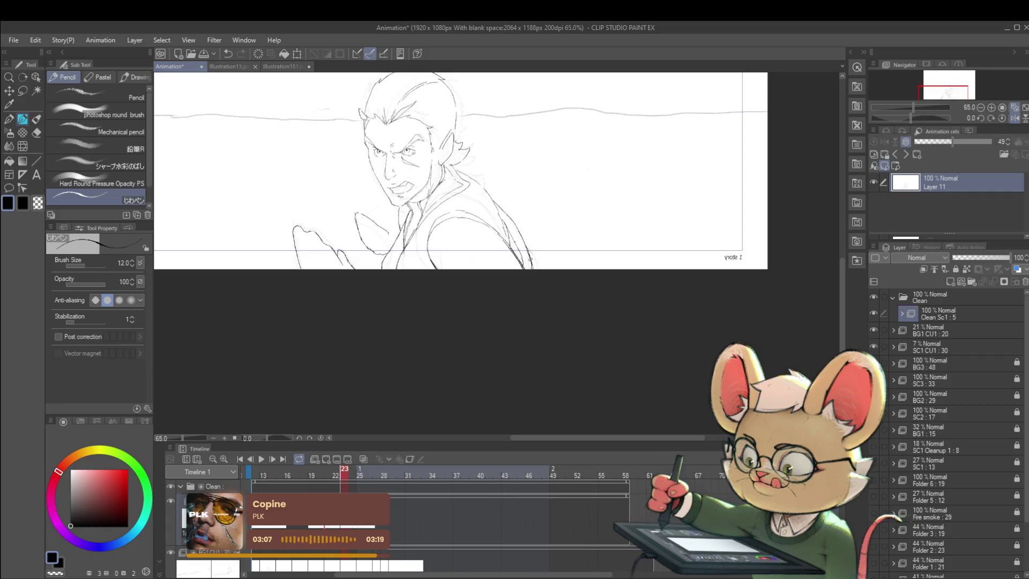
- Ink clean pencil strokes on Layer 11 over the sketched raised left hand, including its hooked top and left edge
{"action": "left_click_drag", "start_coordinate": [587, 111], "coordinate": [573, 173]}
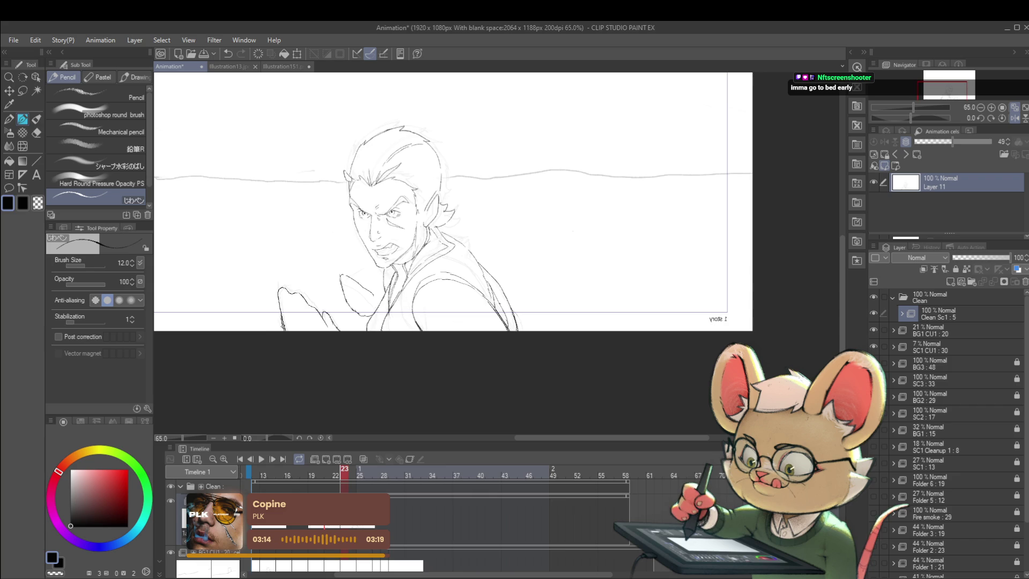
{"action": "left_click_drag", "start_coordinate": [277, 295], "coordinate": [279, 310]}
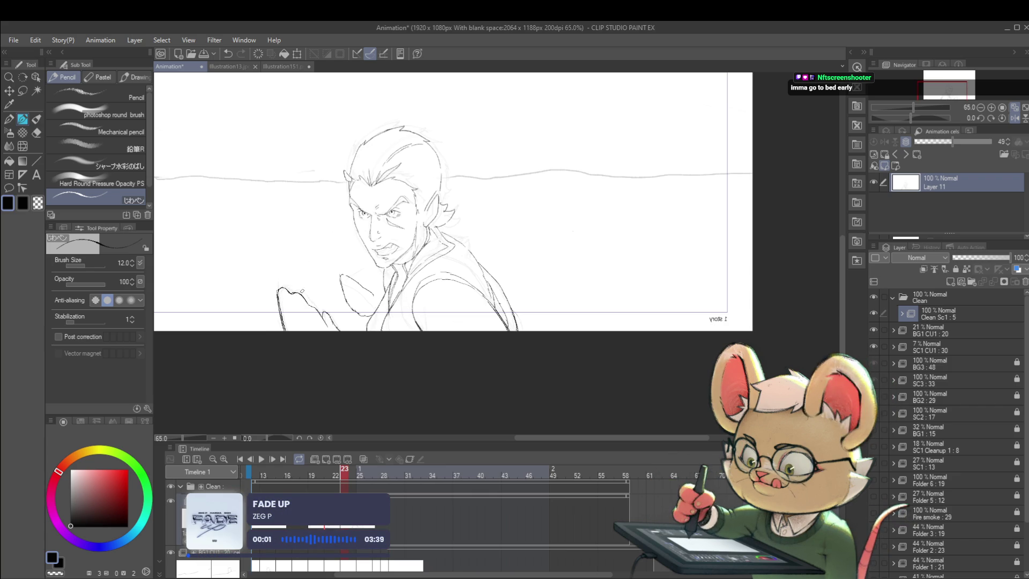
{"action": "scroll", "coordinate": [304, 282], "scroll_direction": "up", "scroll_amount": 5}
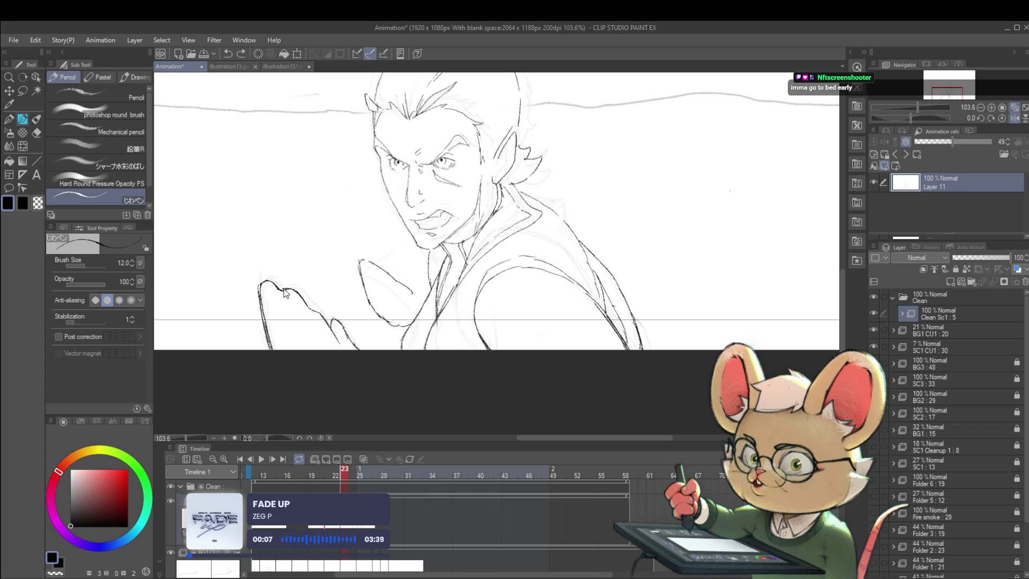
{"action": "left_click_drag", "start_coordinate": [269, 280], "coordinate": [283, 285]}
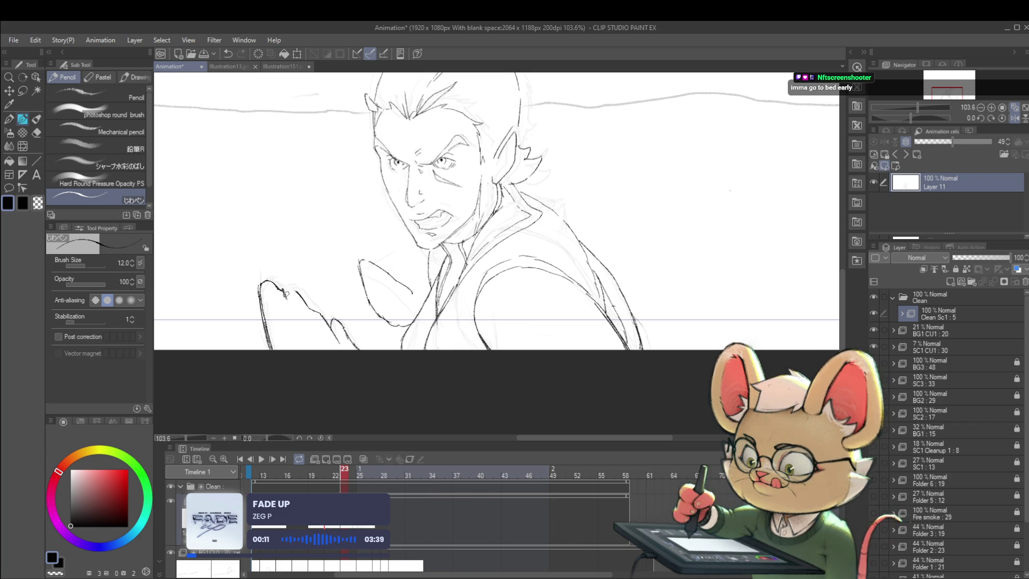
{"action": "mouse_move", "coordinate": [286, 290]}
{"action": "left_mouse_down"}
{"action": "mouse_move", "coordinate": [294, 311]}
{"action": "mouse_move", "coordinate": [286, 279]}
{"action": "left_mouse_up"}
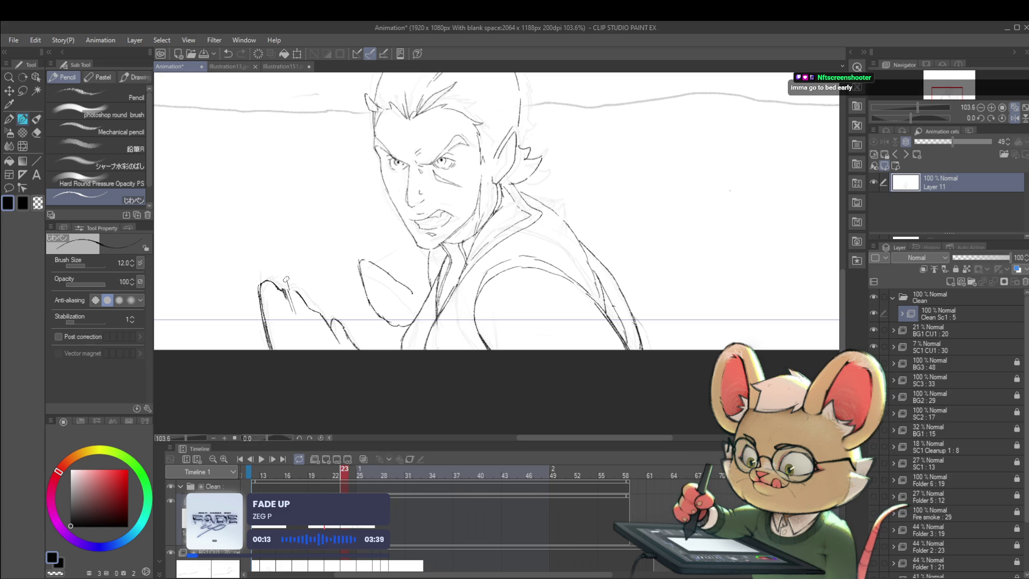
{"action": "scroll", "coordinate": [303, 318], "scroll_direction": "down", "scroll_amount": 5}
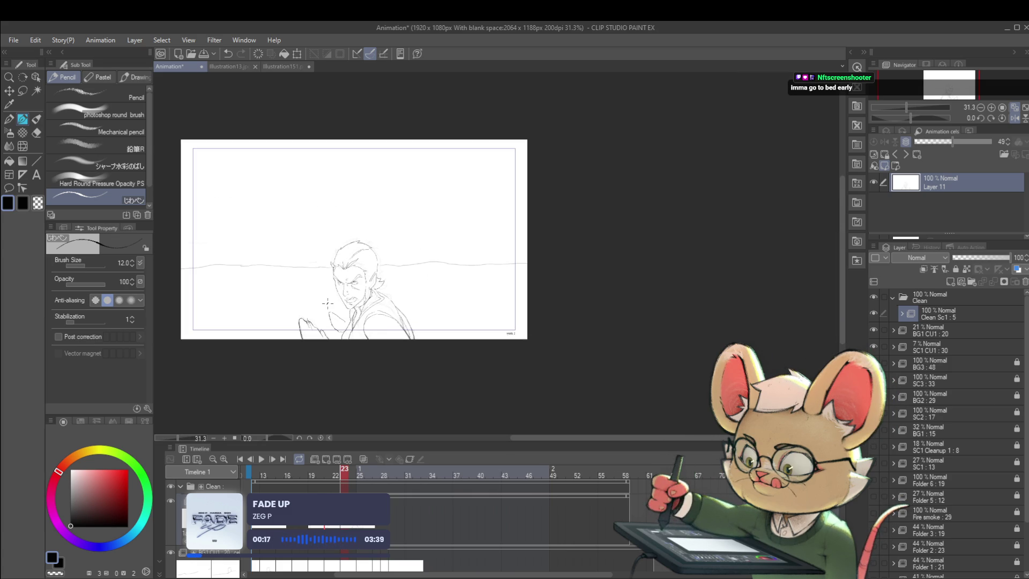
{"action": "scroll", "coordinate": [340, 325], "scroll_direction": "up", "scroll_amount": 3}
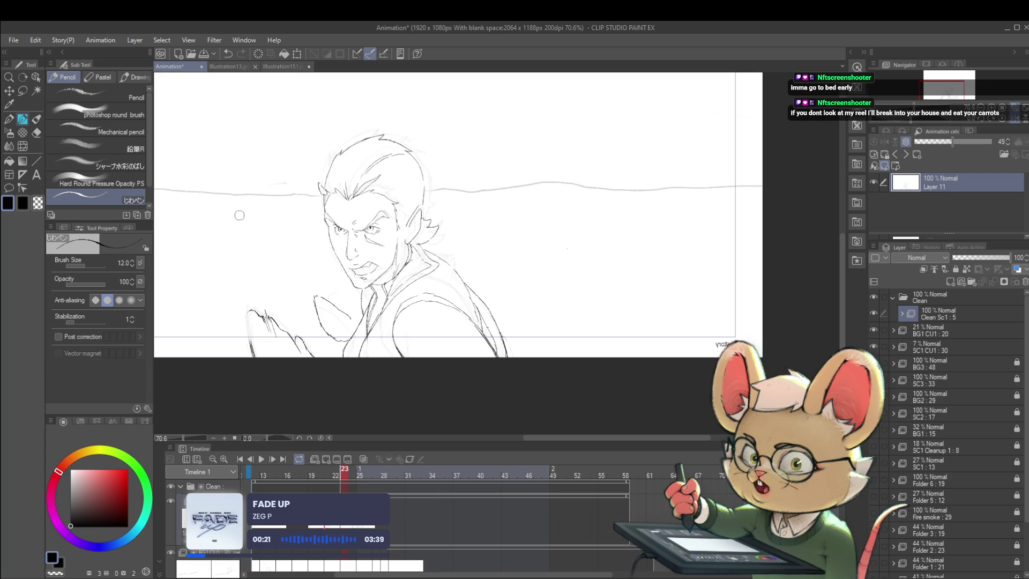
{"action": "left_click_drag", "start_coordinate": [248, 347], "coordinate": [245, 319]}
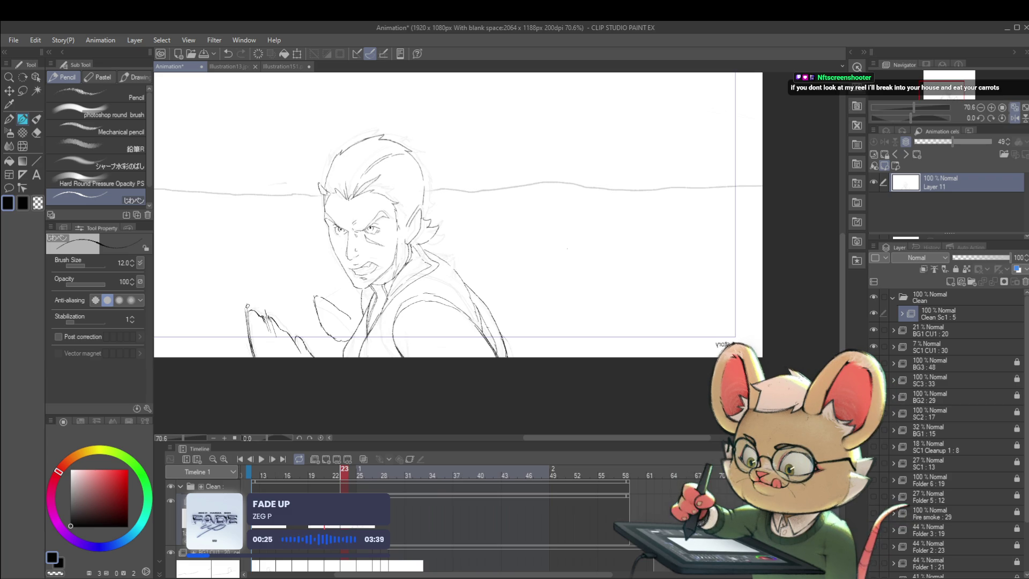
{"action": "scroll", "coordinate": [280, 264], "scroll_direction": "down", "scroll_amount": 3}
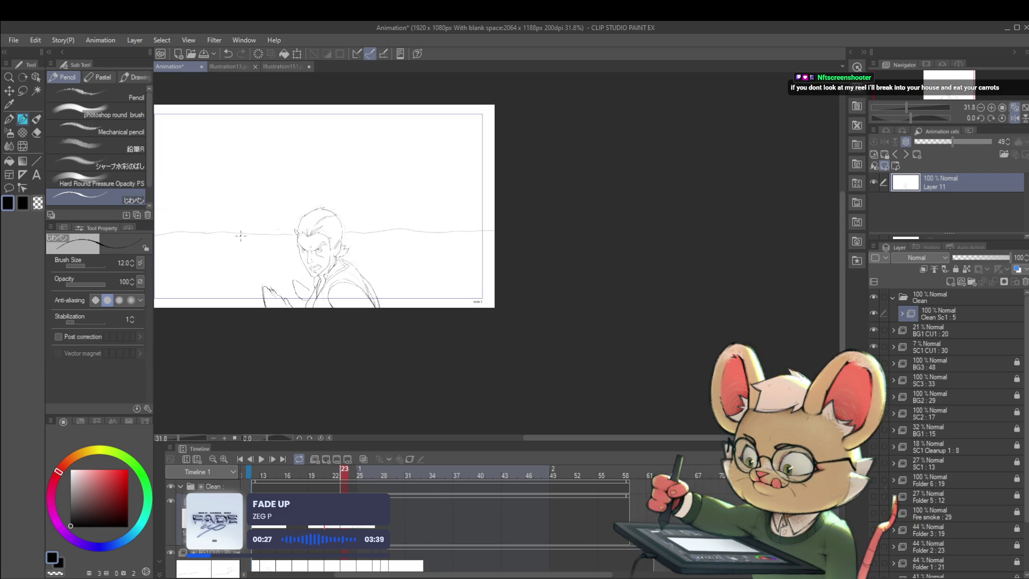
{"action": "scroll", "coordinate": [326, 270], "scroll_direction": "up", "scroll_amount": 2}
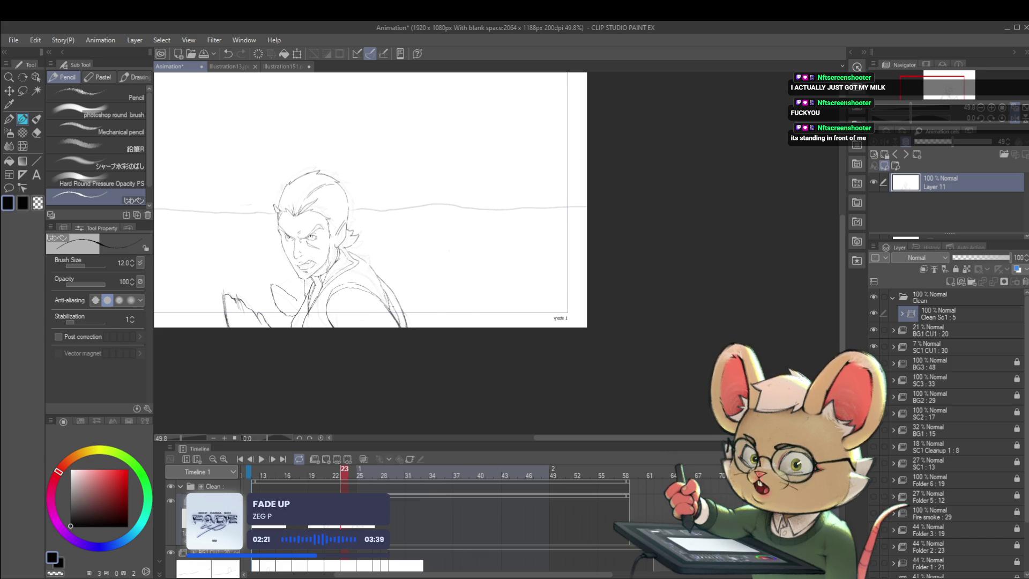
{"action": "key", "text": "Left"}
{"action": "key", "text": "Left"}
{"action": "key", "text": "Right"}
{"action": "key", "text": "Right"}
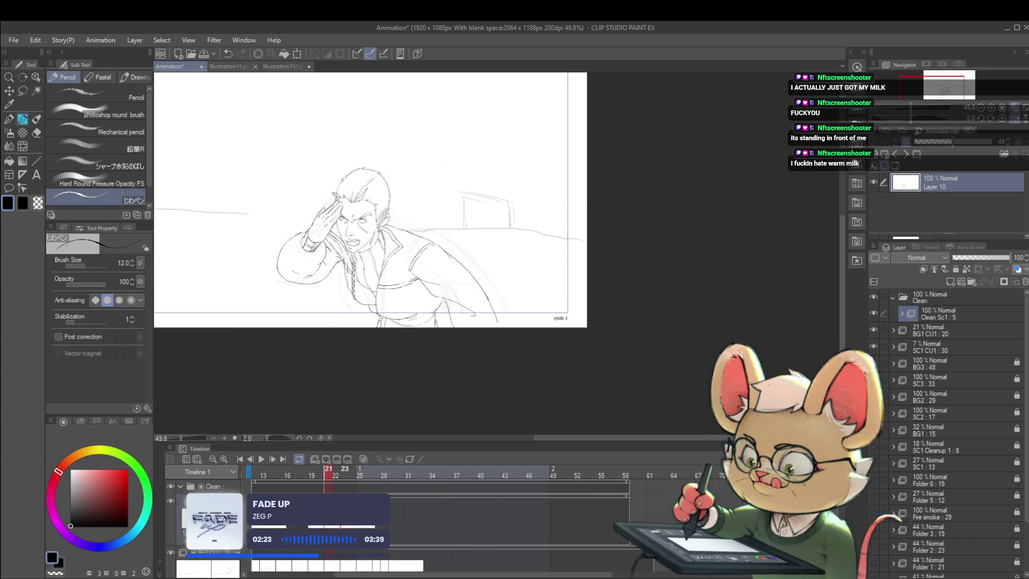
{"action": "key", "text": "Left"}
{"action": "key", "text": "Left"}
{"action": "key", "text": "Right"}
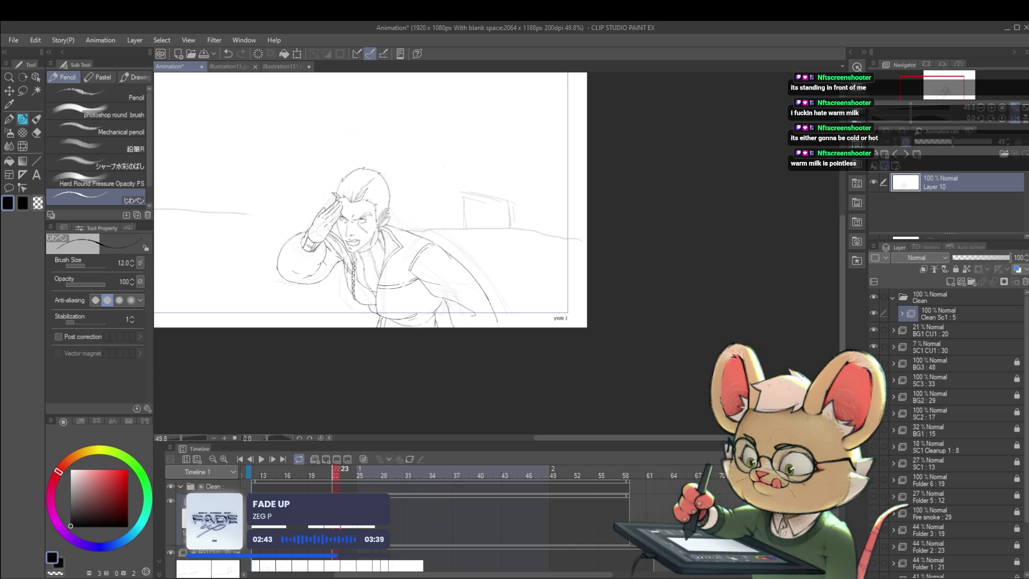
{"action": "key", "text": "Right"}
{"action": "key", "text": "Right"}
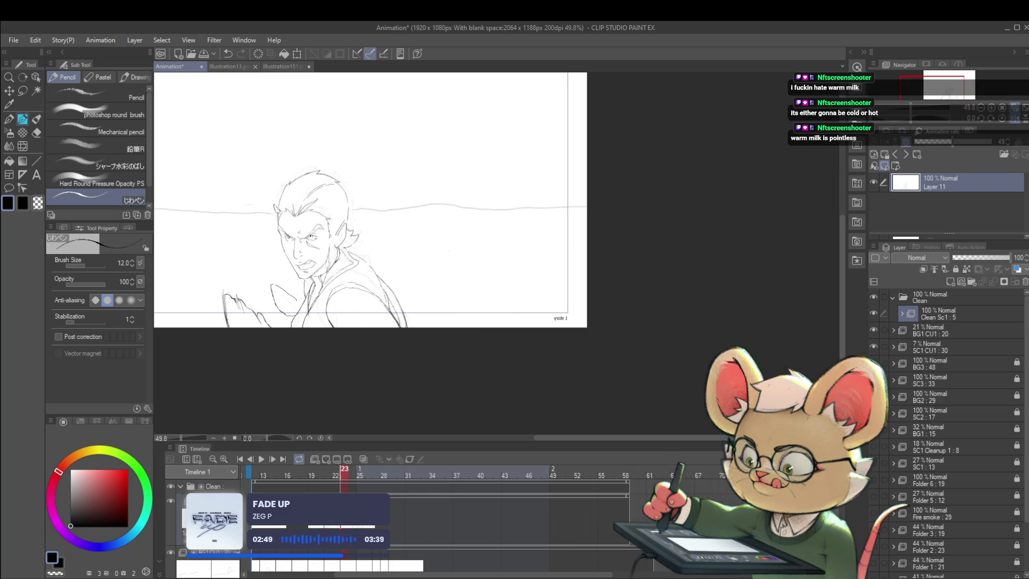
- Set SC1 CU1 : 30 to 76% opacity, preview playback, and add a new blank cel at frame 26
{"action": "left_click", "coordinate": [926, 347]}
{"action": "left_click_drag", "start_coordinate": [985, 256], "coordinate": [995, 258]}
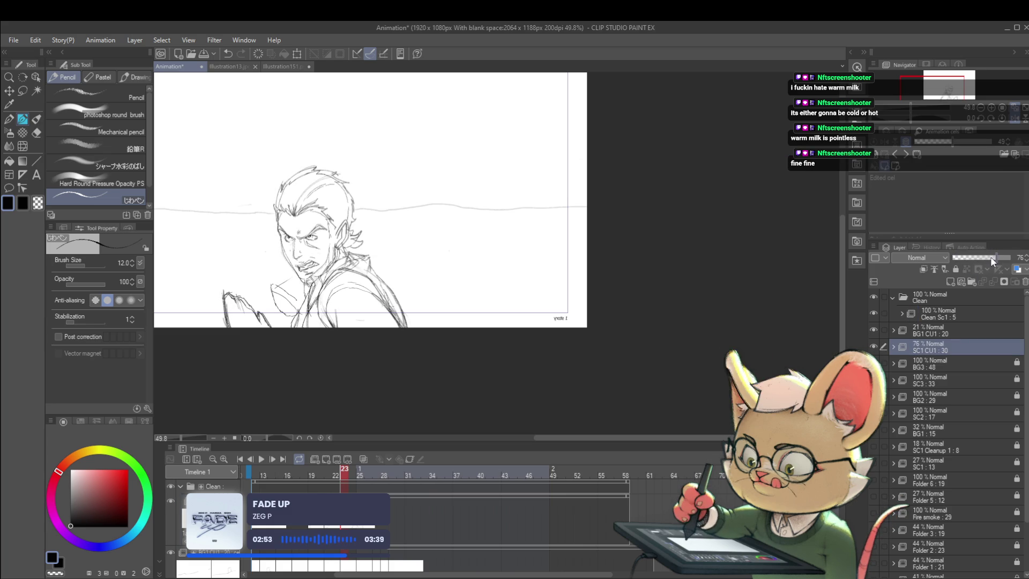
{"action": "left_click", "coordinate": [261, 459]}
{"action": "left_click", "coordinate": [260, 460]}
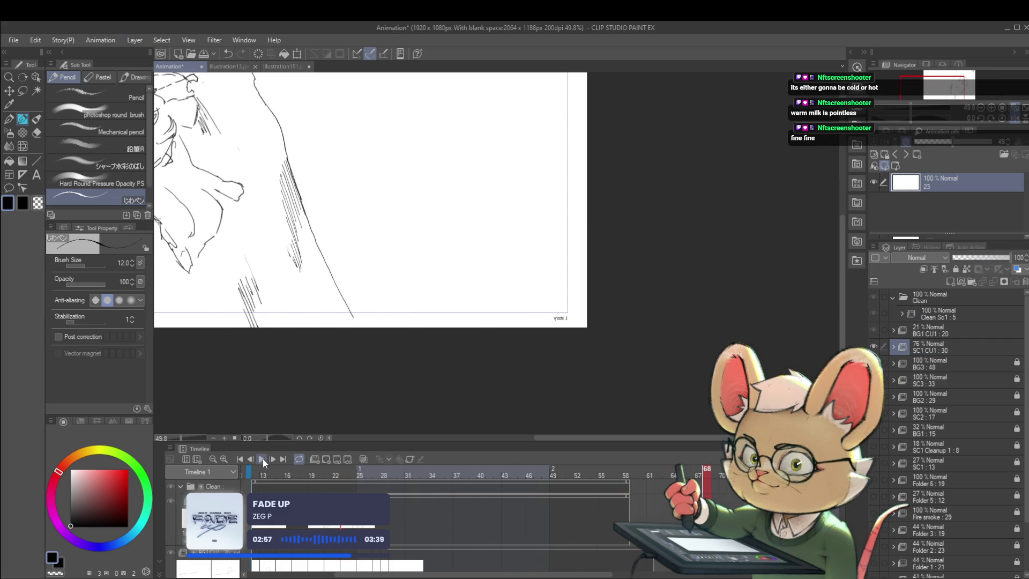
{"action": "left_click", "coordinate": [363, 527]}
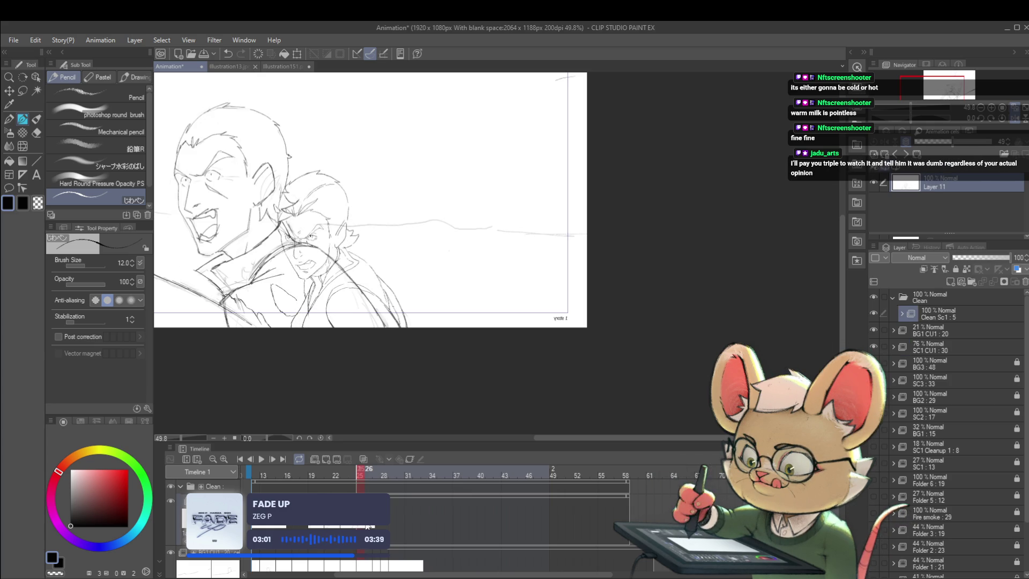
{"action": "key", "text": "ctrl+shift+n"}
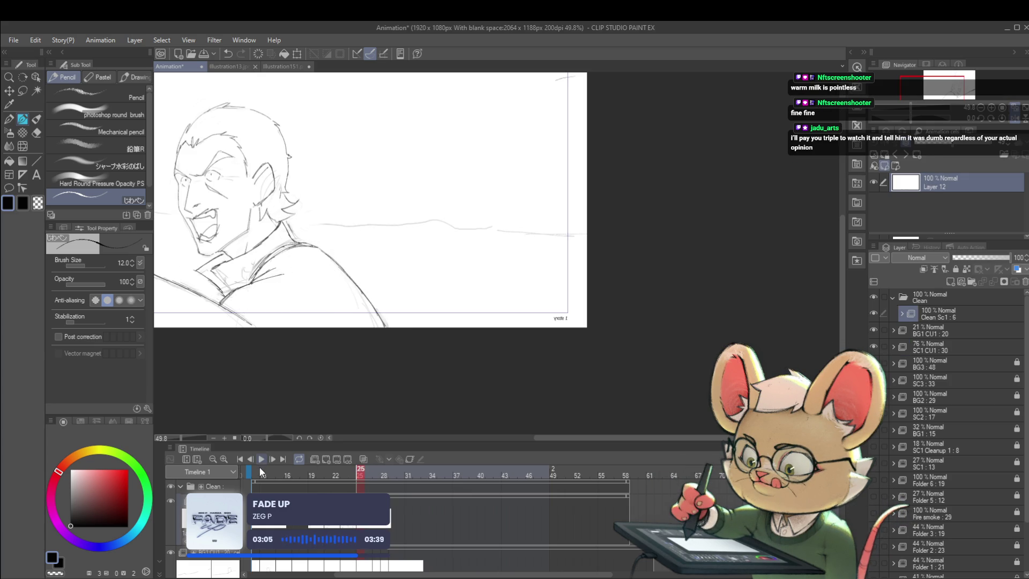
- Play the animation from frame 26 and stop at frame 57's circle-headed figure
{"action": "left_click", "coordinate": [261, 459]}
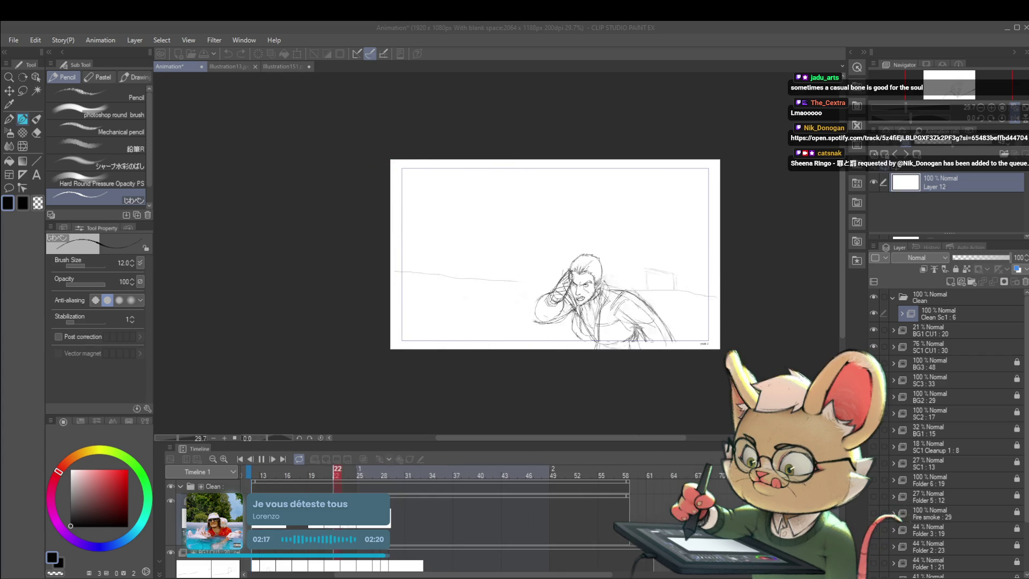
{"action": "left_click", "coordinate": [261, 459]}
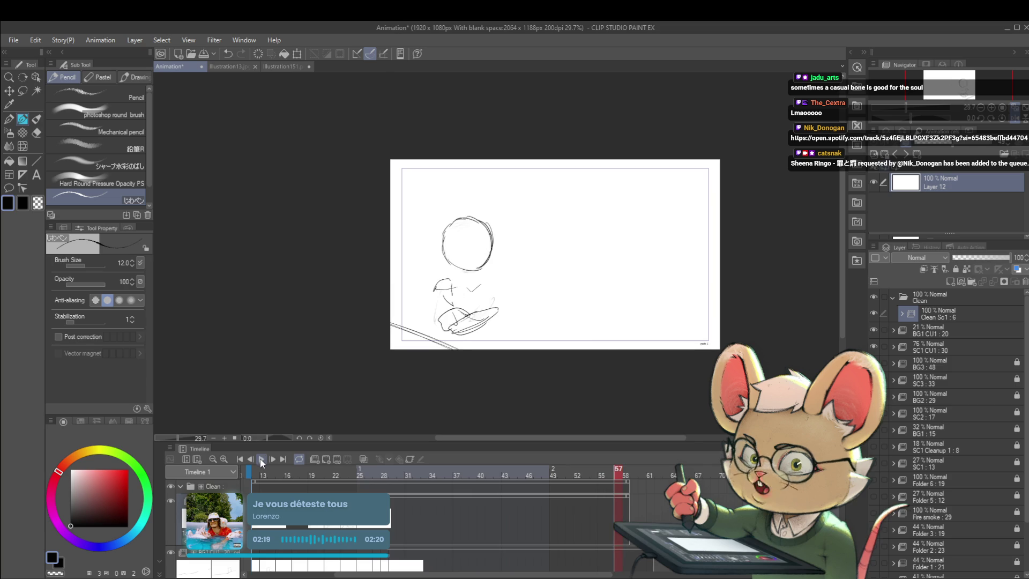
- On frame 23, fade the SC1 CU1 : 30 sketch to 7% opacity and reselect the Clean Sc1 layer
{"action": "left_click", "coordinate": [344, 470]}
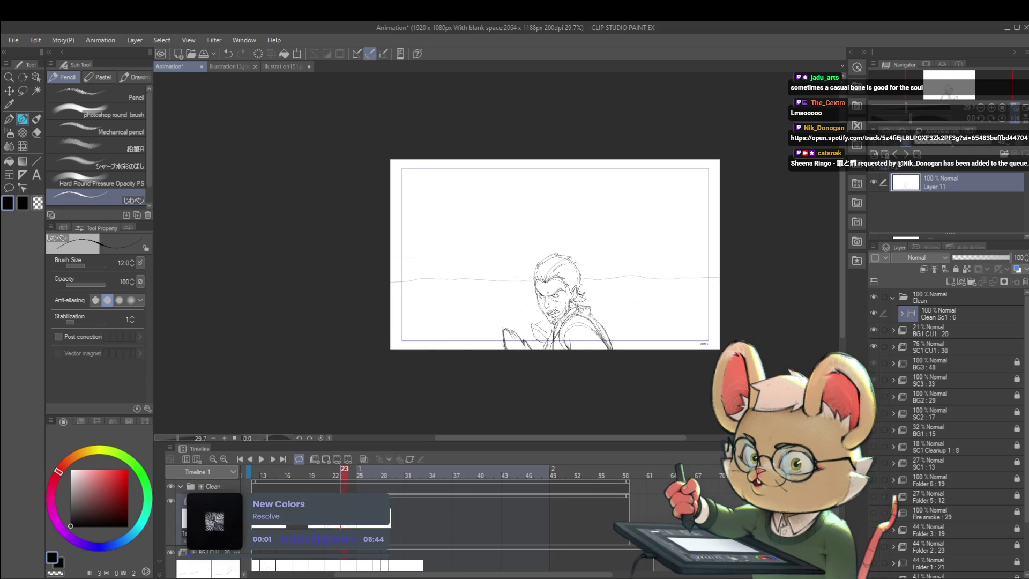
{"action": "left_click", "coordinate": [939, 345]}
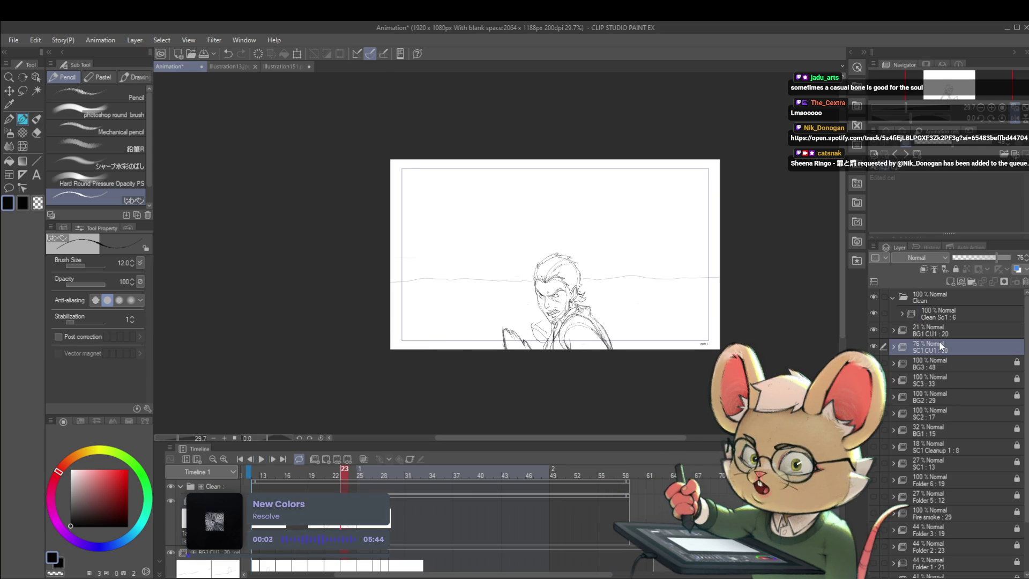
{"action": "left_click_drag", "start_coordinate": [975, 257], "coordinate": [956, 260]}
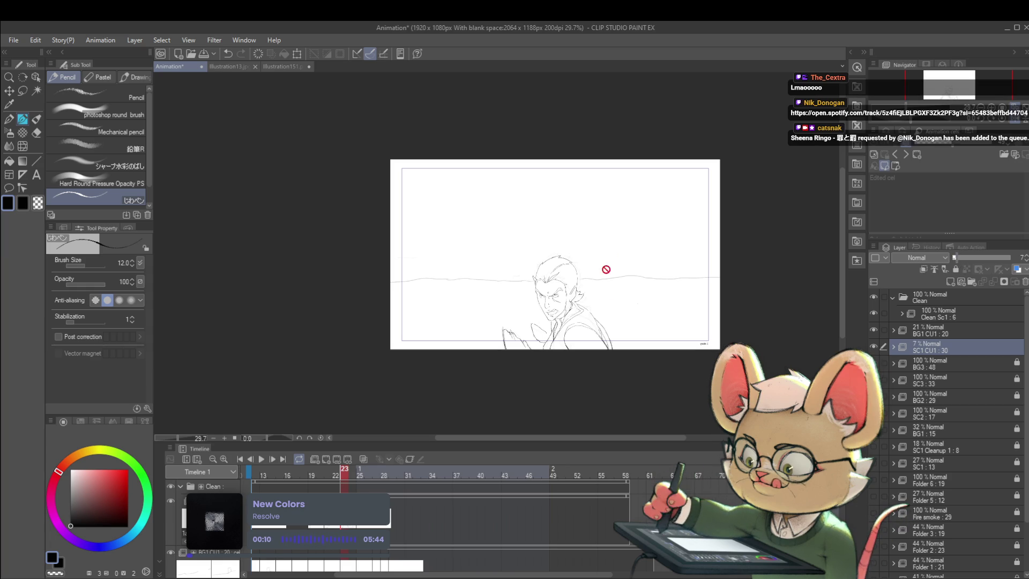
{"action": "scroll", "coordinate": [601, 329], "scroll_direction": "up", "scroll_amount": 2}
{"action": "left_click", "coordinate": [943, 313]}
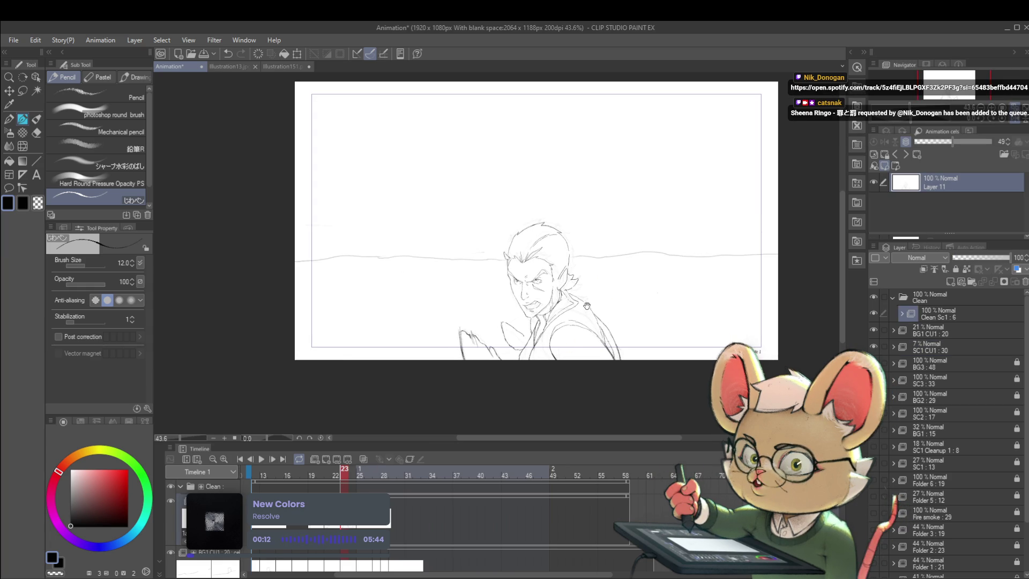
- Compare frame 23's clean line art against frame 22
{"action": "left_click_drag", "start_coordinate": [536, 241], "coordinate": [547, 274]}
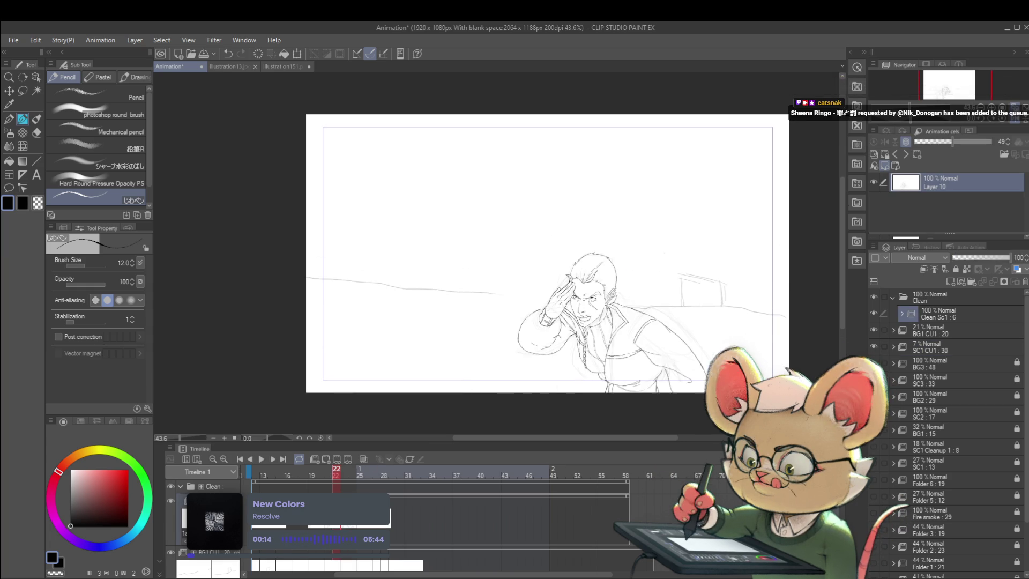
{"action": "key", "text": "ctrl+Left"}
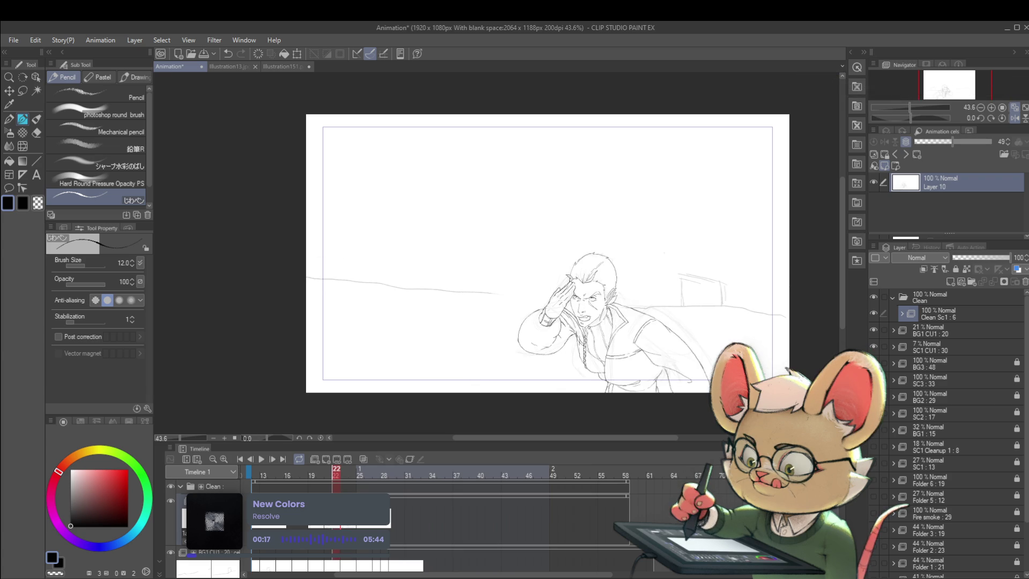
{"action": "key", "text": "ctrl+Right"}
{"action": "scroll", "coordinate": [613, 293], "scroll_direction": "up", "scroll_amount": 5}
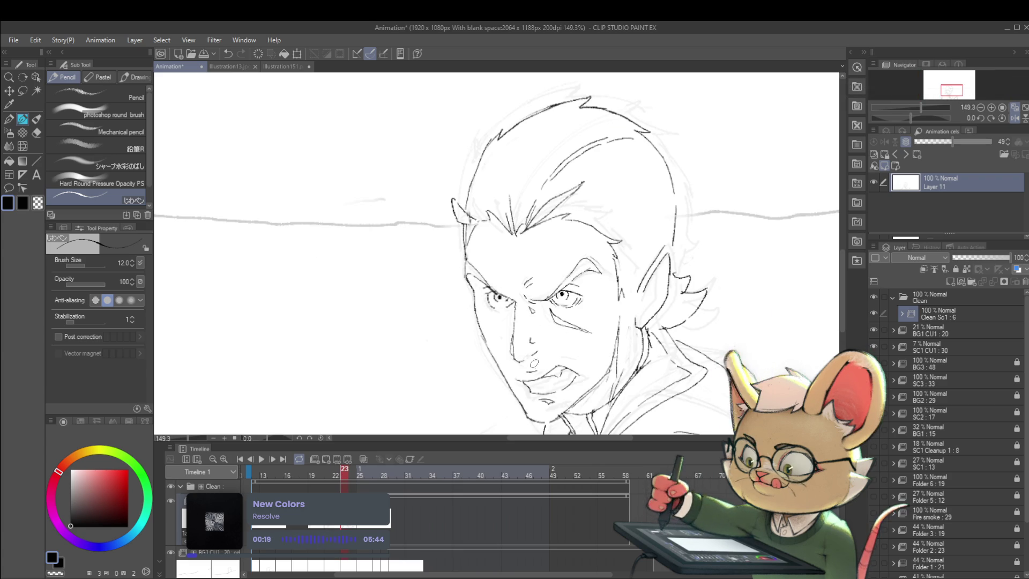
- Lasso the nose on frame 23, scale and rotate it, then recheck against frame 22
{"action": "key", "text": "m"}
{"action": "mouse_move", "coordinate": [518, 346]}
{"action": "left_mouse_down"}
{"action": "mouse_move", "coordinate": [514, 365]}
{"action": "mouse_move", "coordinate": [512, 312]}
{"action": "mouse_move", "coordinate": [523, 304]}
{"action": "mouse_move", "coordinate": [547, 342]}
{"action": "mouse_move", "coordinate": [539, 349]}
{"action": "mouse_move", "coordinate": [540, 335]}
{"action": "left_mouse_up"}
{"action": "key", "text": "ctrl+t"}
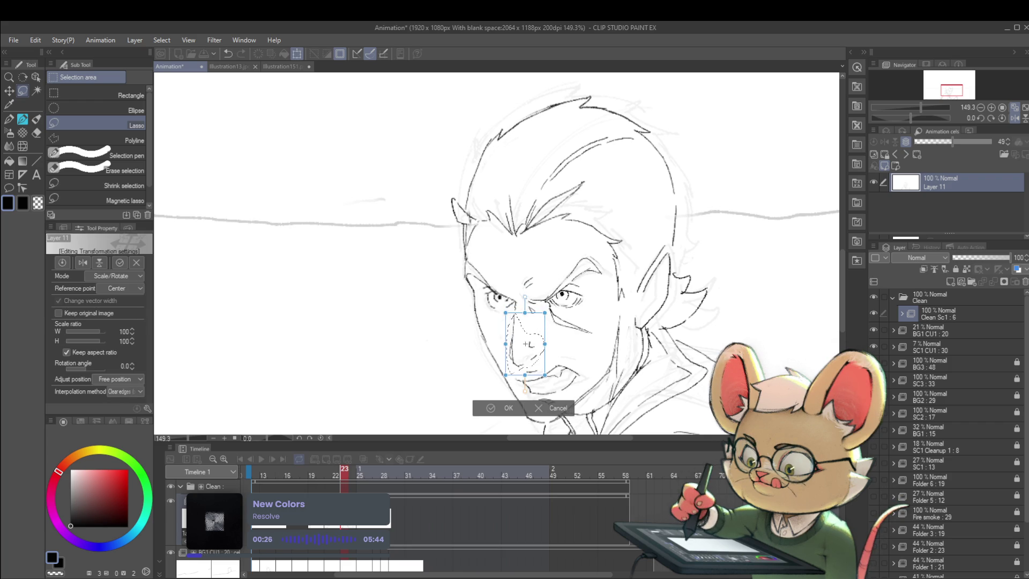
{"action": "key", "text": "Return"}
{"action": "scroll", "coordinate": [561, 300], "scroll_direction": "down", "scroll_amount": 4}
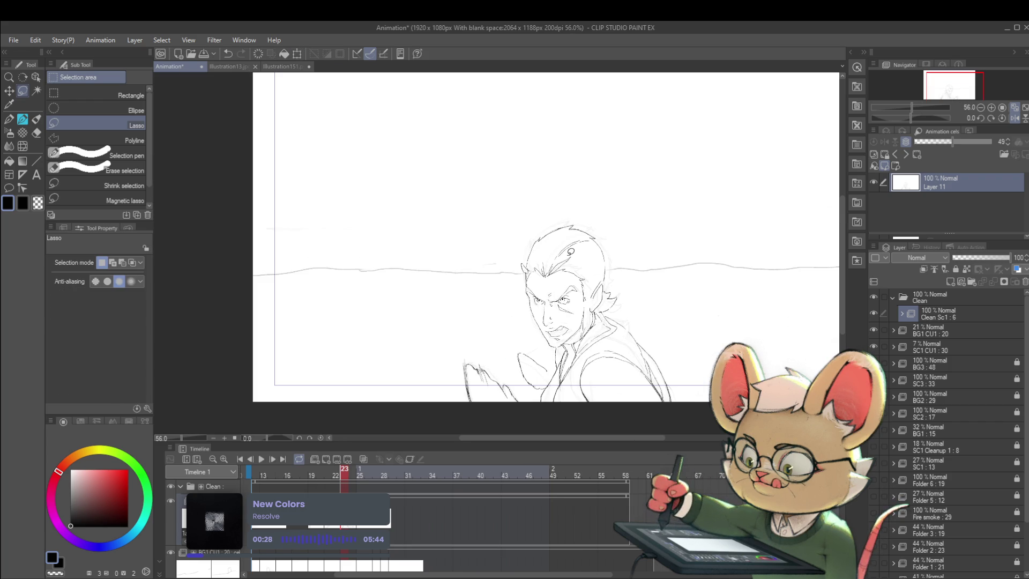
{"action": "key", "text": "Left"}
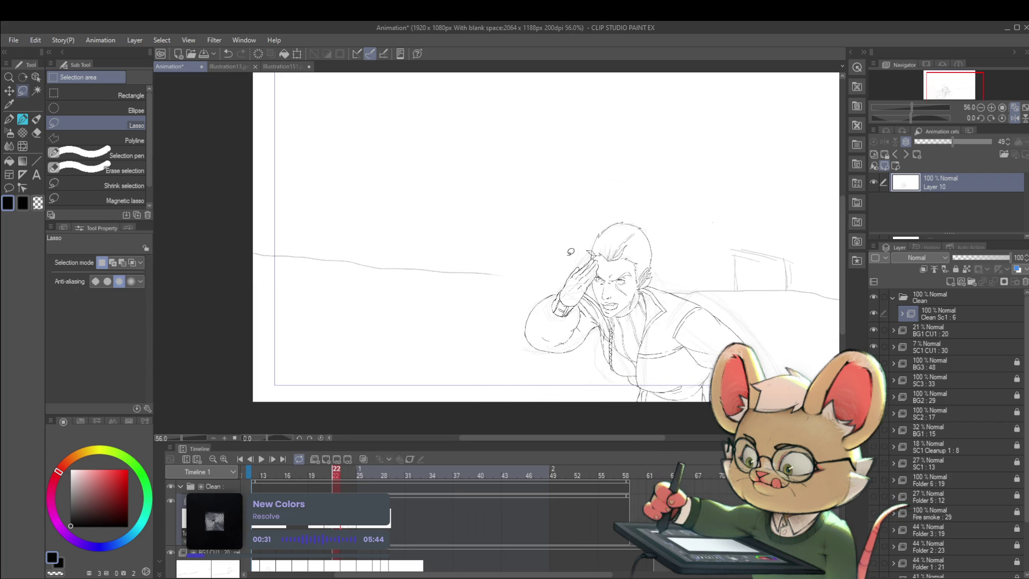
{"action": "key", "text": "Right"}
{"action": "scroll", "coordinate": [571, 252], "scroll_direction": "up", "scroll_amount": 4}
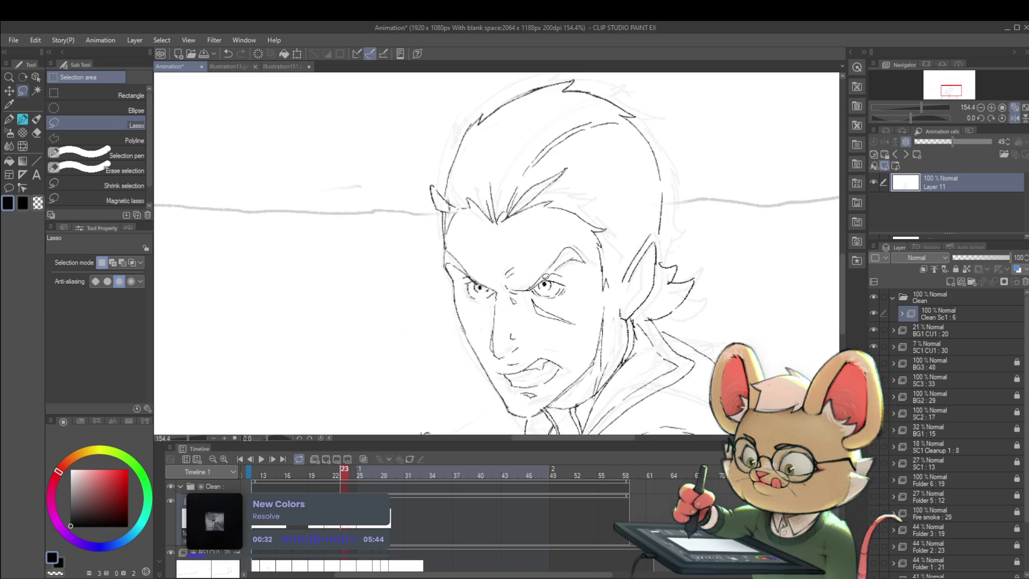
- With a resized Pencil brush, add a small stroke beside the man's left eye
{"action": "key", "text": "p"}
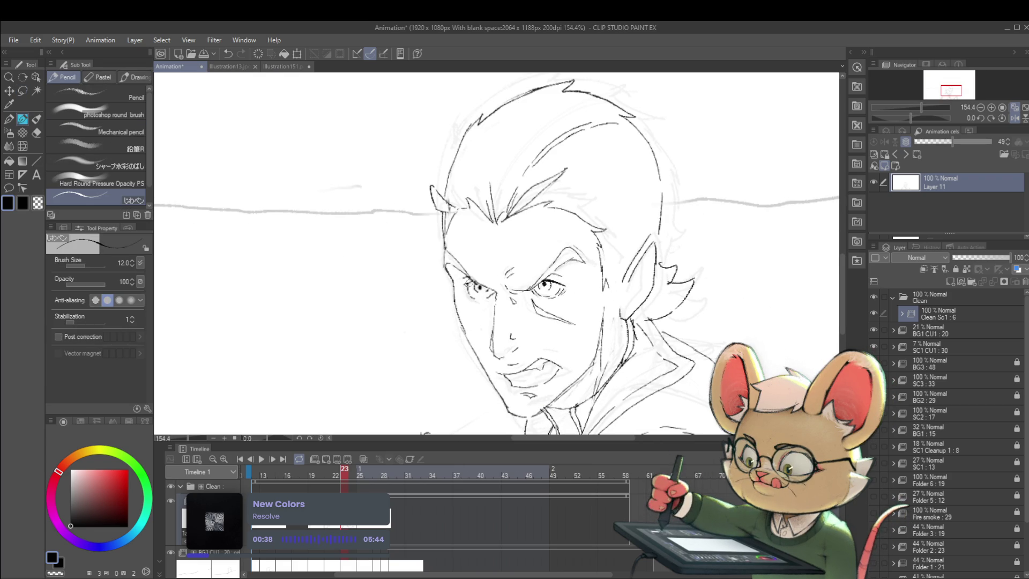
{"action": "scroll", "coordinate": [485, 272], "scroll_direction": "down", "scroll_amount": 4}
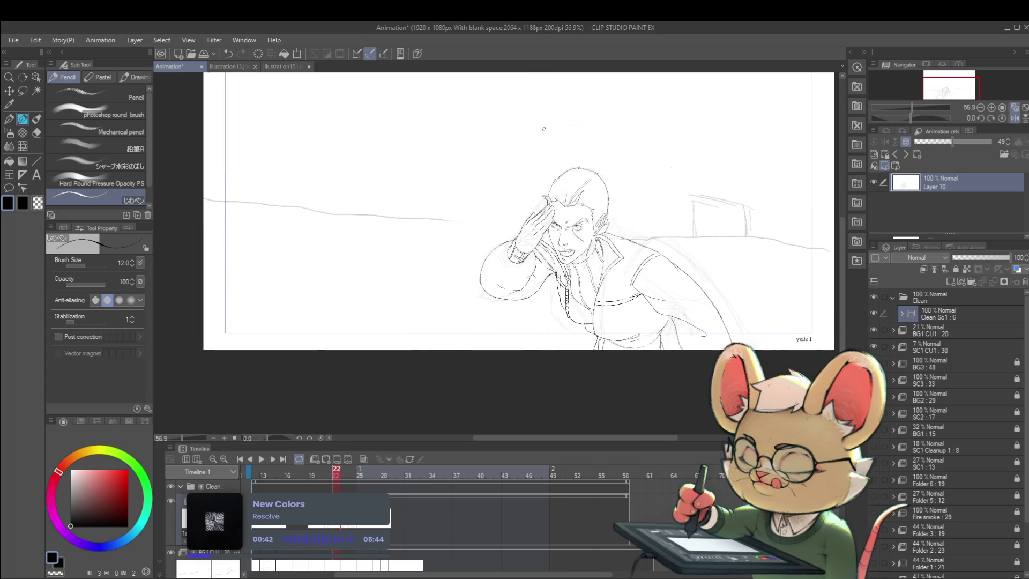
{"action": "scroll", "coordinate": [507, 257], "scroll_direction": "up", "scroll_amount": 5}
{"action": "key", "text": "bracketleft"}
{"action": "key", "text": "bracketleft"}
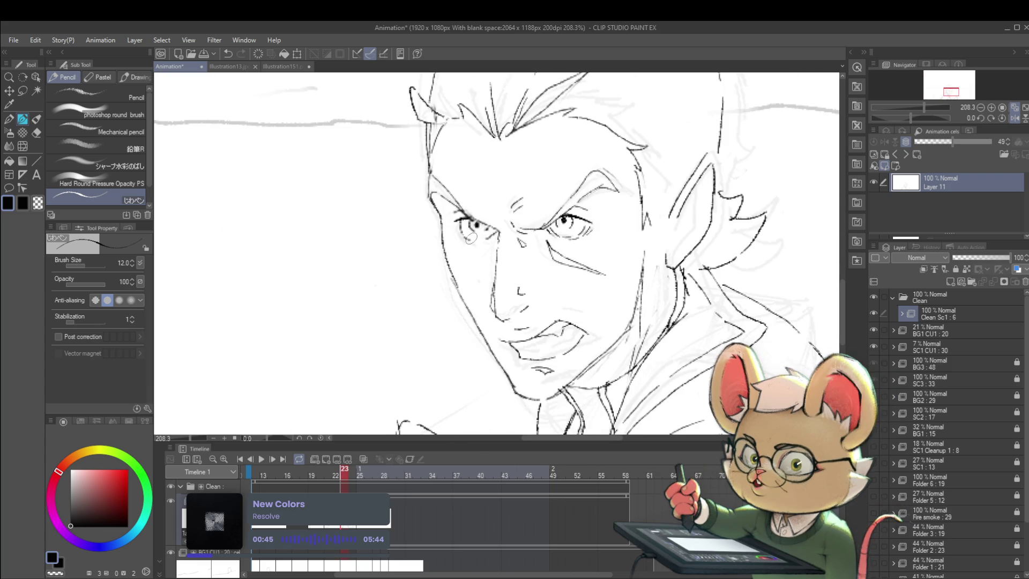
{"action": "left_click_drag", "start_coordinate": [473, 240], "coordinate": [494, 258]}
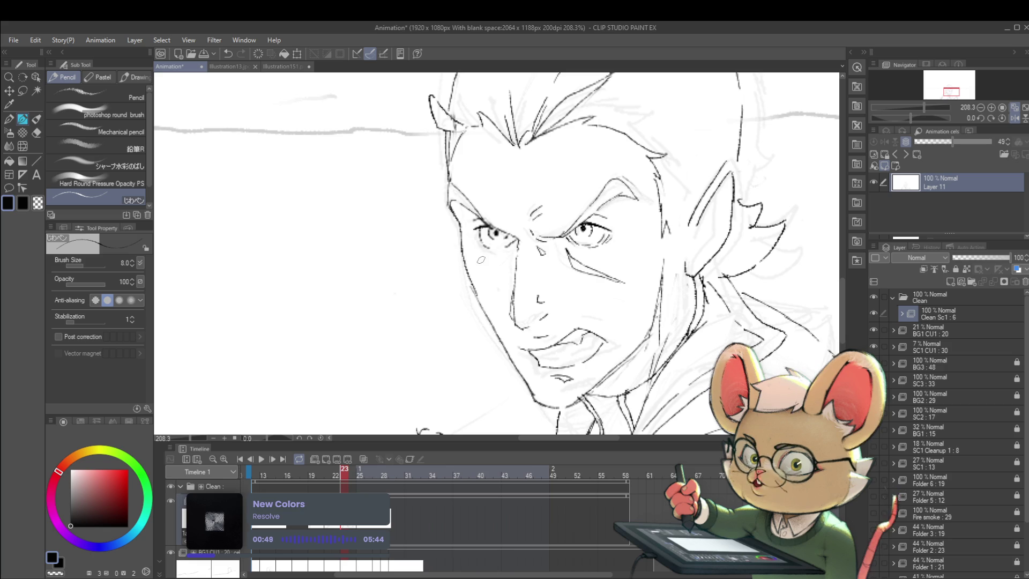
{"action": "key", "text": "bracketright"}
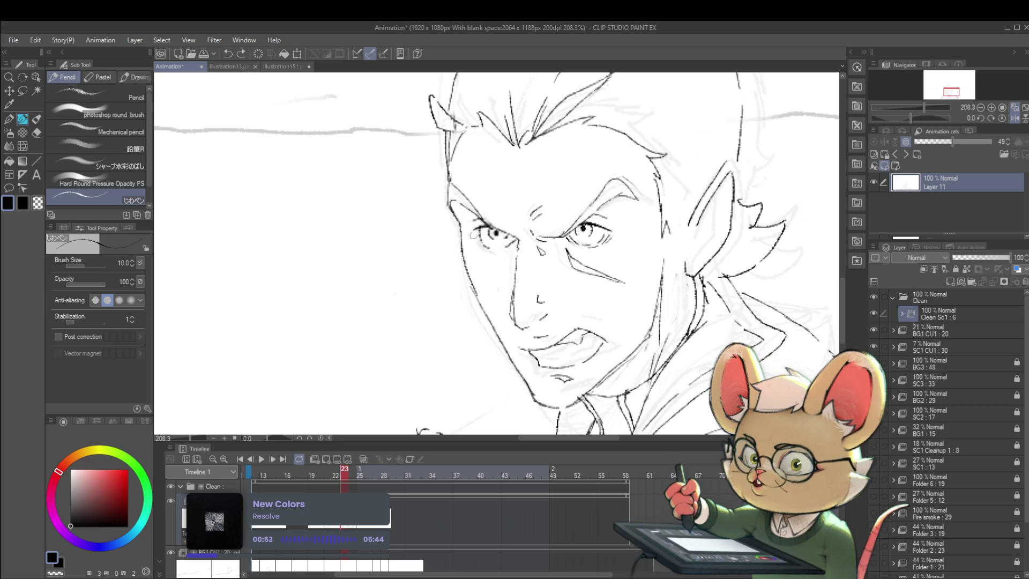
{"action": "left_click_drag", "start_coordinate": [476, 234], "coordinate": [484, 246]}
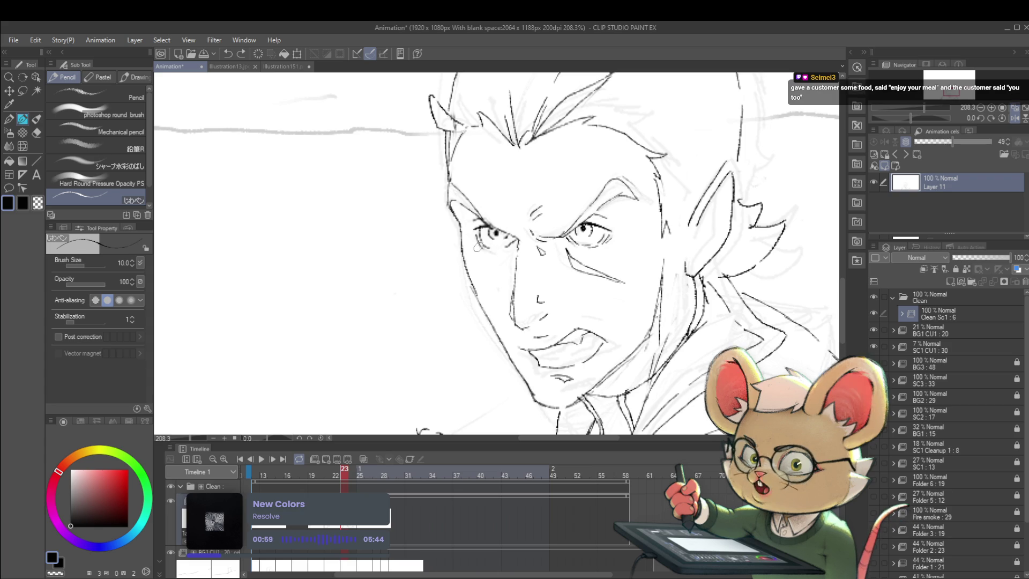
{"action": "scroll", "coordinate": [495, 187], "scroll_direction": "down", "scroll_amount": 1}
{"action": "scroll", "coordinate": [536, 184], "scroll_direction": "up", "scroll_amount": 2}
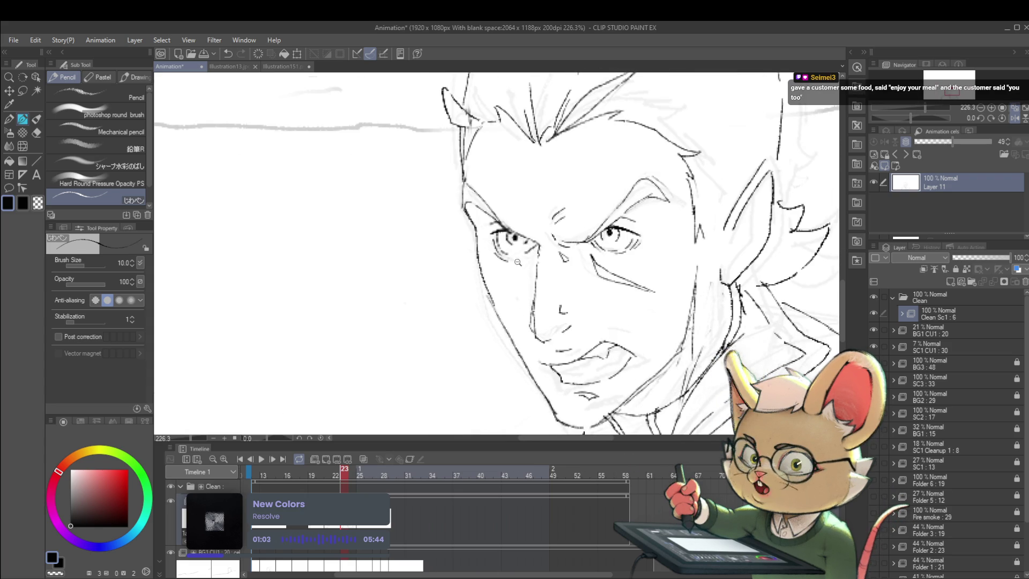
{"action": "scroll", "coordinate": [527, 259], "scroll_direction": "up", "scroll_amount": 3}
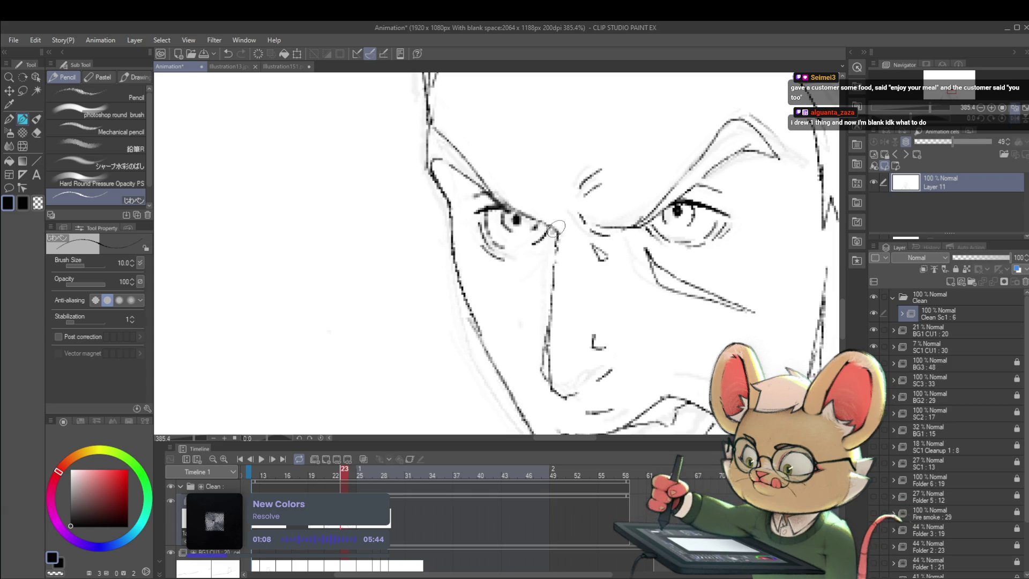
{"action": "scroll", "coordinate": [552, 228], "scroll_direction": "down", "scroll_amount": 8}
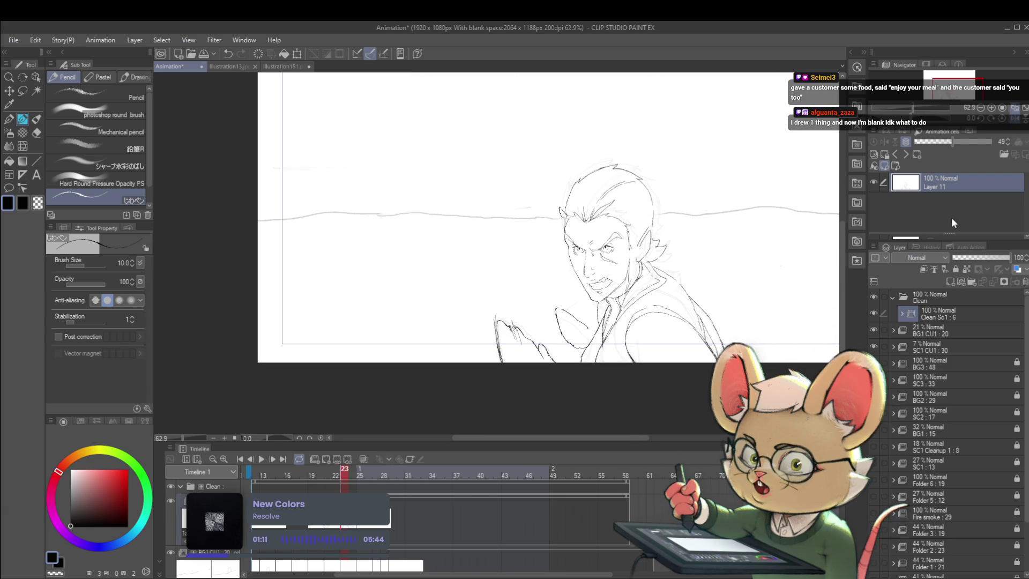
- Mirror the canvas view to check the face's proportions, then flip it back to normal
{"action": "left_click", "coordinate": [1004, 119]}
{"action": "scroll", "coordinate": [399, 249], "scroll_direction": "up", "scroll_amount": 6}
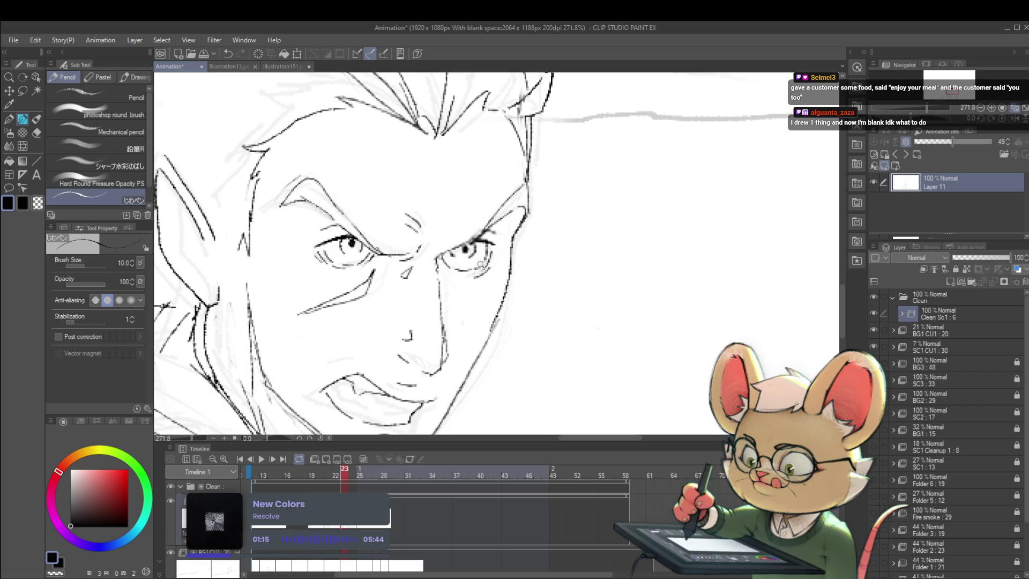
{"action": "scroll", "coordinate": [474, 266], "scroll_direction": "down", "scroll_amount": 6}
{"action": "scroll", "coordinate": [452, 220], "scroll_direction": "down", "scroll_amount": 2}
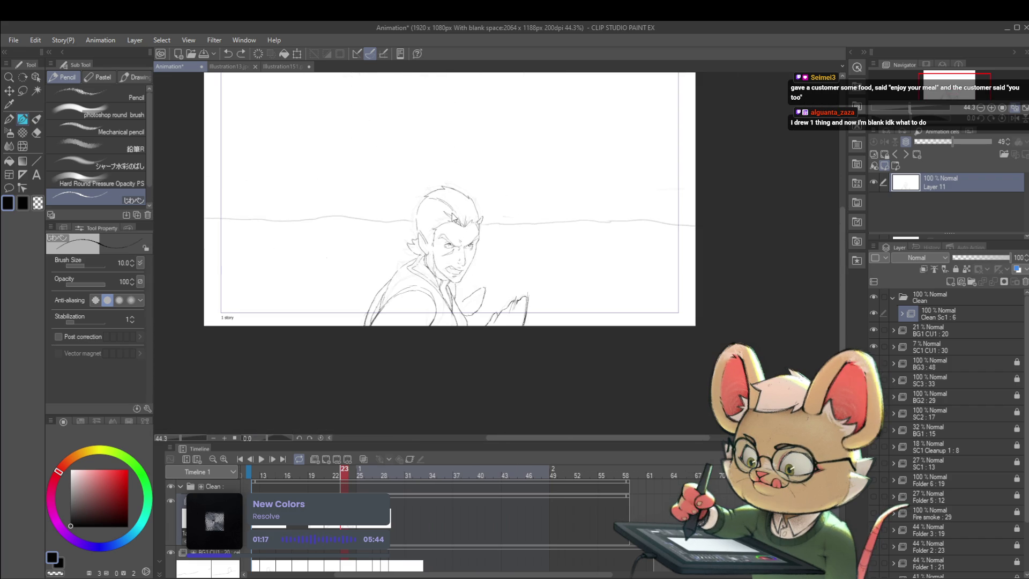
{"action": "left_click", "coordinate": [1013, 123]}
{"action": "scroll", "coordinate": [522, 233], "scroll_direction": "up", "scroll_amount": 5}
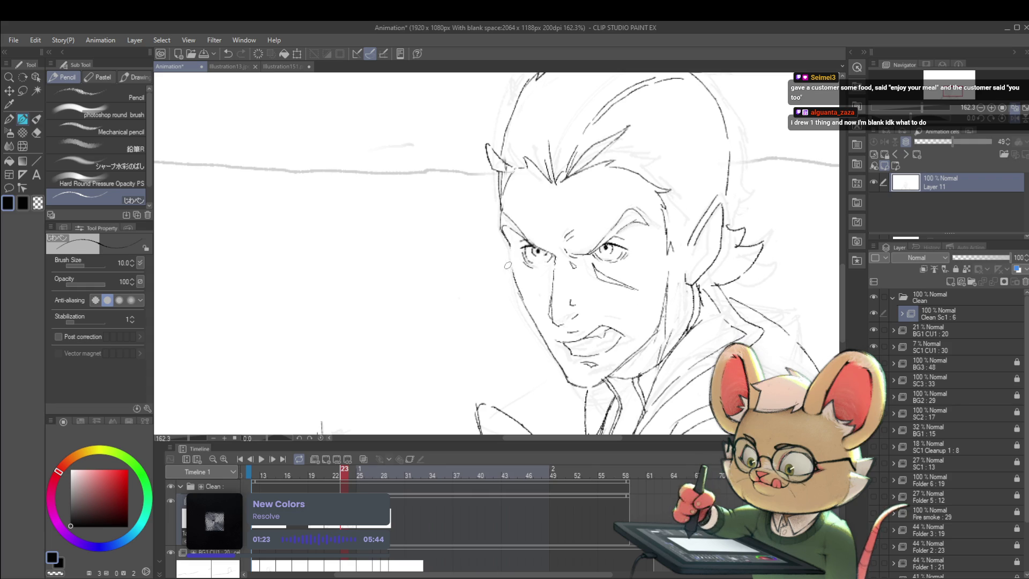
{"action": "scroll", "coordinate": [533, 219], "scroll_direction": "down", "scroll_amount": 5}
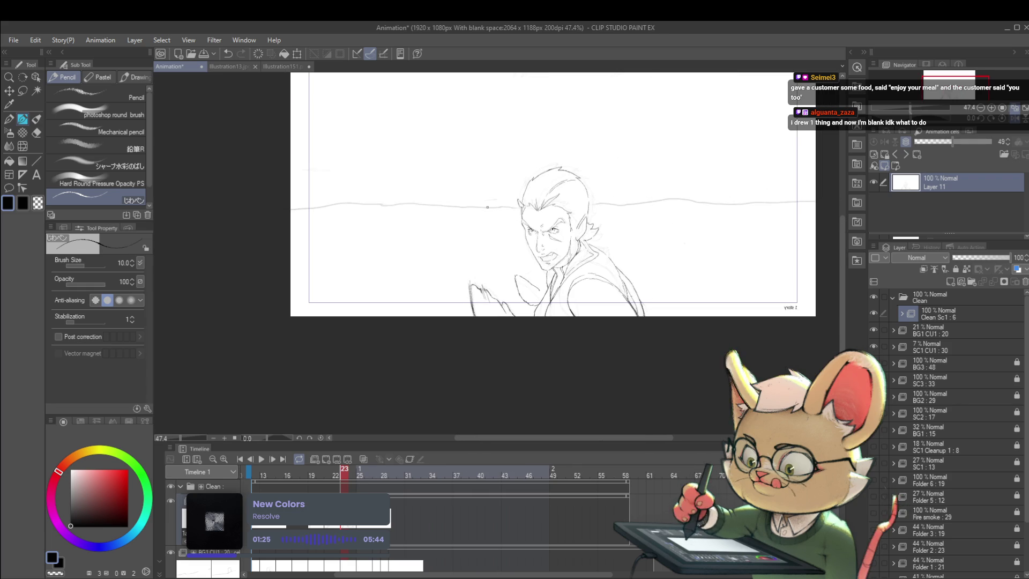
{"action": "scroll", "coordinate": [531, 233], "scroll_direction": "up", "scroll_amount": 5}
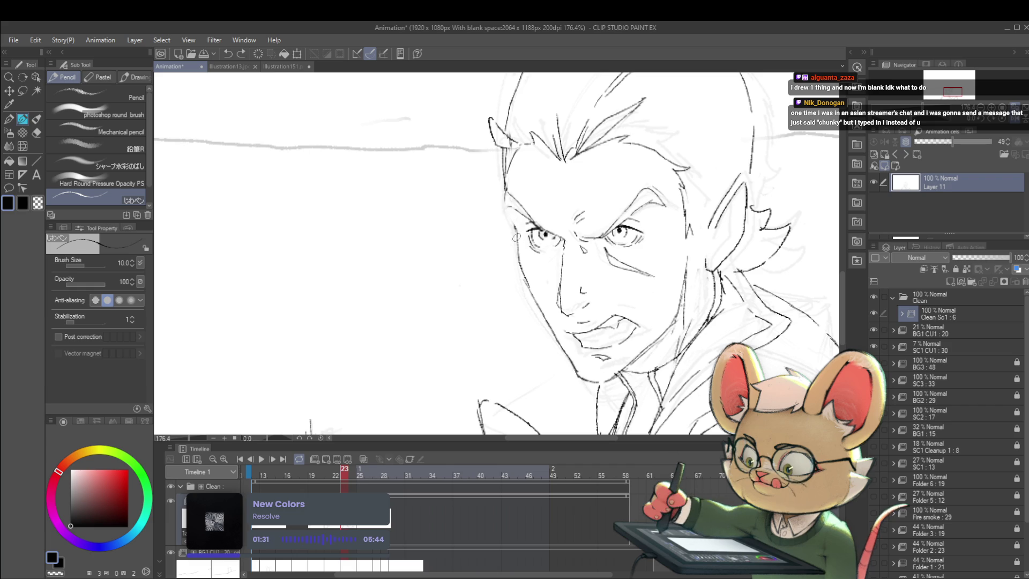
{"action": "scroll", "coordinate": [522, 175], "scroll_direction": "down", "scroll_amount": 6}
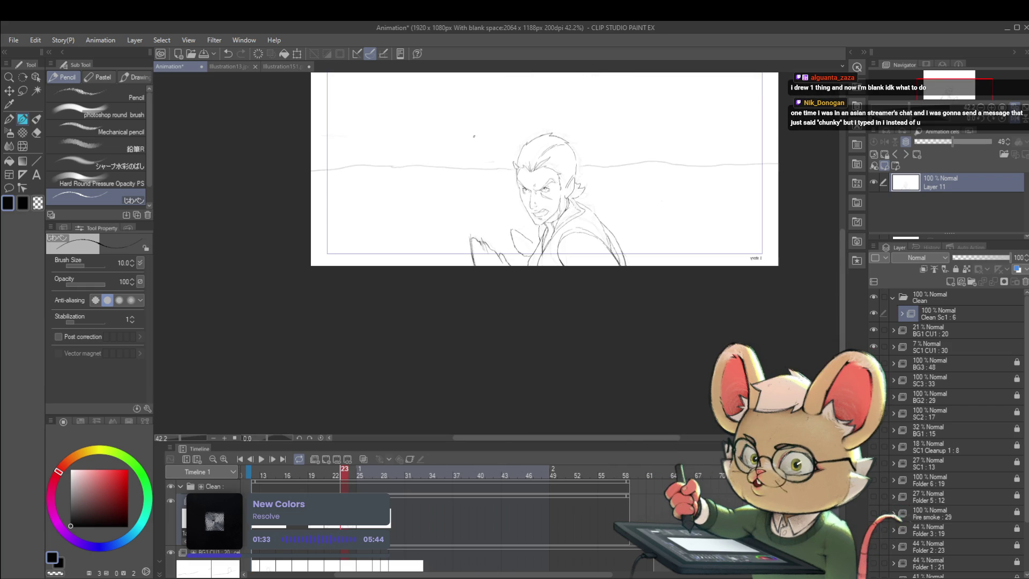
{"action": "scroll", "coordinate": [590, 172], "scroll_direction": "up", "scroll_amount": 2}
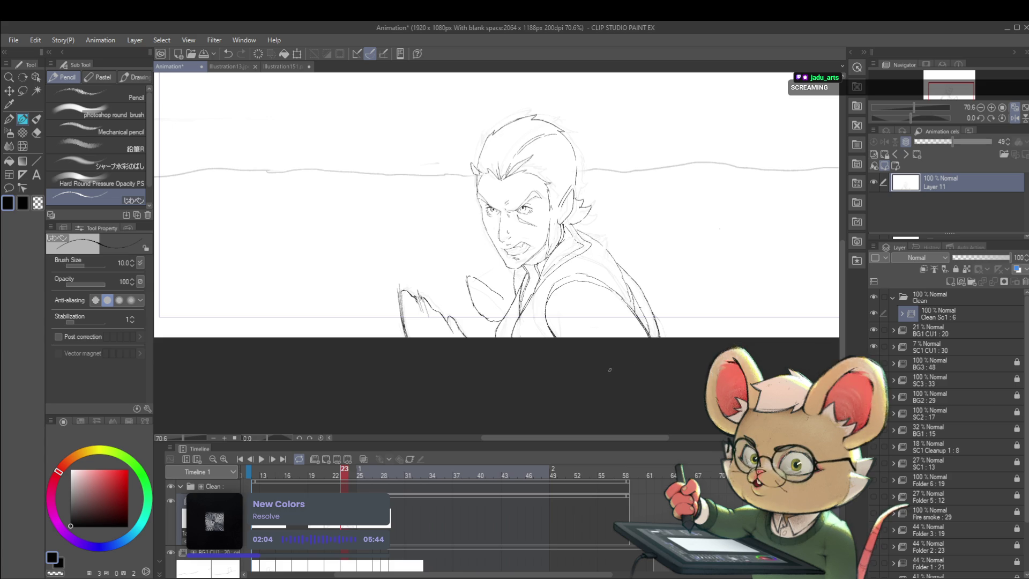
{"action": "left_click_drag", "start_coordinate": [645, 271], "coordinate": [639, 287]}
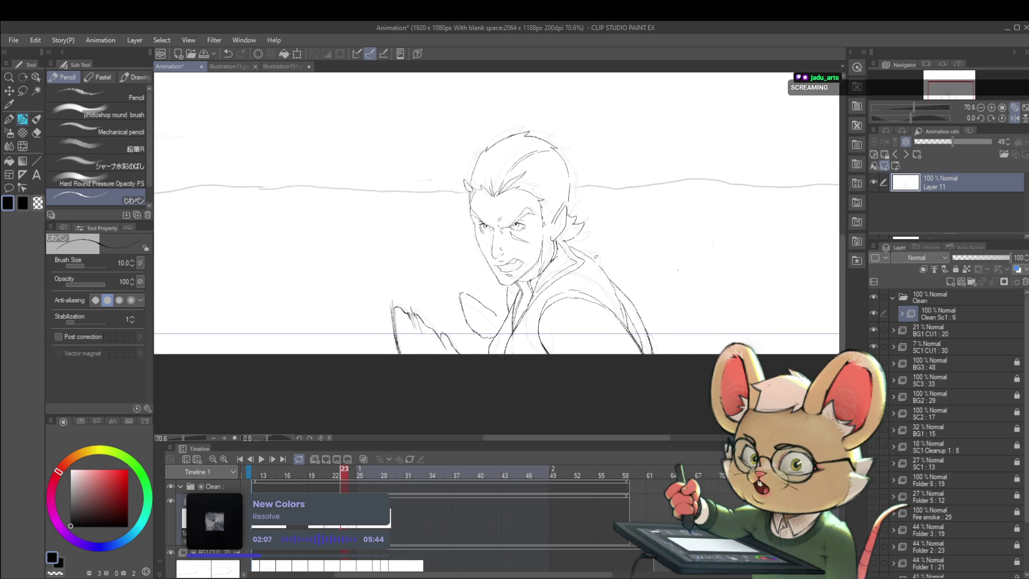
- Pencil curved finger lines on the raised hand, undoing and redrawing one stroke
{"action": "scroll", "coordinate": [495, 290], "scroll_direction": "up", "scroll_amount": 2}
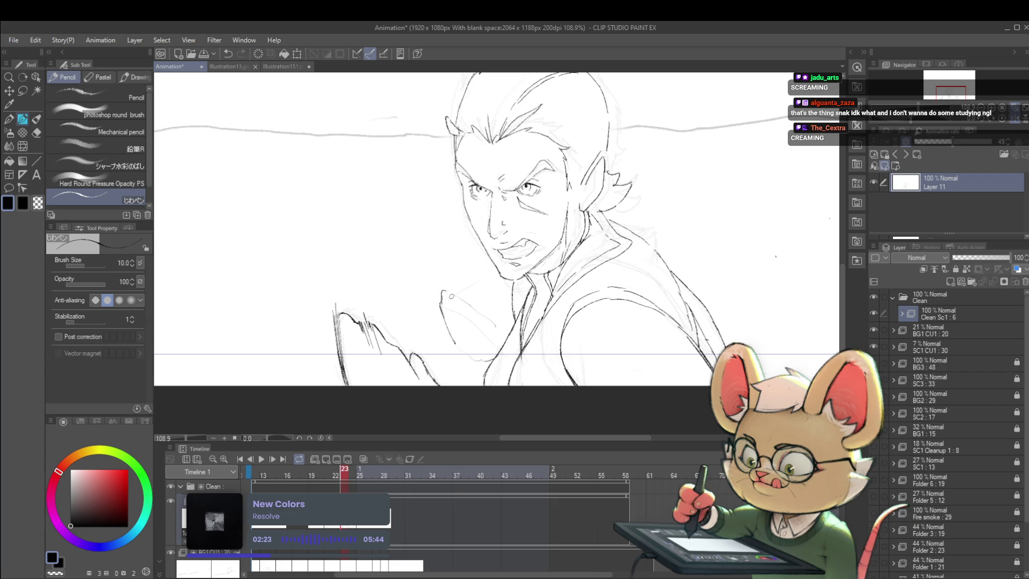
{"action": "left_click_drag", "start_coordinate": [442, 291], "coordinate": [471, 314]}
{"action": "key", "text": "ctrl+z"}
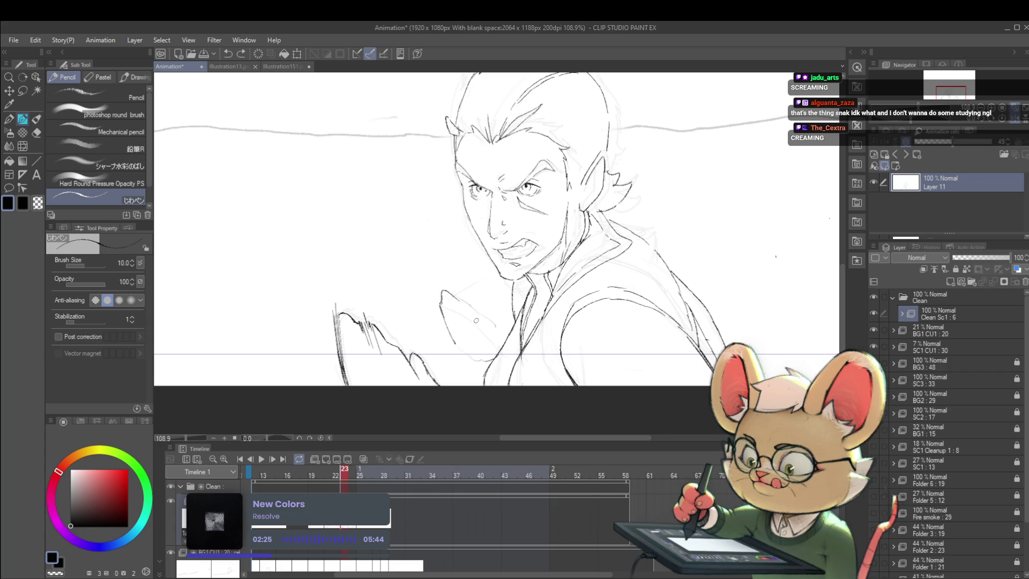
{"action": "left_click_drag", "start_coordinate": [472, 307], "coordinate": [493, 327]}
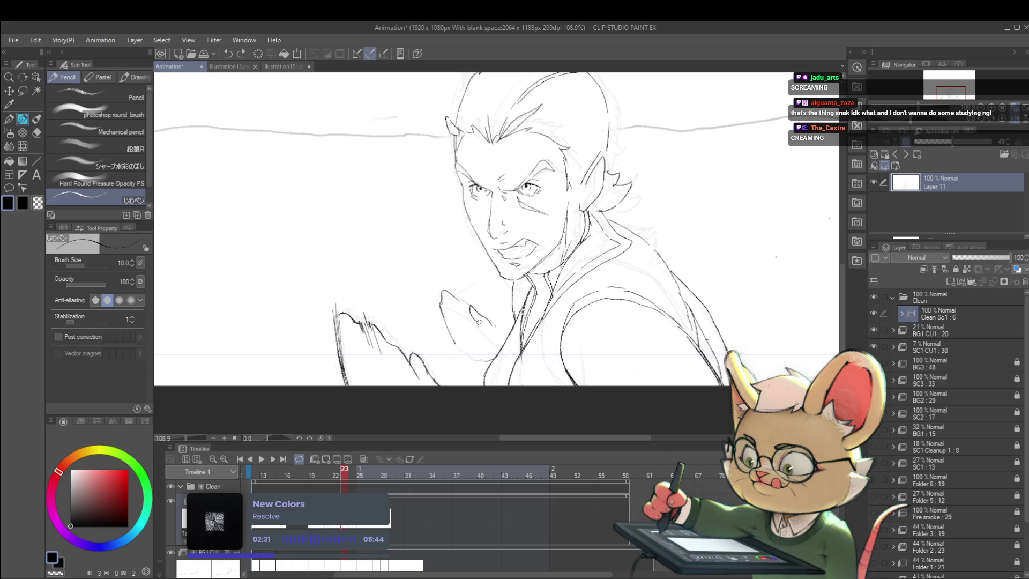
{"action": "mouse_move", "coordinate": [479, 320]}
{"action": "left_mouse_down"}
{"action": "mouse_move", "coordinate": [465, 351]}
{"action": "mouse_move", "coordinate": [497, 351]}
{"action": "left_mouse_up"}
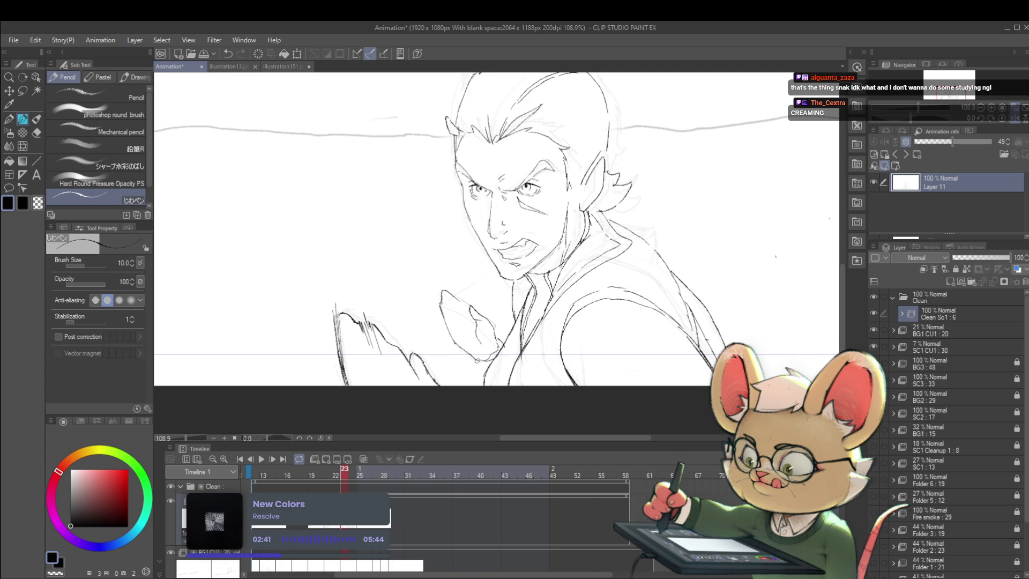
{"action": "scroll", "coordinate": [477, 361], "scroll_direction": "down", "scroll_amount": 5}
{"action": "scroll", "coordinate": [513, 335], "scroll_direction": "up", "scroll_amount": 1}
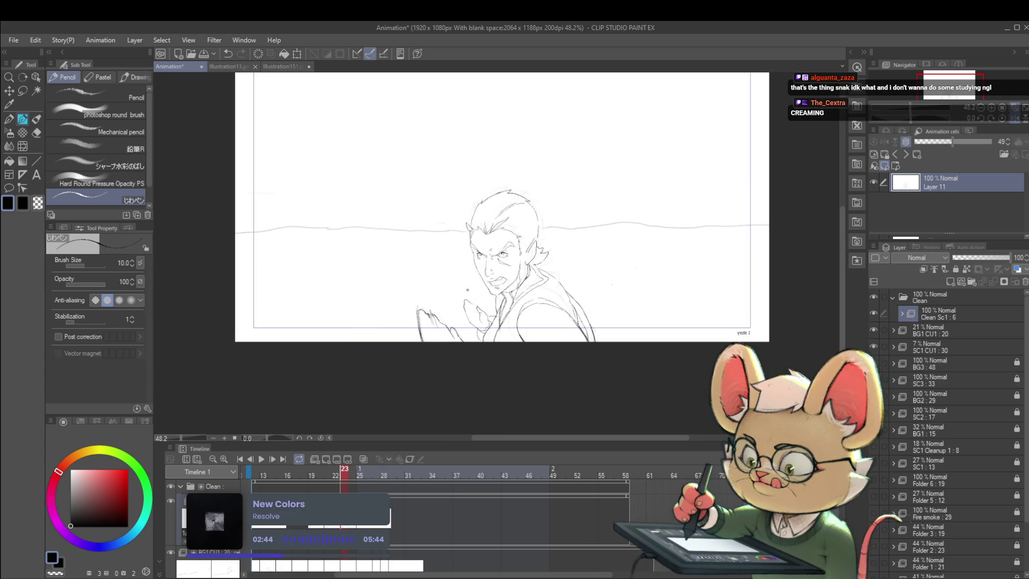
{"action": "key", "text": "ctrl+z"}
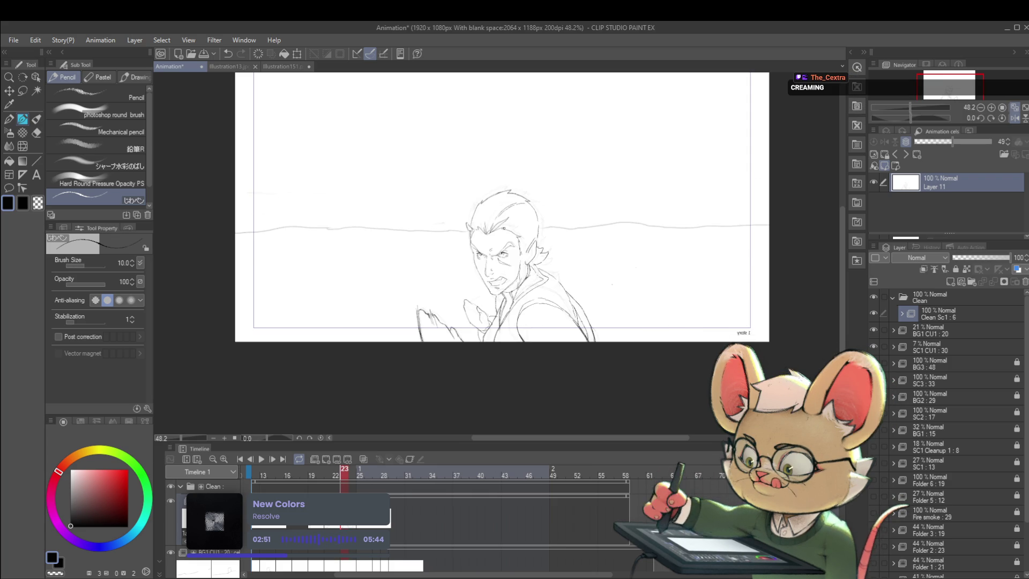
{"action": "key", "text": "Right"}
{"action": "key", "text": "Left"}
{"action": "key", "text": "Right"}
{"action": "key", "text": "Left"}
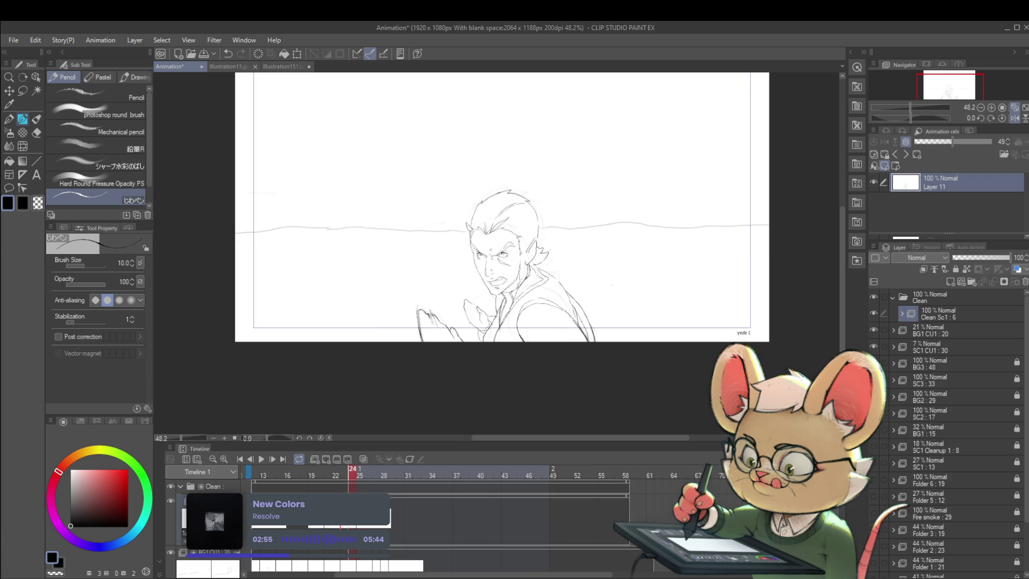
{"action": "key", "text": "Left"}
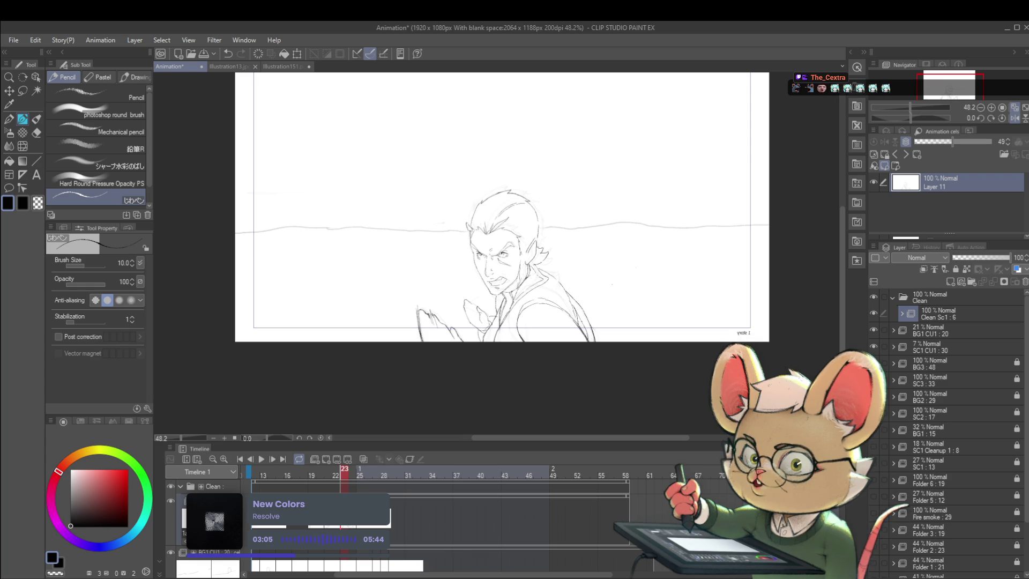
{"action": "key", "text": "Left"}
{"action": "key", "text": "Right"}
{"action": "key", "text": "Left"}
{"action": "key", "text": "Right"}
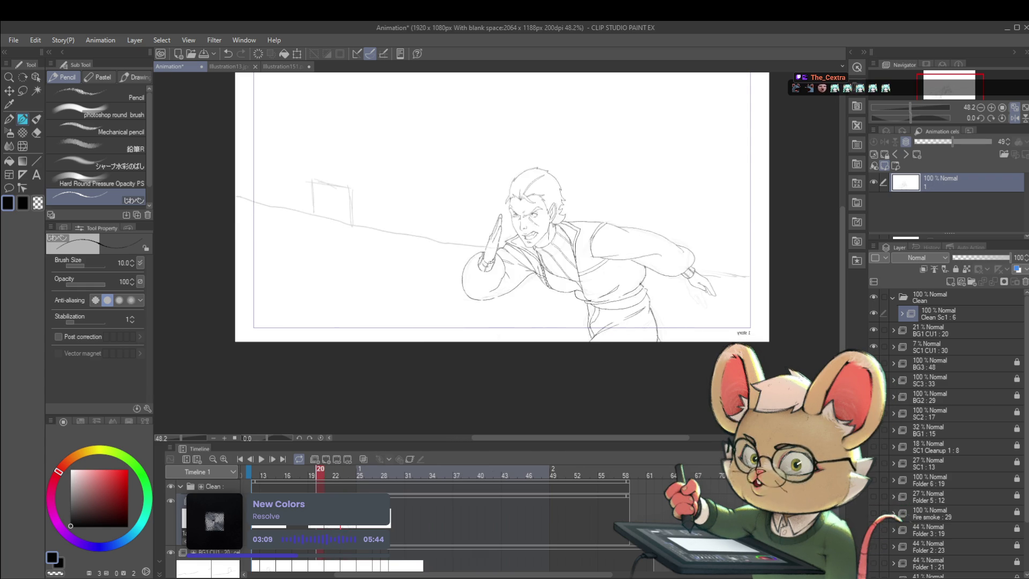
{"action": "key", "text": "Left"}
{"action": "key", "text": "Right"}
{"action": "key", "text": "Right"}
{"action": "key", "text": "Left"}
{"action": "key", "text": "Left"}
{"action": "key", "text": "Left"}
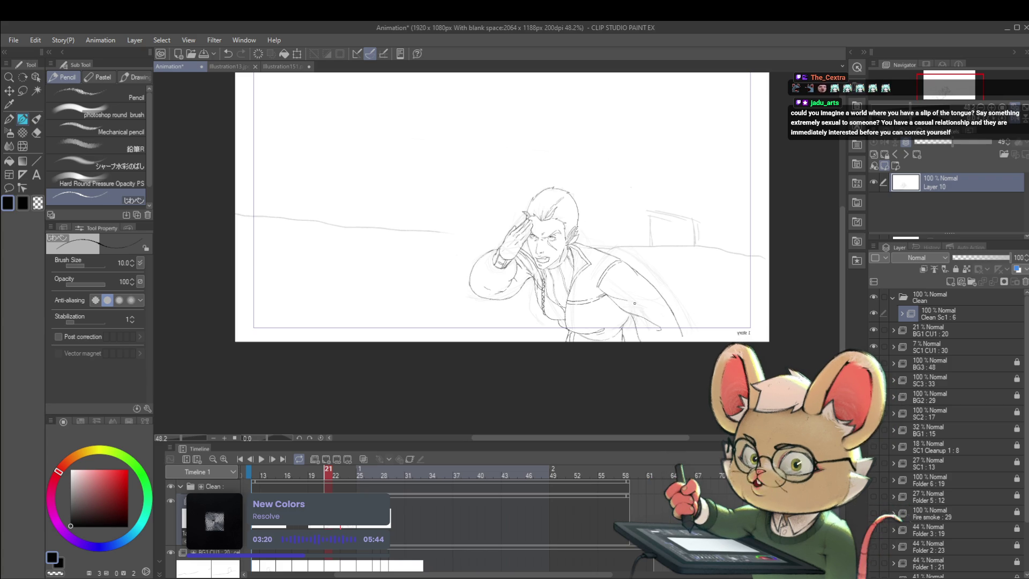
{"action": "key", "text": "Left"}
{"action": "key", "text": "Right"}
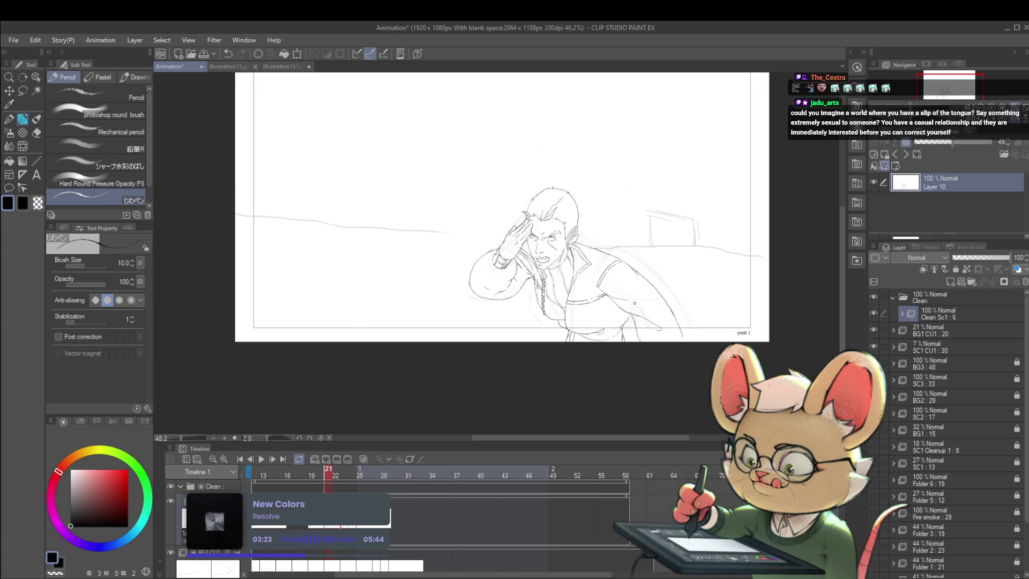
{"action": "key", "text": "Right"}
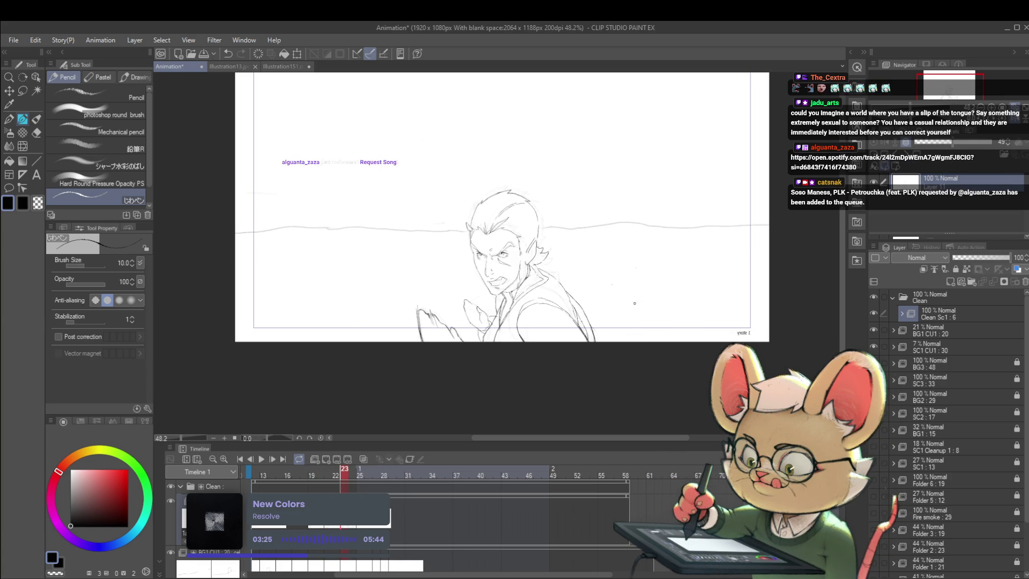
{"action": "key", "text": "Left"}
{"action": "key", "text": "Right"}
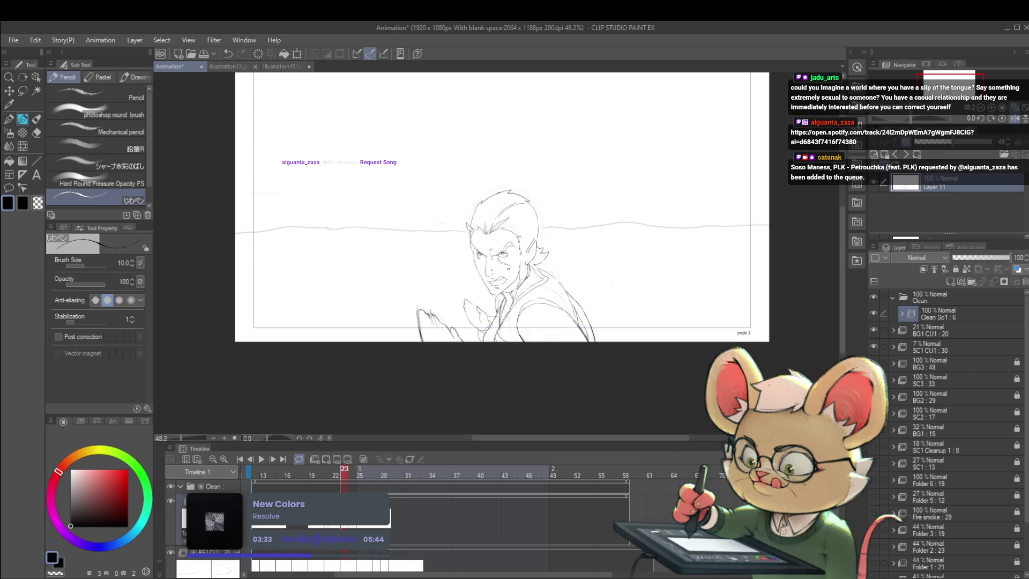
{"action": "key", "text": "Left"}
{"action": "key", "text": "Right"}
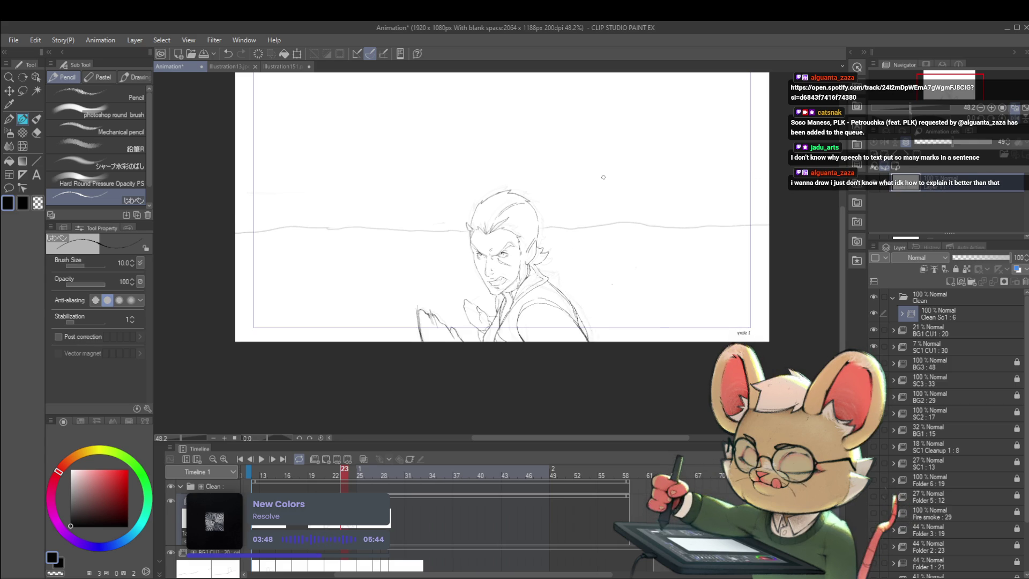
{"action": "key", "text": "ctrl+Left"}
{"action": "key", "text": "ctrl+Right"}
{"action": "scroll", "coordinate": [592, 287], "scroll_direction": "down", "scroll_amount": 3}
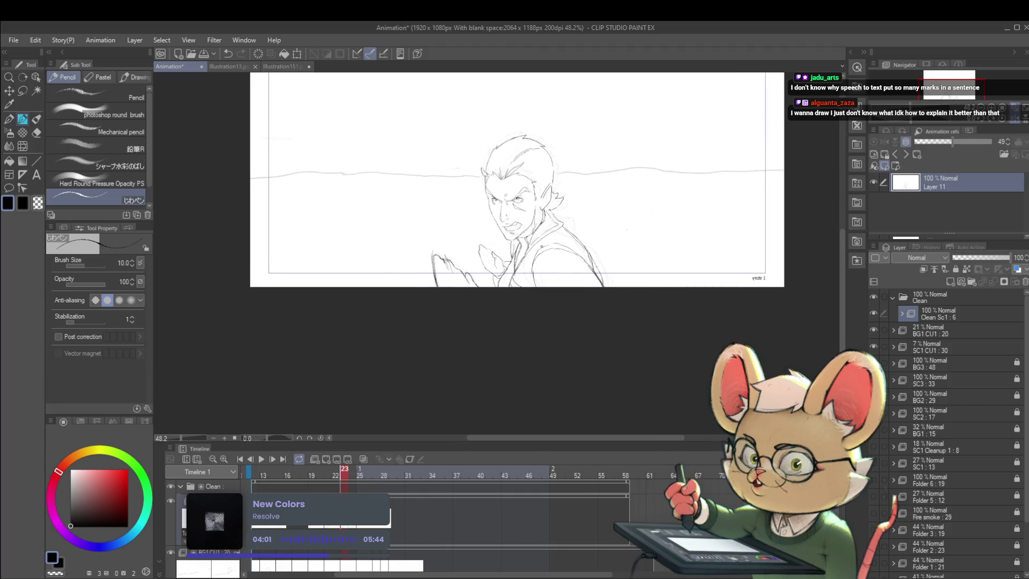
{"action": "left_click_drag", "start_coordinate": [555, 218], "coordinate": [558, 228]}
- Undo a stray stroke and ink short clean lines on the shirt collar and chest
{"action": "key", "text": "ctrl+z"}
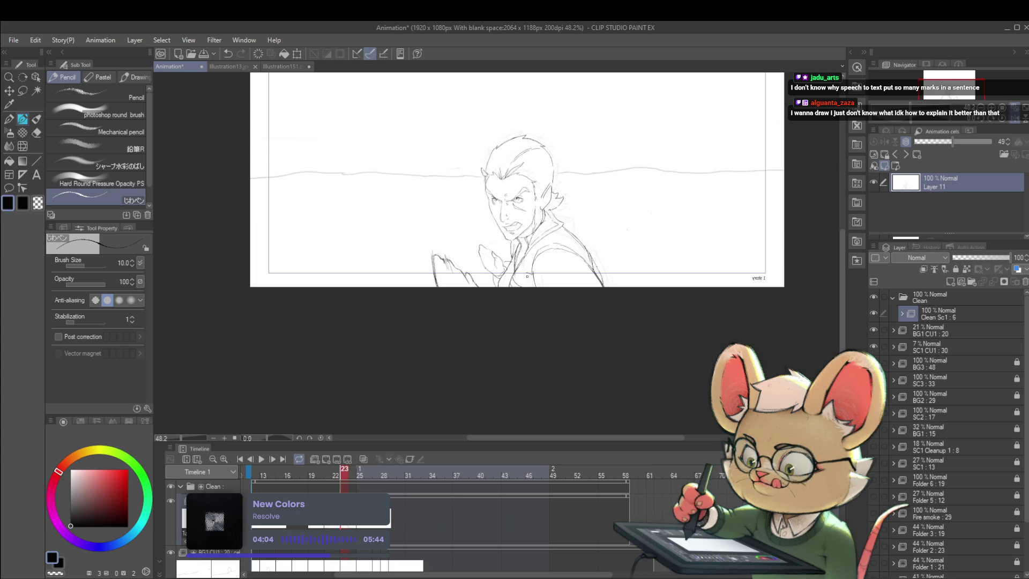
{"action": "left_click_drag", "start_coordinate": [527, 279], "coordinate": [532, 270]}
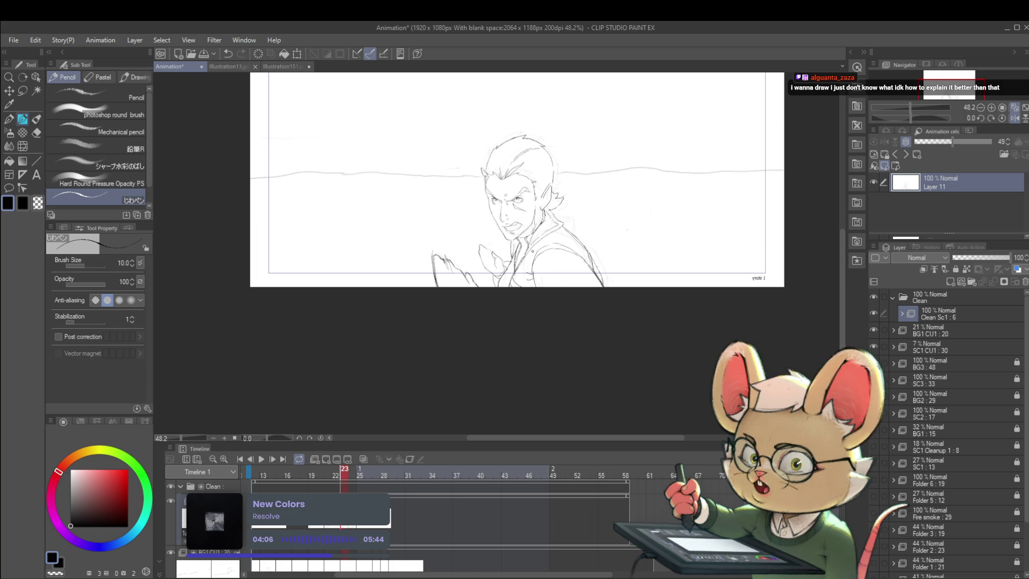
{"action": "left_click", "coordinate": [558, 264]}
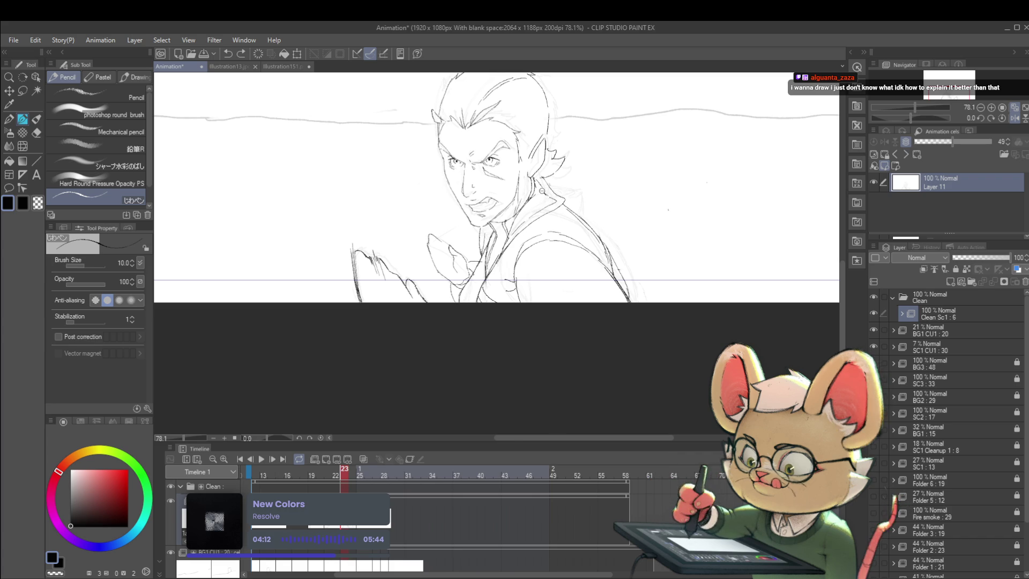
{"action": "scroll", "coordinate": [542, 190], "scroll_direction": "up", "scroll_amount": 2}
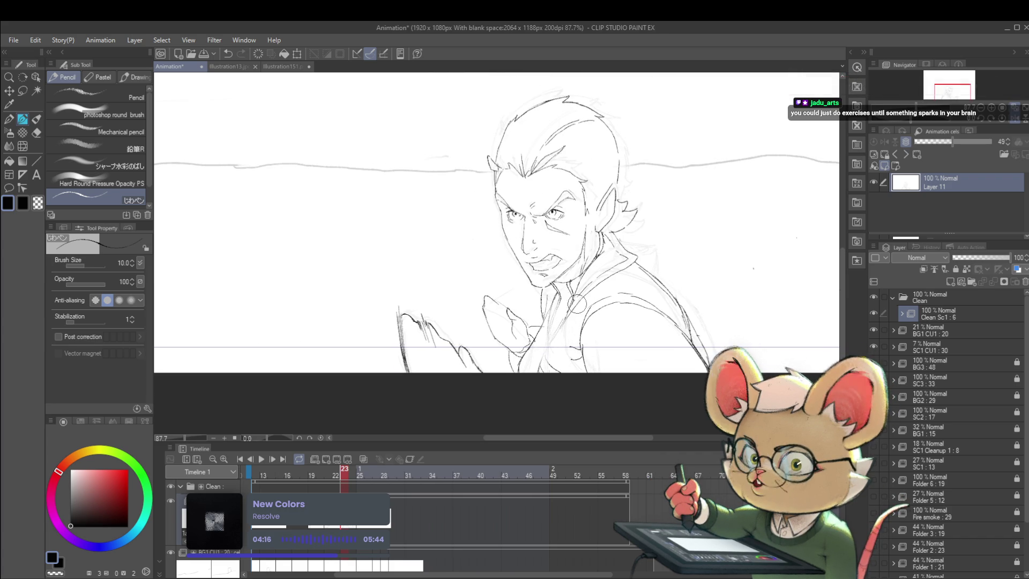
{"action": "left_click_drag", "start_coordinate": [553, 294], "coordinate": [545, 313]}
{"action": "scroll", "coordinate": [564, 323], "scroll_direction": "up", "scroll_amount": 2}
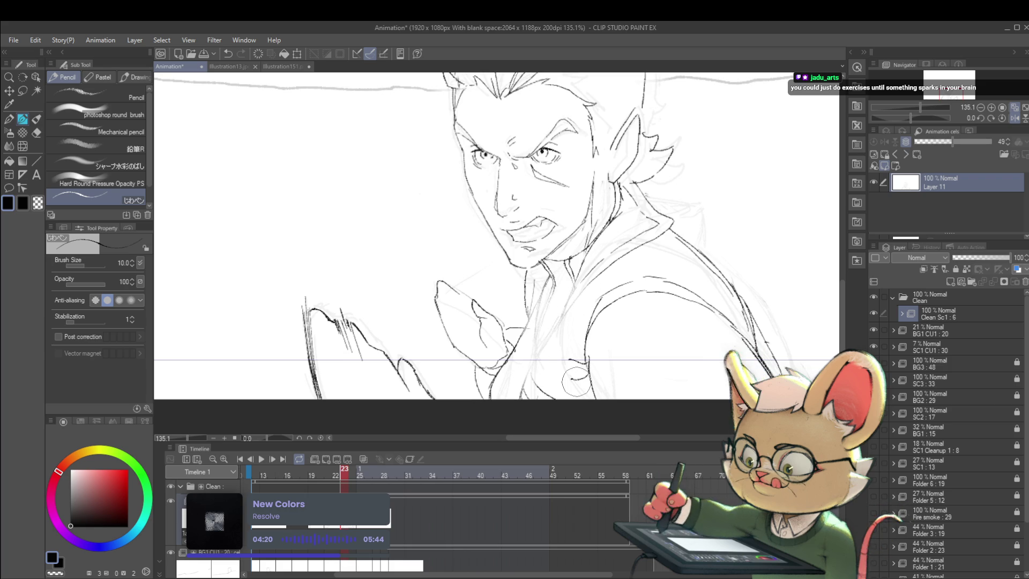
- Enlarge the pencil to size 8, undoing the last stroke, and zoom toward the hand
{"action": "key", "text": "bracketright"}
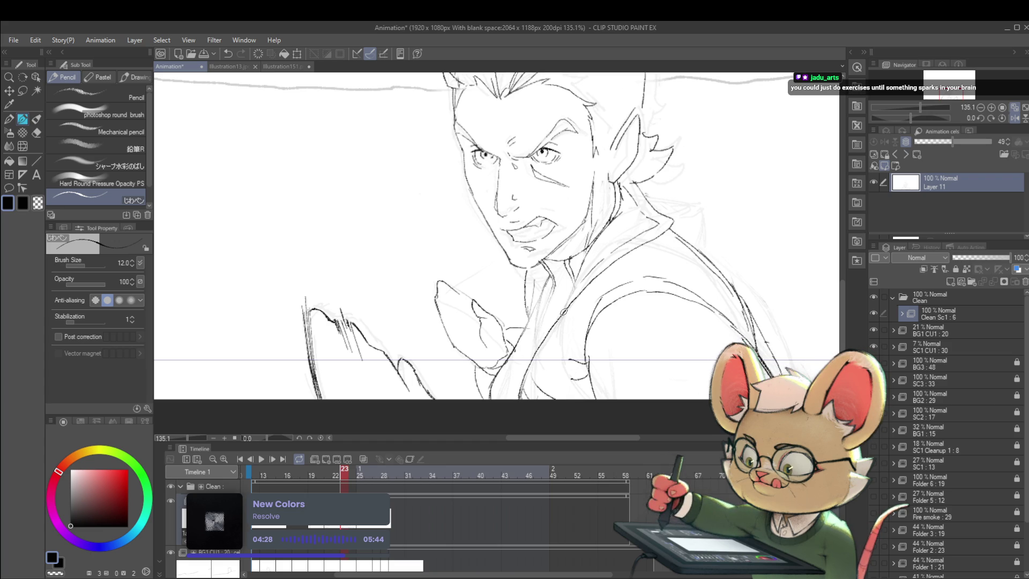
{"action": "key", "text": "ctrl+z"}
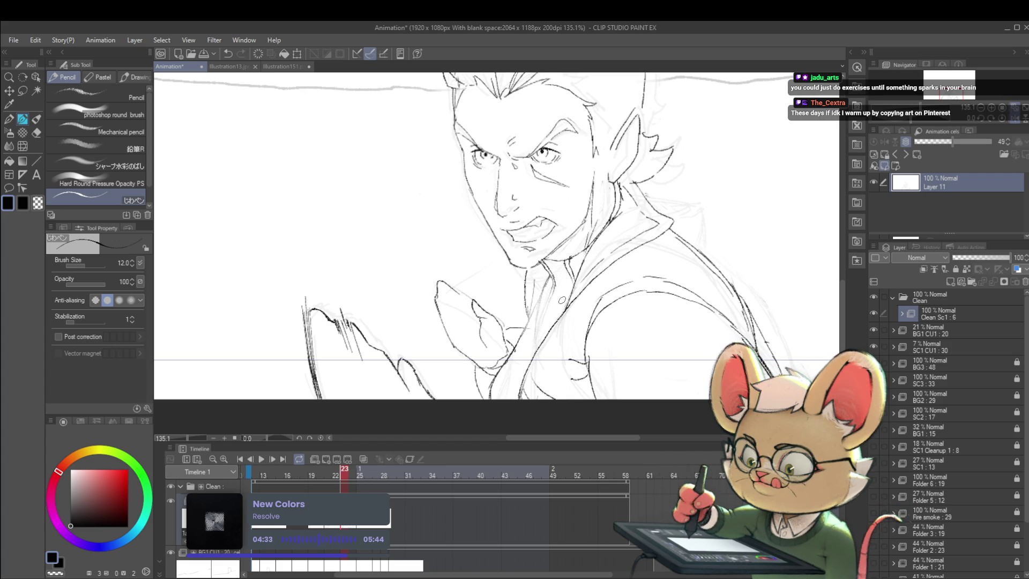
{"action": "key", "text": "bracketright"}
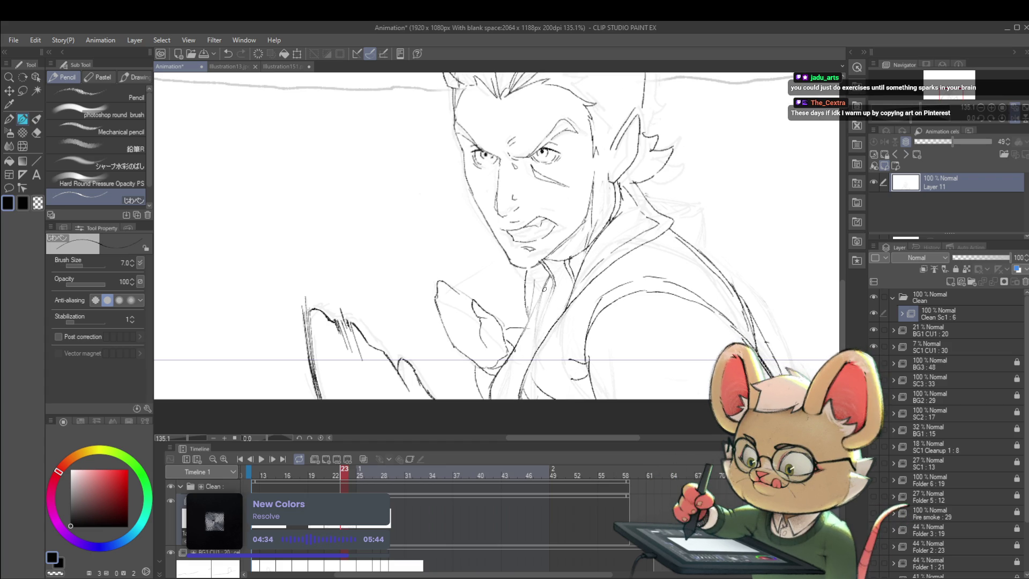
{"action": "key", "text": "bracketright"}
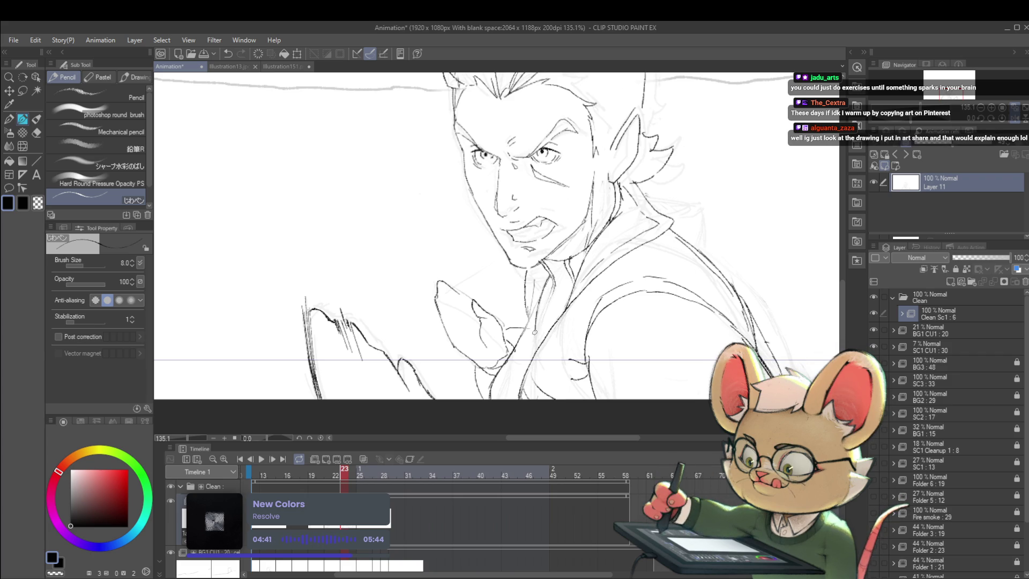
{"action": "key", "text": "ctrl+0"}
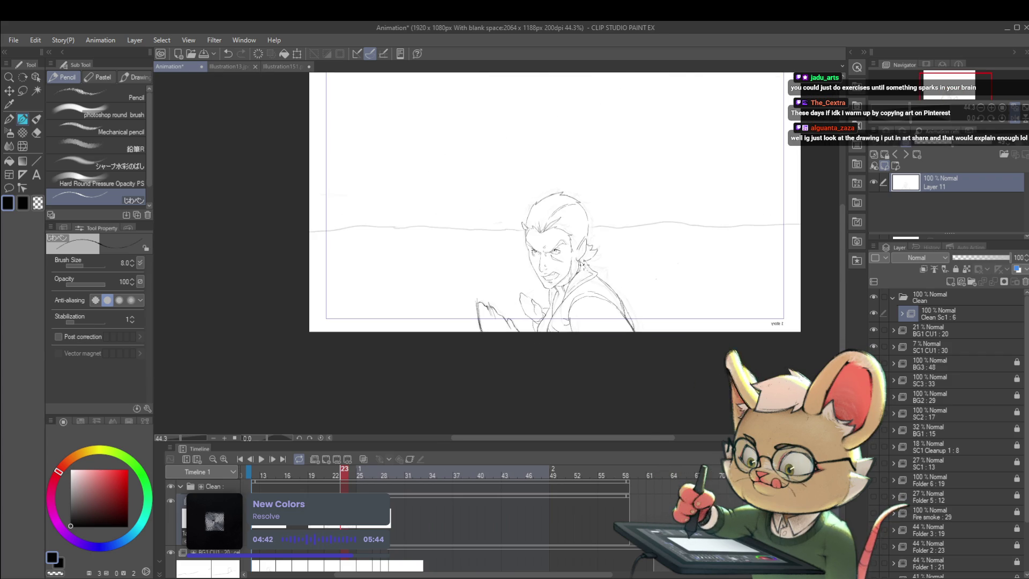
{"action": "scroll", "coordinate": [570, 256], "scroll_direction": "up", "scroll_amount": 5}
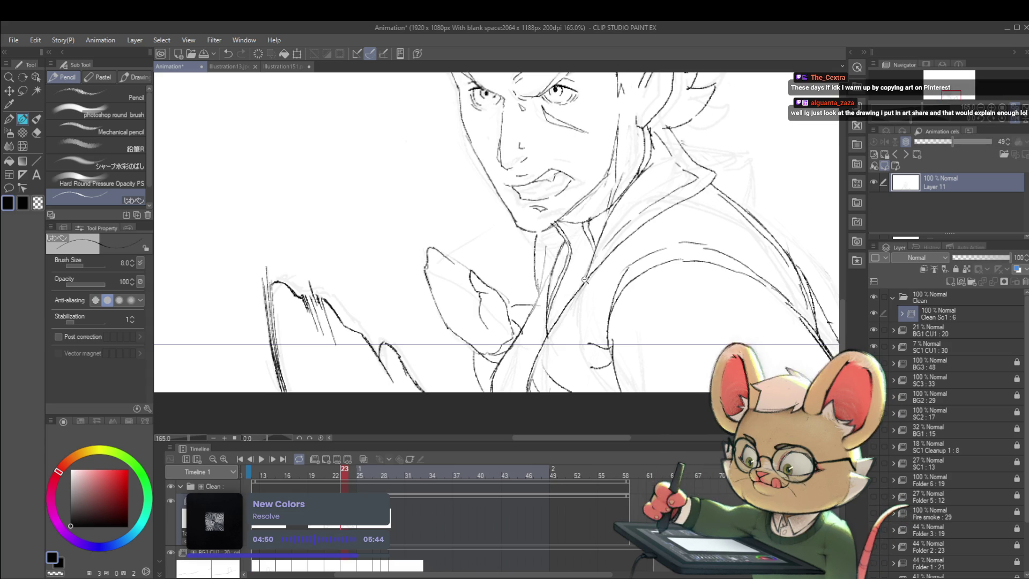
{"action": "scroll", "coordinate": [543, 306], "scroll_direction": "down", "scroll_amount": 5}
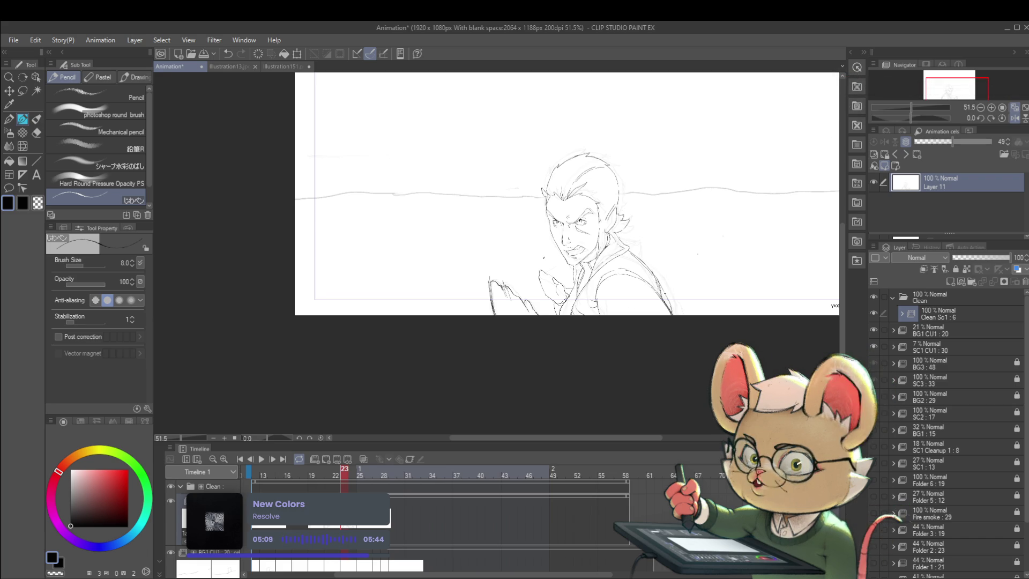
- Mirror the canvas view horizontally, zoom on the face, then fit the whole frame
{"action": "left_click", "coordinate": [1014, 120]}
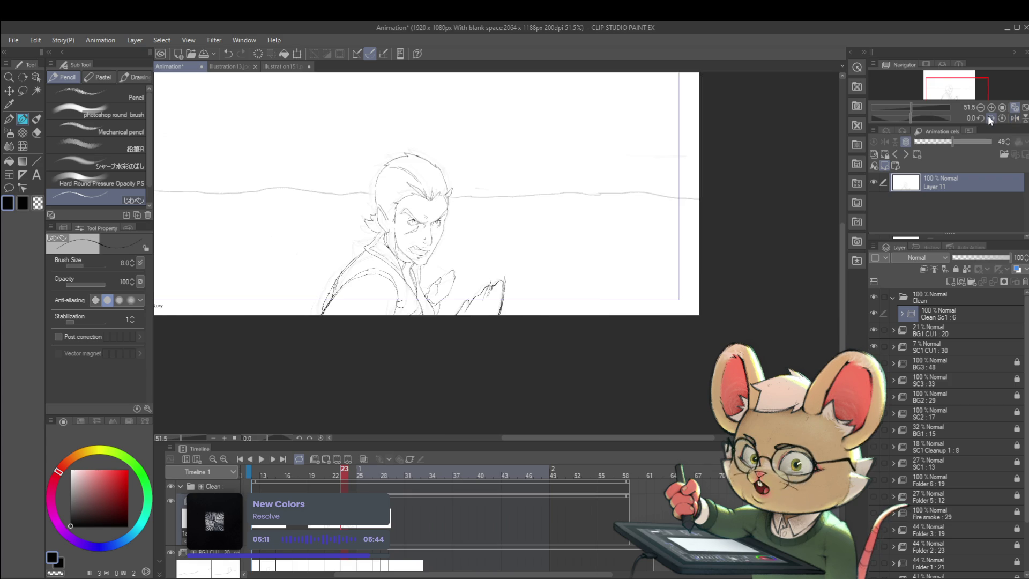
{"action": "key", "text": "ctrl+plus"}
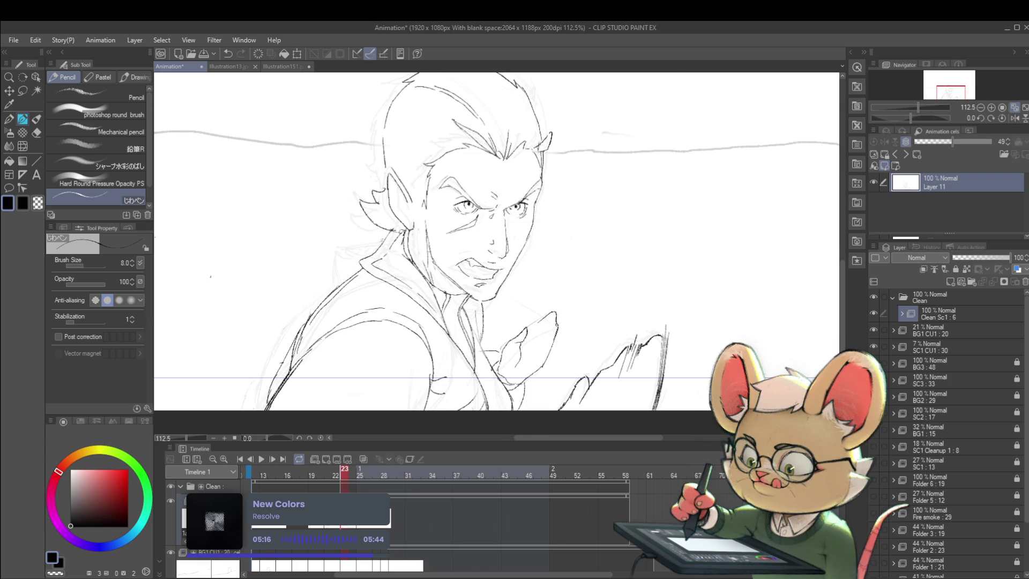
{"action": "key", "text": "ctrl+0"}
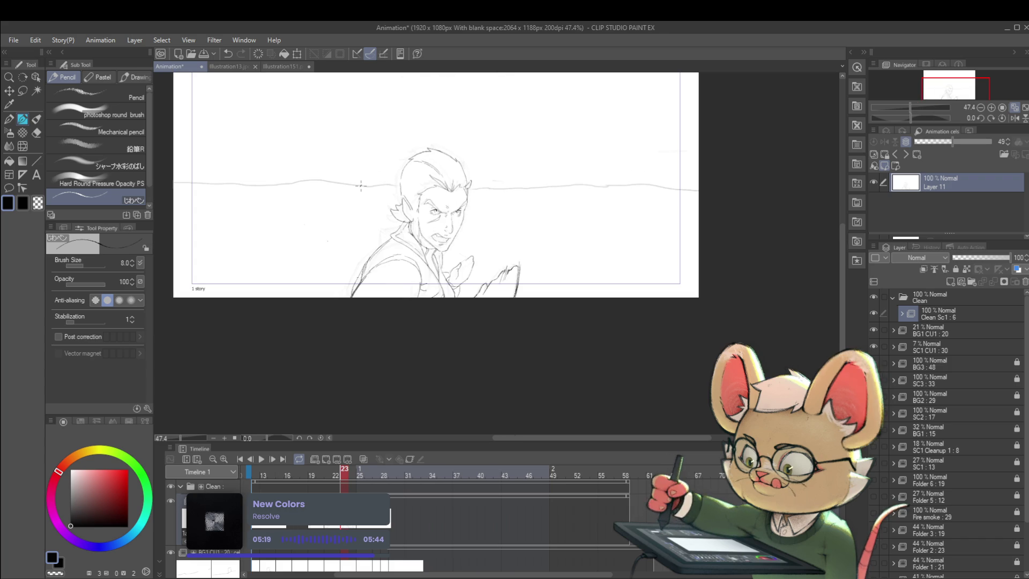
- Flip repeatedly between frames 22 and 23 to compare the line art, then choose freehand lasso selection
{"action": "key", "text": "comma"}
{"action": "key", "text": "period"}
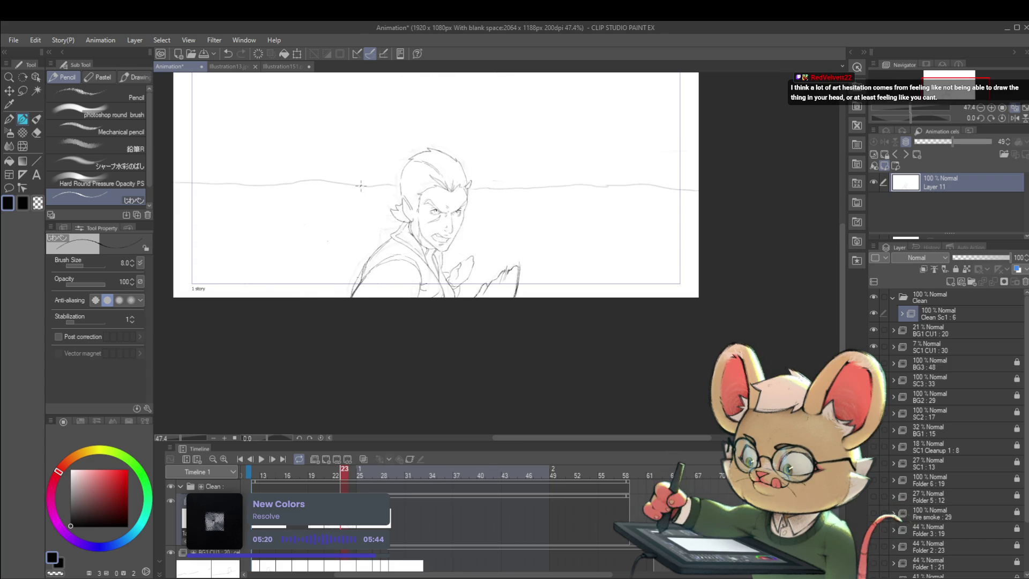
{"action": "key", "text": "comma"}
{"action": "key", "text": "period"}
{"action": "scroll", "coordinate": [376, 185], "scroll_direction": "up", "scroll_amount": 3}
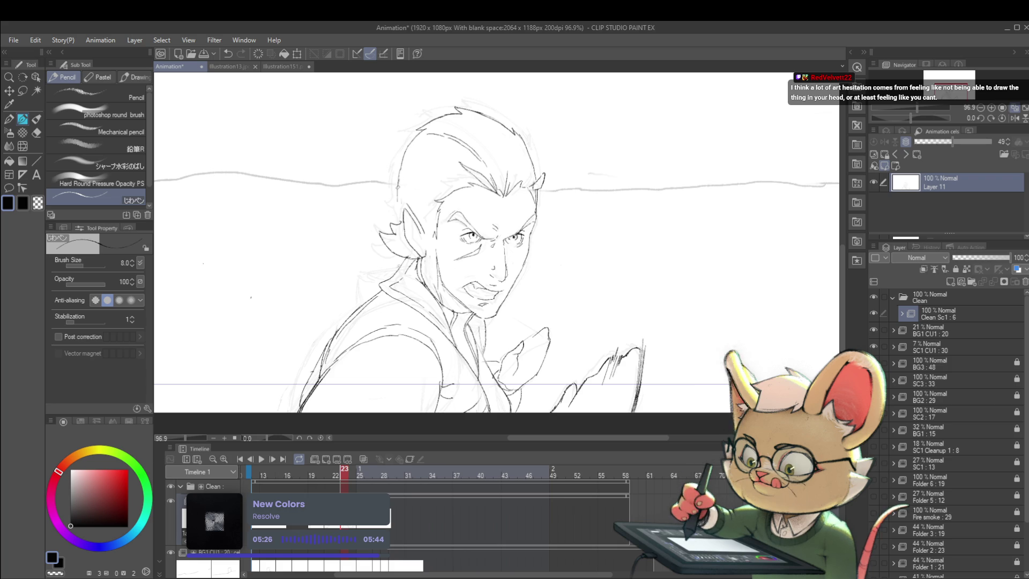
{"action": "scroll", "coordinate": [398, 204], "scroll_direction": "down", "scroll_amount": 4}
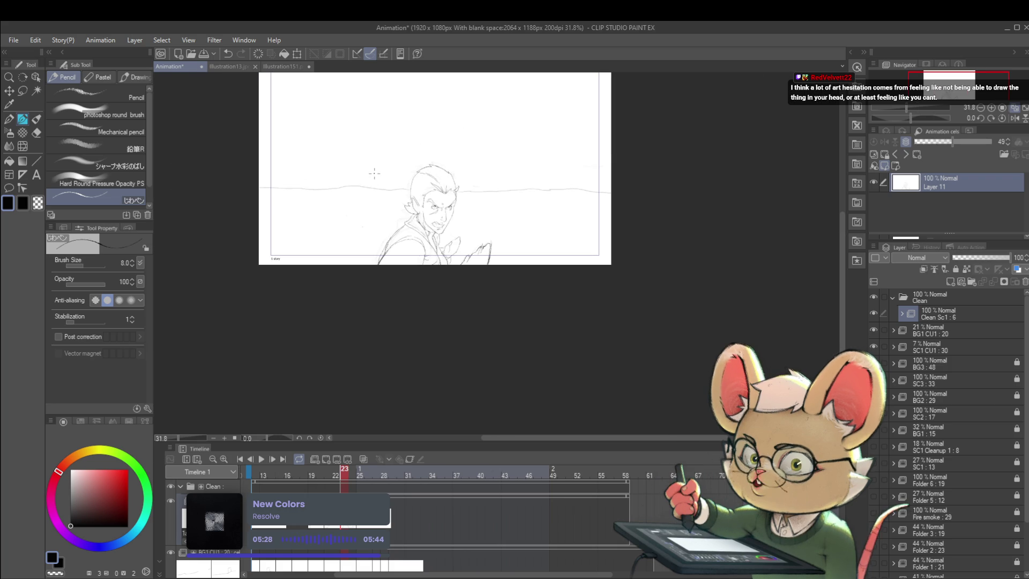
{"action": "scroll", "coordinate": [417, 200], "scroll_direction": "up", "scroll_amount": 4}
{"action": "key", "text": "Left"}
{"action": "key", "text": "Right"}
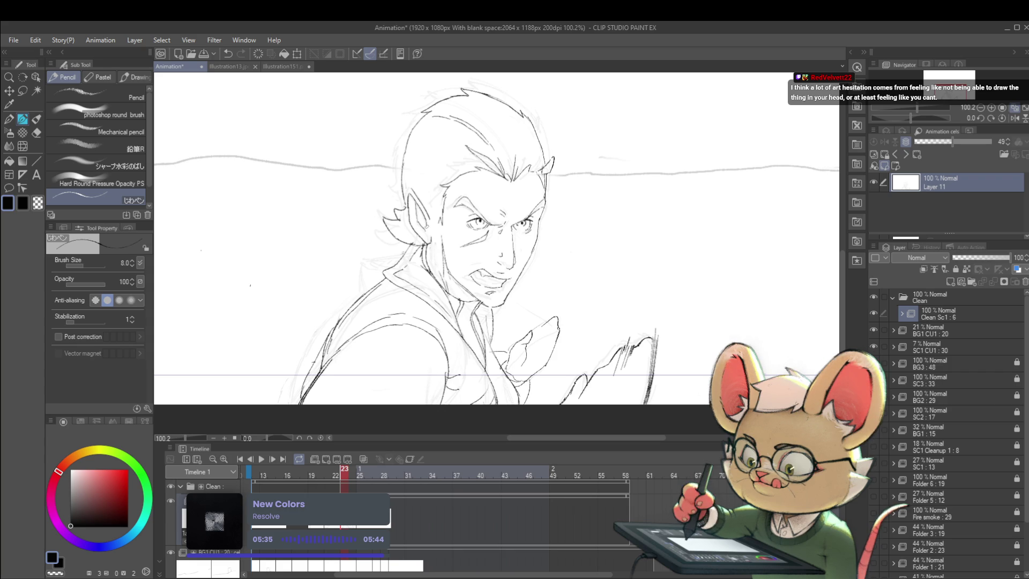
{"action": "key", "text": "Left"}
{"action": "key", "text": "Right"}
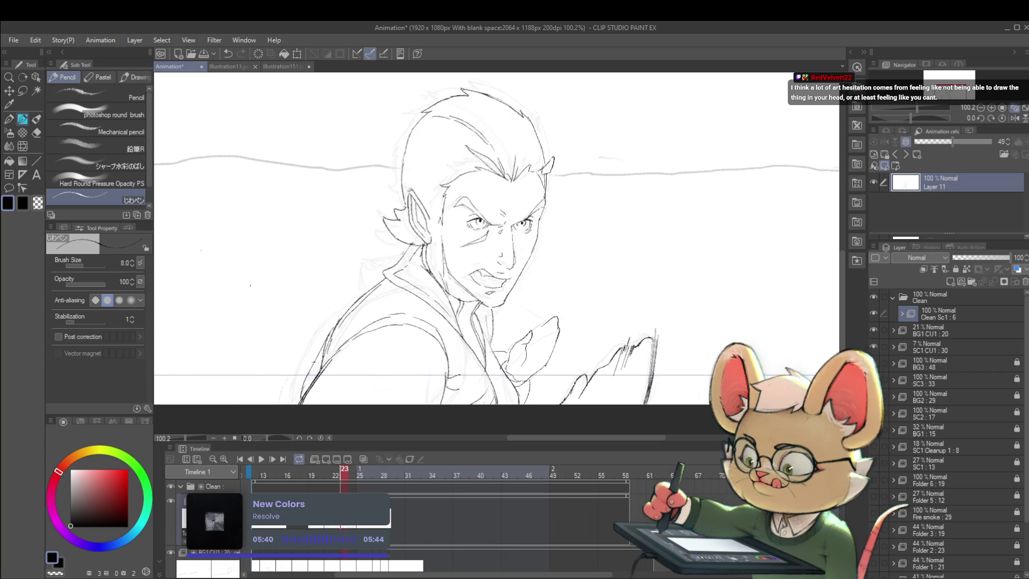
{"action": "key", "text": "Left"}
{"action": "key", "text": "Right"}
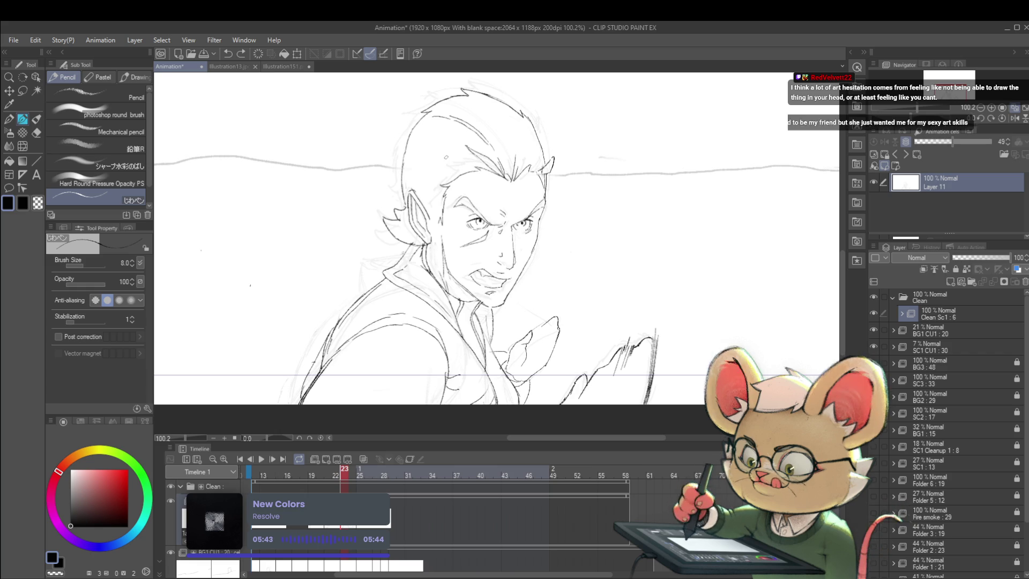
{"action": "key", "text": "m"}
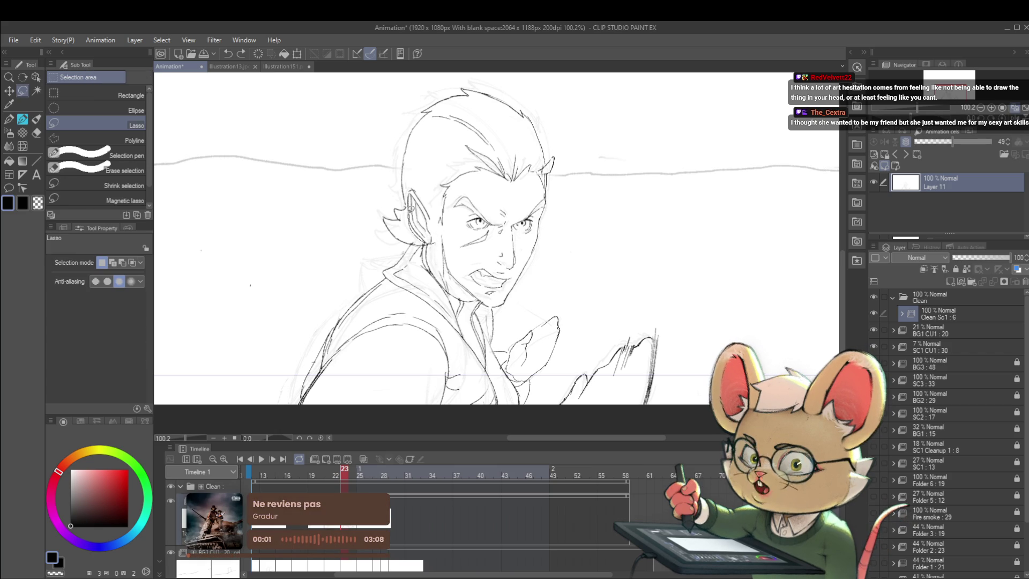
- Rotate the selected ear about 3.5° and compare the result against frame 22
{"action": "key", "text": "ctrl+t"}
{"action": "left_click_drag", "start_coordinate": [435, 177], "coordinate": [437, 191]}
{"action": "scroll", "coordinate": [484, 110], "scroll_direction": "down", "scroll_amount": 3}
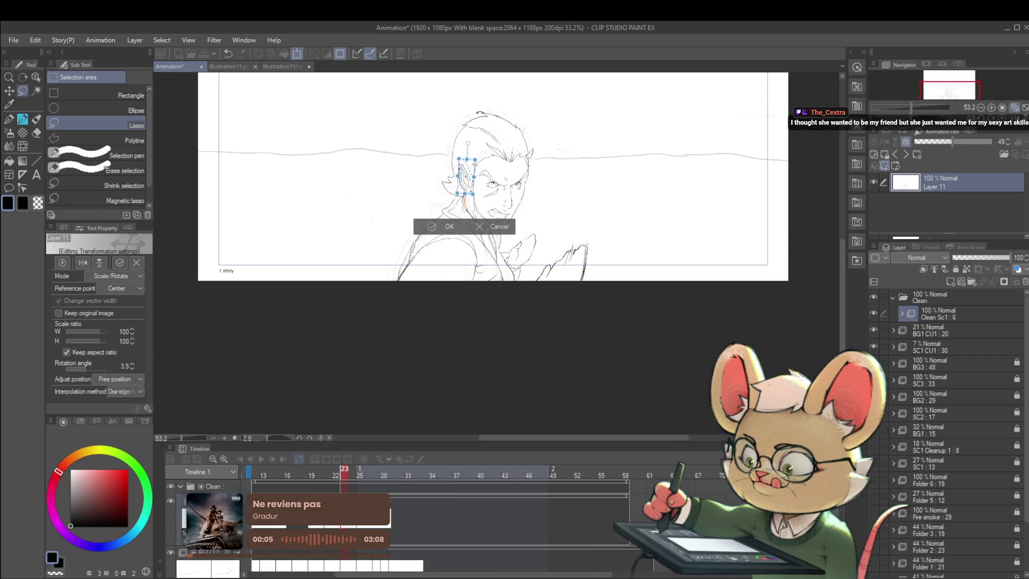
{"action": "scroll", "coordinate": [551, 84], "scroll_direction": "down", "scroll_amount": 2}
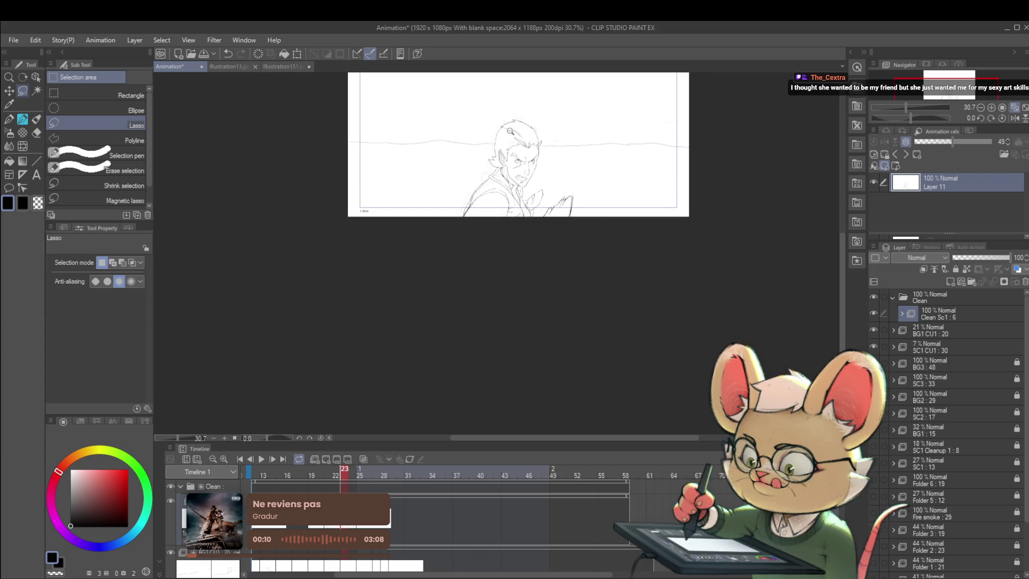
{"action": "scroll", "coordinate": [518, 128], "scroll_direction": "up", "scroll_amount": 3}
{"action": "key", "text": "Left"}
{"action": "key", "text": "Right"}
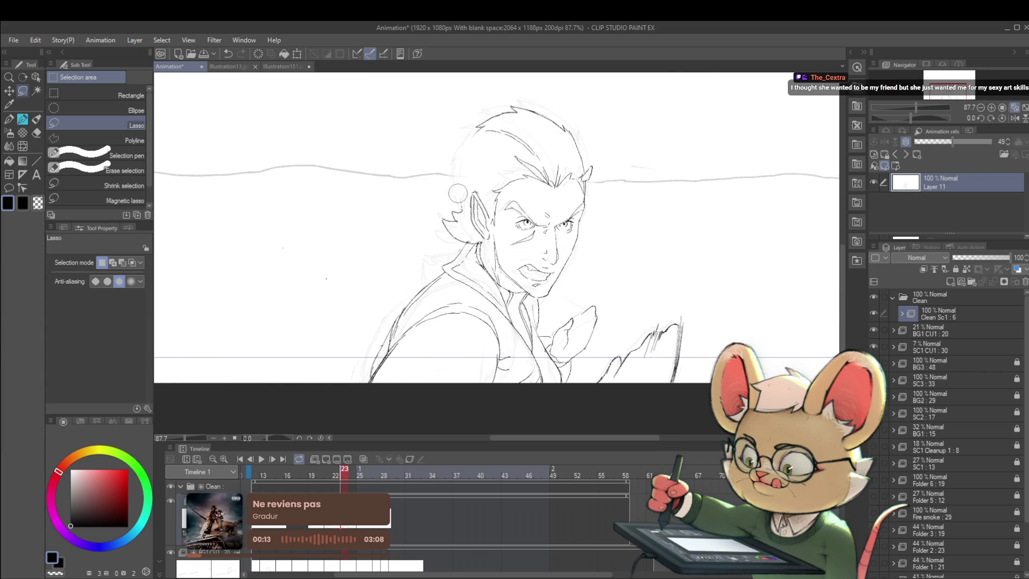
- Return to the pencil, fine-tune its size and undo the faint stroke beside the ear
{"action": "key", "text": "p"}
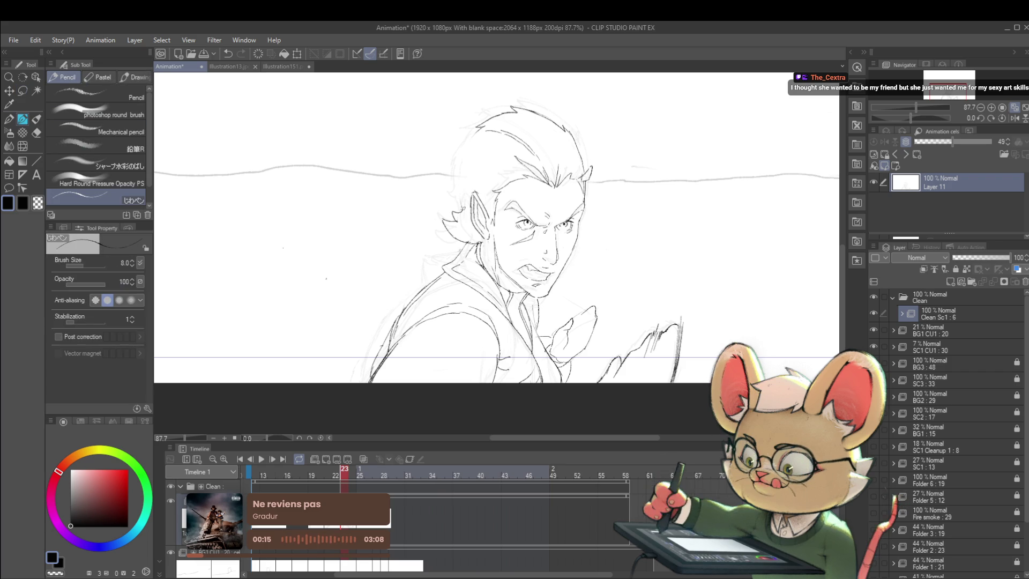
{"action": "key", "text": "bracketleft"}
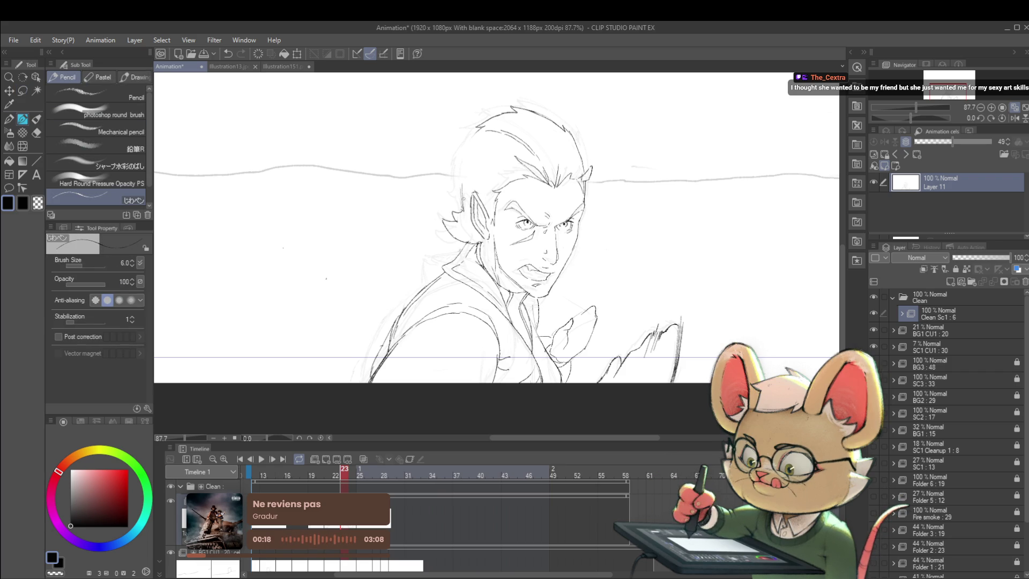
{"action": "key", "text": "bracketright"}
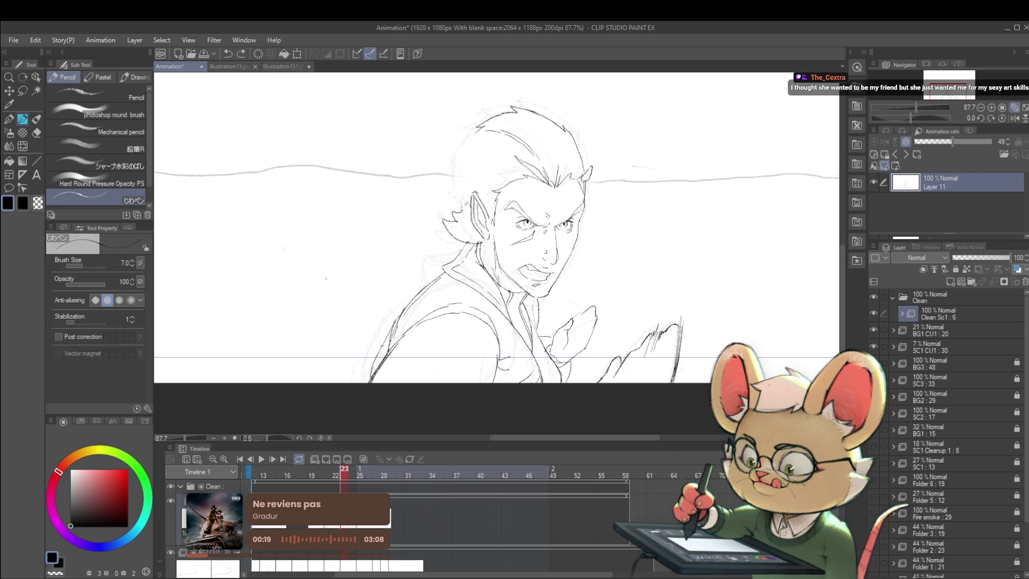
{"action": "key", "text": "ctrl+z"}
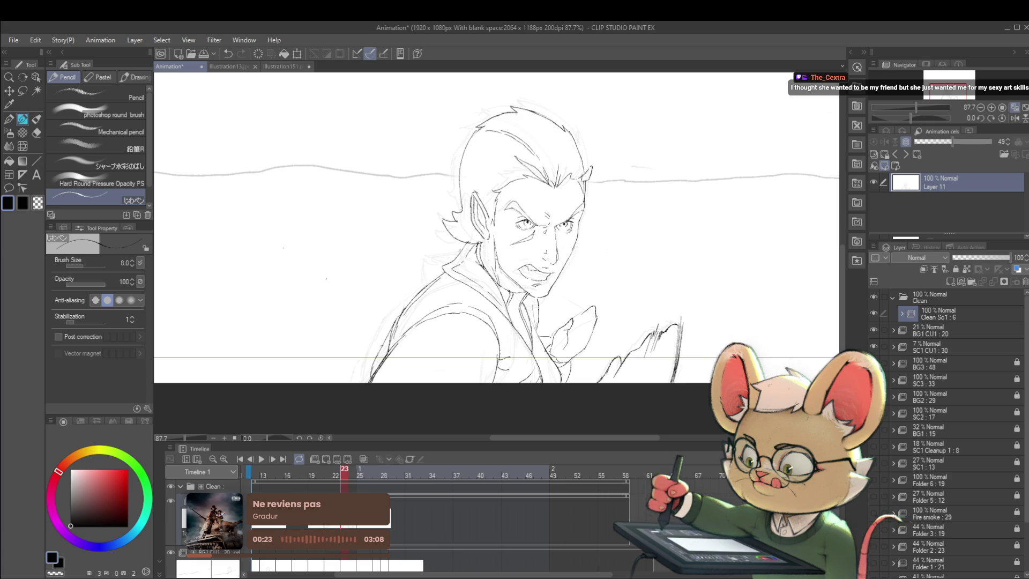
{"action": "scroll", "coordinate": [500, 127], "scroll_direction": "down", "scroll_amount": 5}
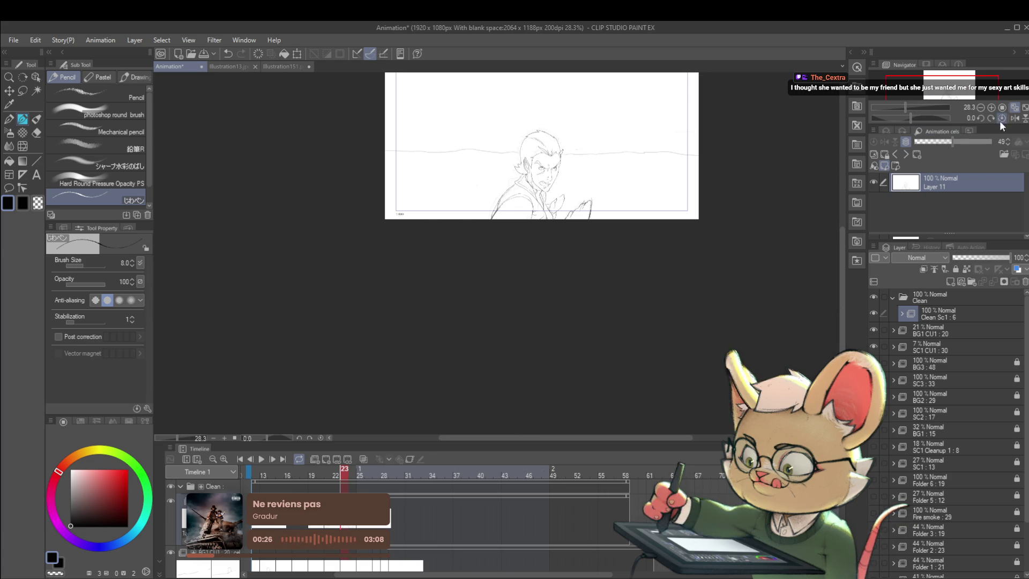
{"action": "scroll", "coordinate": [472, 142], "scroll_direction": "up", "scroll_amount": 3}
{"action": "scroll", "coordinate": [487, 140], "scroll_direction": "up", "scroll_amount": 2}
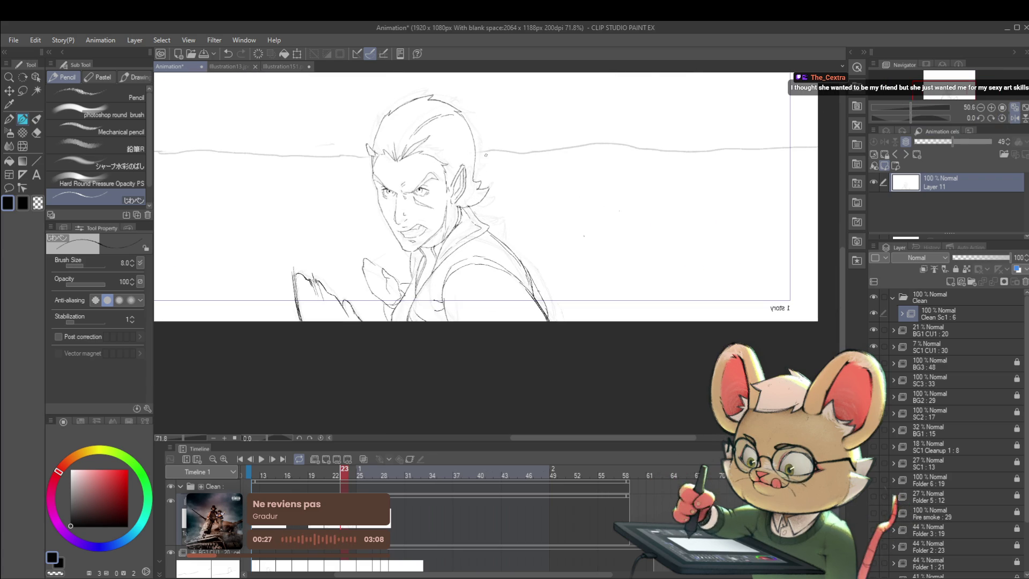
- Enlarge the pencil to size 12 and ink a bold line down the hair's right side
{"action": "key", "text": "bracketright"}
{"action": "key", "text": "bracketright"}
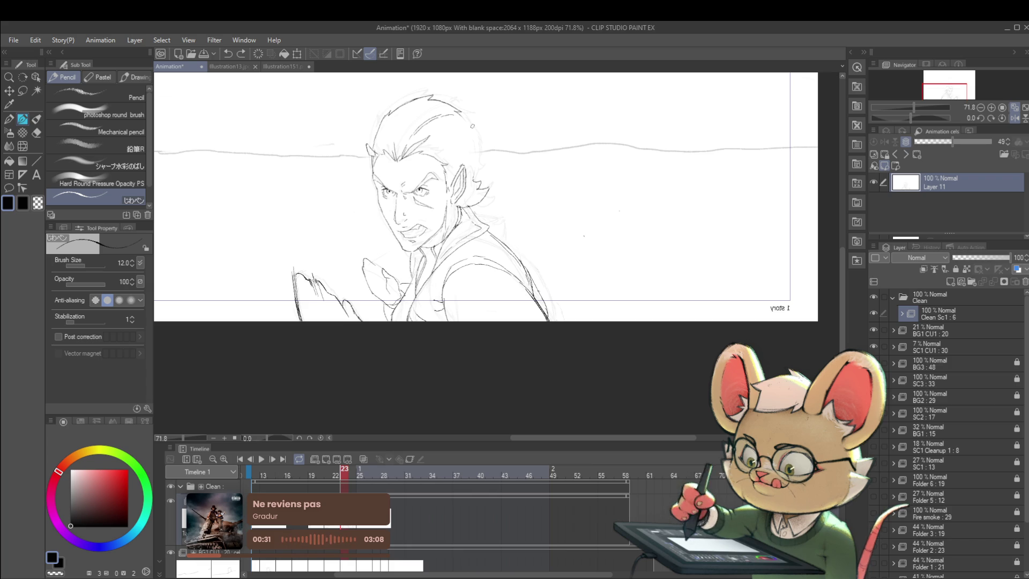
{"action": "left_click_drag", "start_coordinate": [465, 123], "coordinate": [477, 161]}
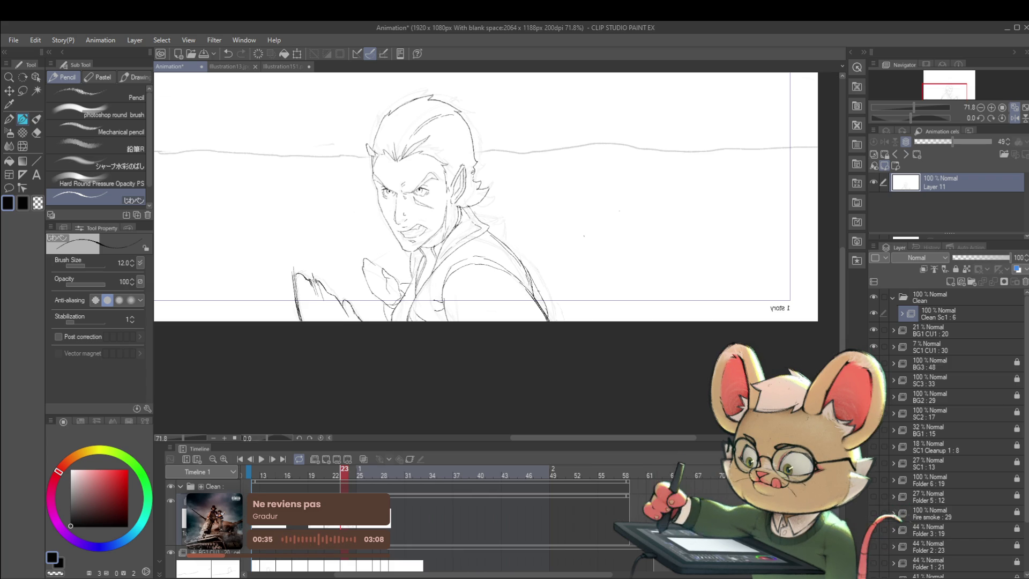
{"action": "key", "text": "Left"}
{"action": "key", "text": "Right"}
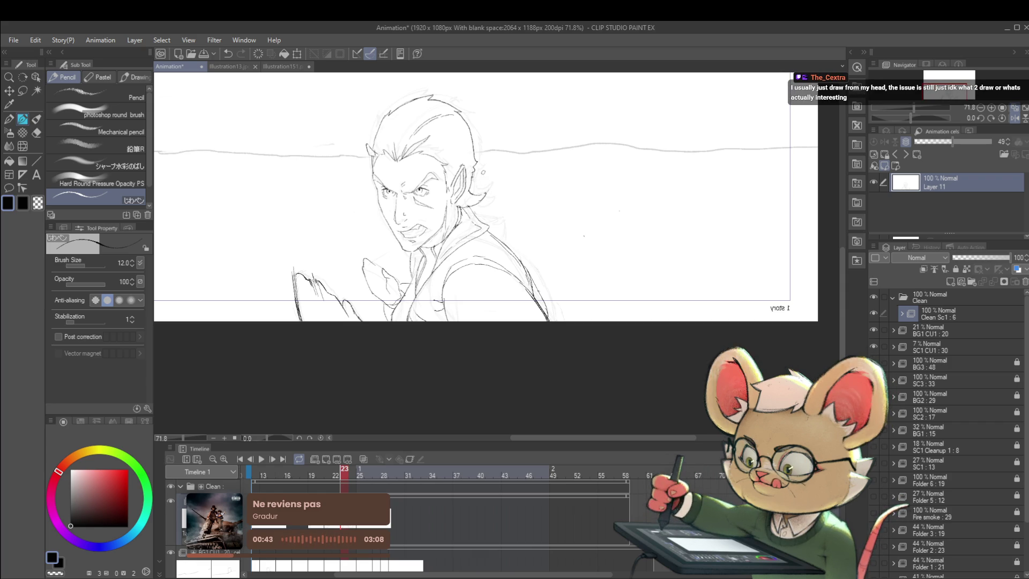
{"action": "scroll", "coordinate": [505, 149], "scroll_direction": "down", "scroll_amount": 2}
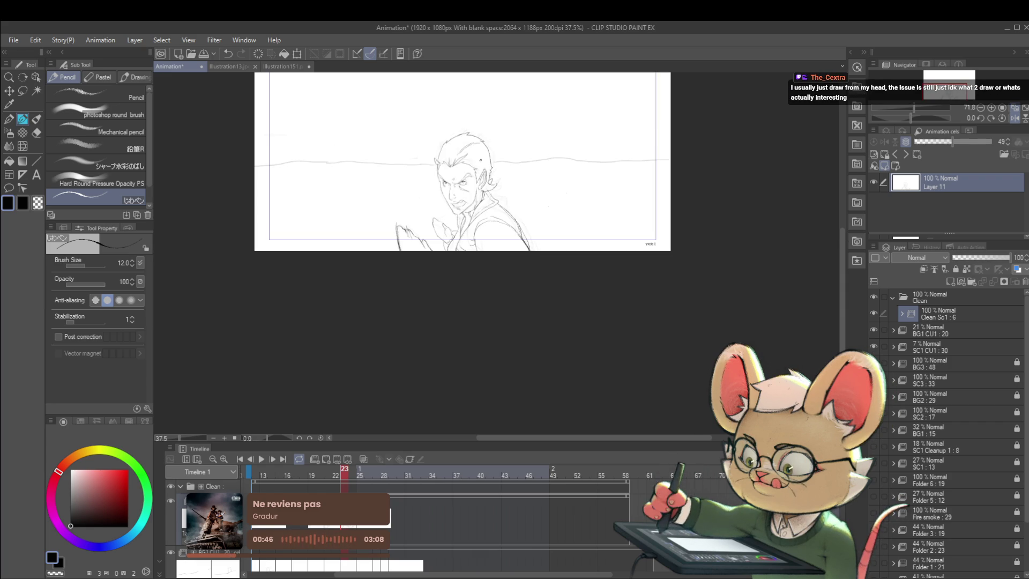
{"action": "left_click", "coordinate": [1010, 114]}
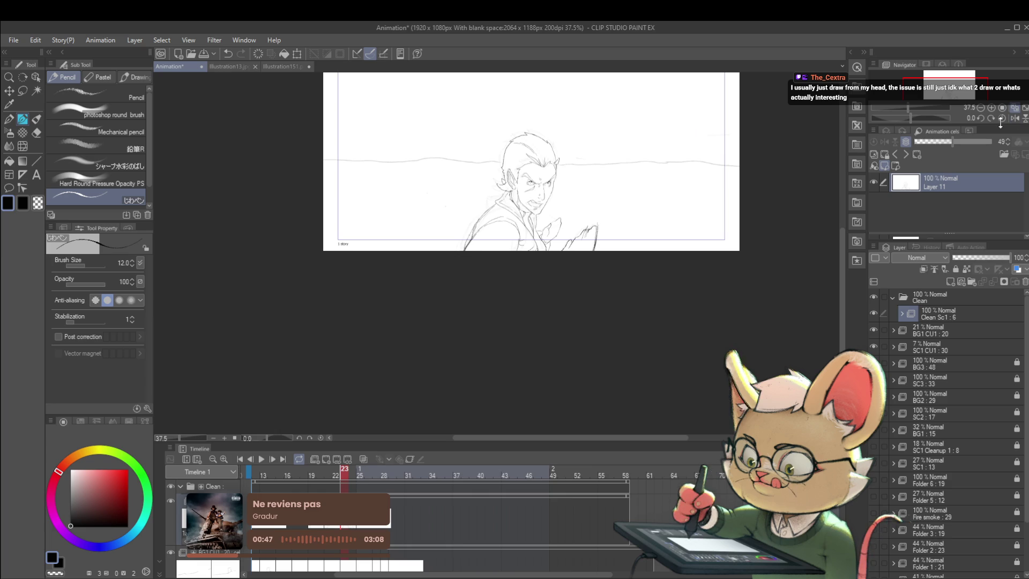
{"action": "scroll", "coordinate": [522, 181], "scroll_direction": "up", "scroll_amount": 3}
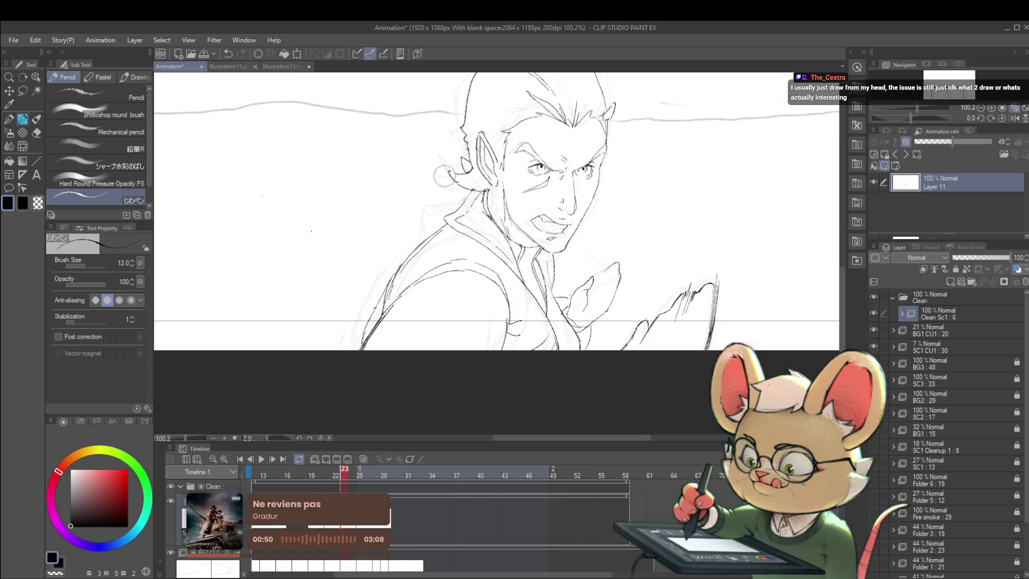
{"action": "left_click_drag", "start_coordinate": [464, 190], "coordinate": [468, 171]}
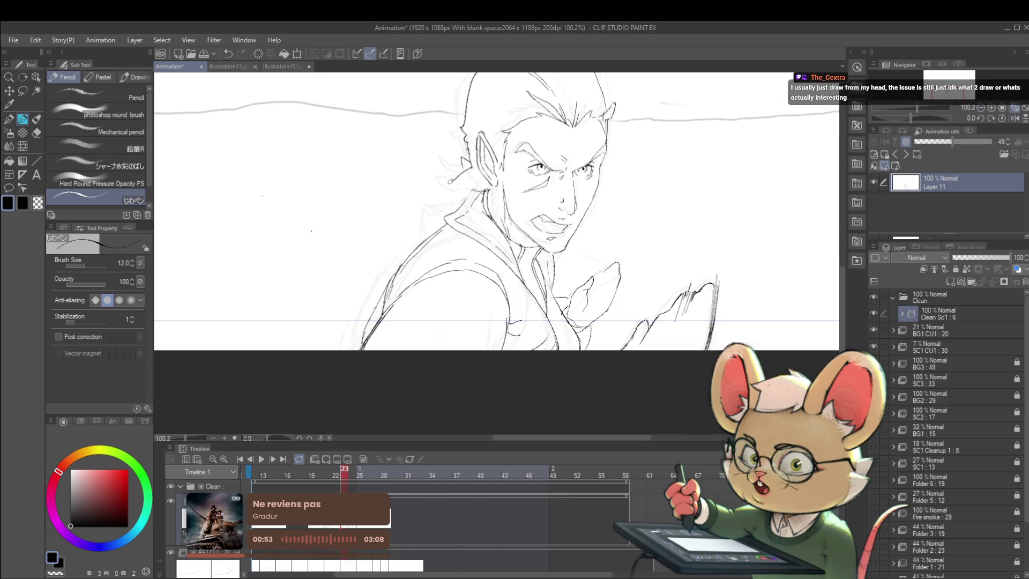
{"action": "key", "text": "ctrl+z"}
{"action": "key", "text": "ctrl+z"}
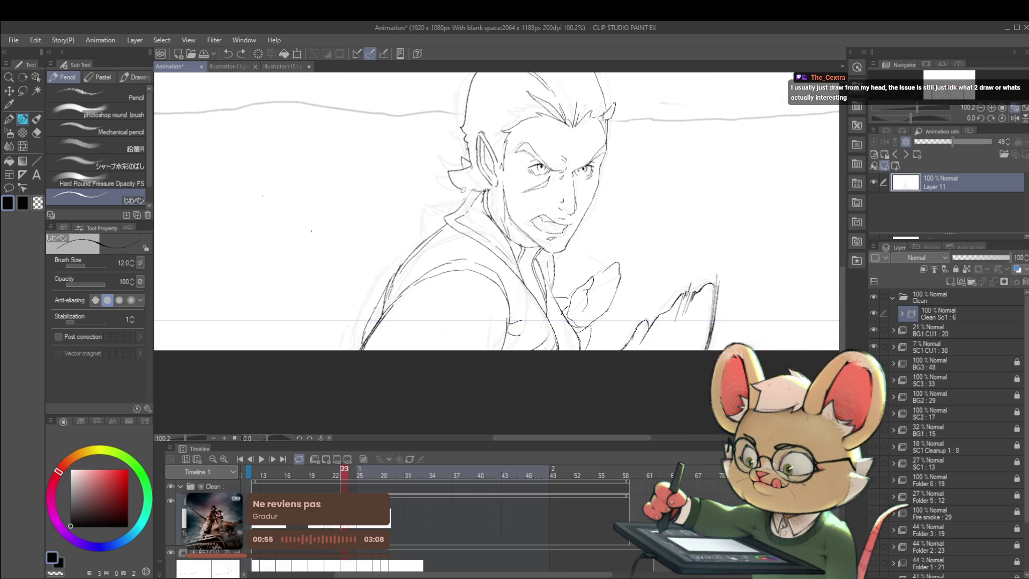
{"action": "scroll", "coordinate": [534, 181], "scroll_direction": "down", "scroll_amount": 4}
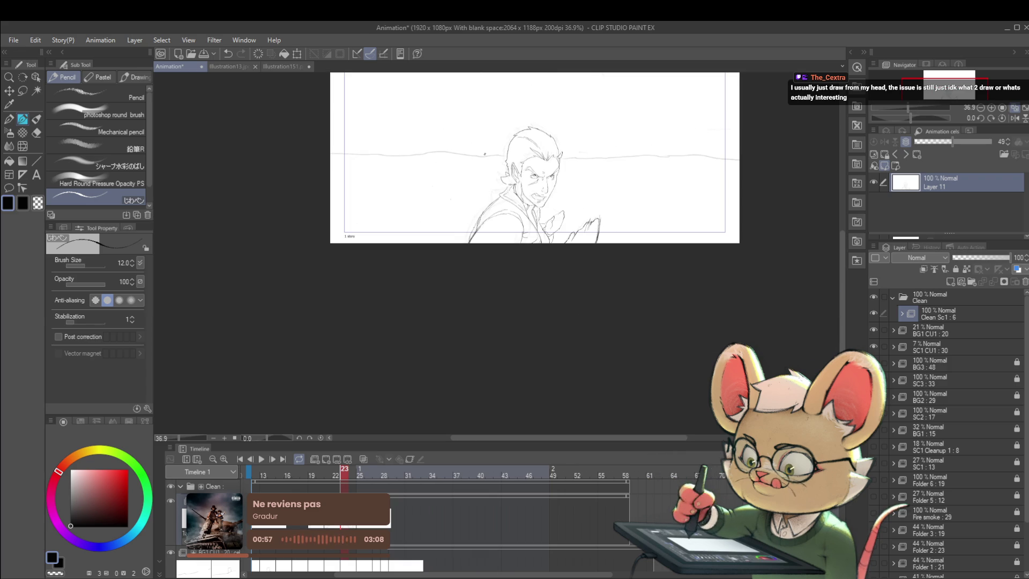
{"action": "scroll", "coordinate": [485, 154], "scroll_direction": "up", "scroll_amount": 3}
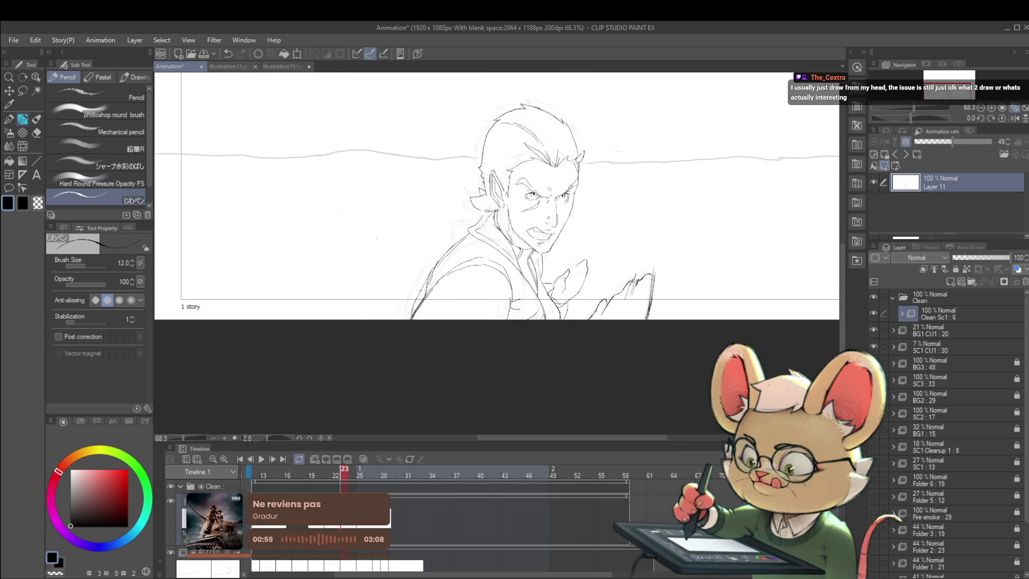
{"action": "key", "text": "Left"}
{"action": "key", "text": "Right"}
{"action": "key", "text": "Left"}
{"action": "key", "text": "Right"}
{"action": "key", "text": "ctrl+z"}
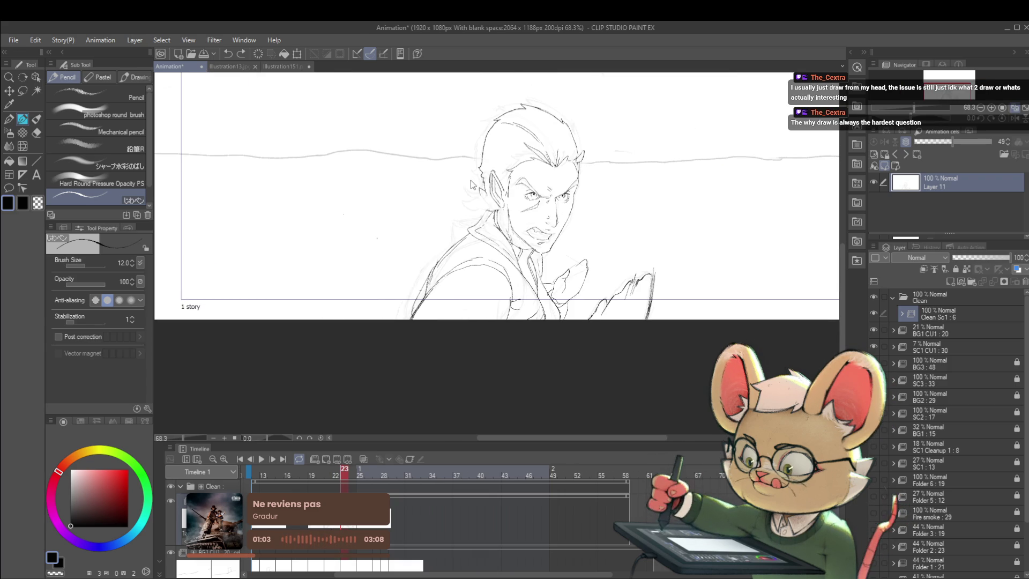
{"action": "key", "text": "Left"}
{"action": "key", "text": "Right"}
{"action": "key", "text": "Left"}
{"action": "key", "text": "Right"}
{"action": "left_click_drag", "start_coordinate": [476, 186], "coordinate": [480, 196]}
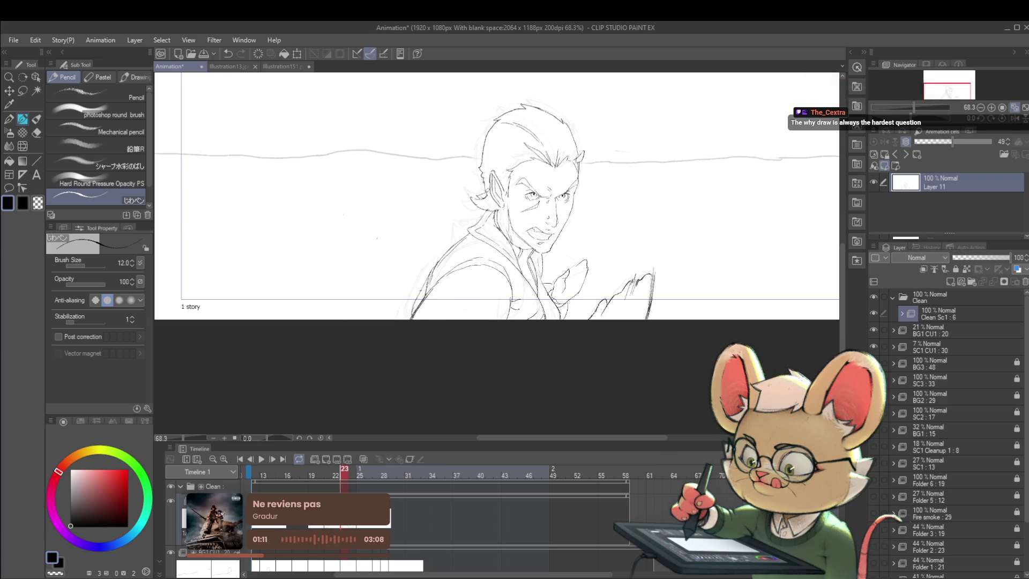
{"action": "key", "text": "ctrl+z"}
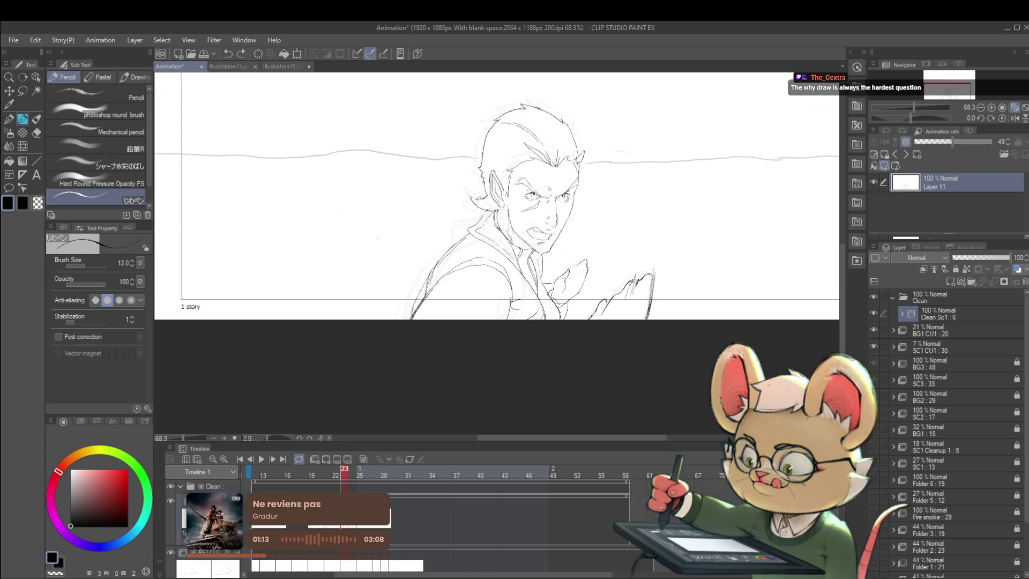
{"action": "scroll", "coordinate": [481, 173], "scroll_direction": "down", "scroll_amount": 3}
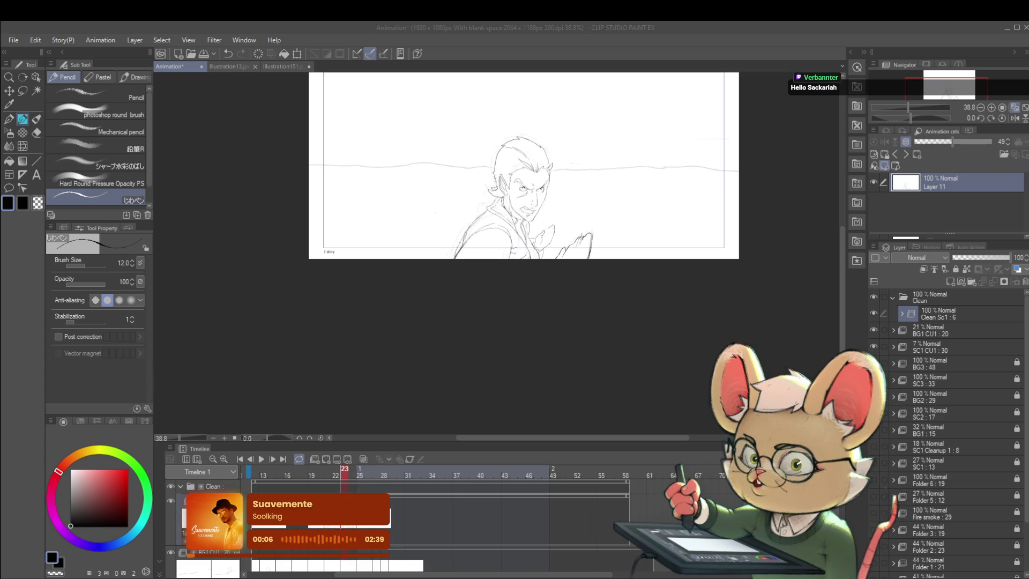
- Refocus the canvas and flip between frames 21 and 23 to compare poses
{"action": "left_click", "coordinate": [694, 228]}
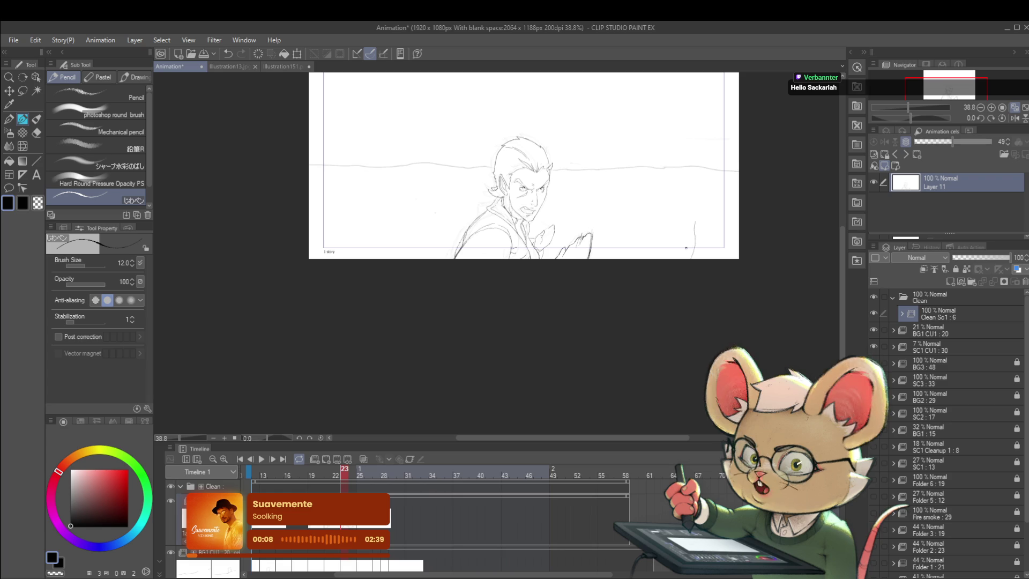
{"action": "left_click_drag", "start_coordinate": [709, 217], "coordinate": [698, 277]}
{"action": "scroll", "coordinate": [697, 277], "scroll_direction": "down", "scroll_amount": 1}
{"action": "key", "text": "comma"}
{"action": "key", "text": "period"}
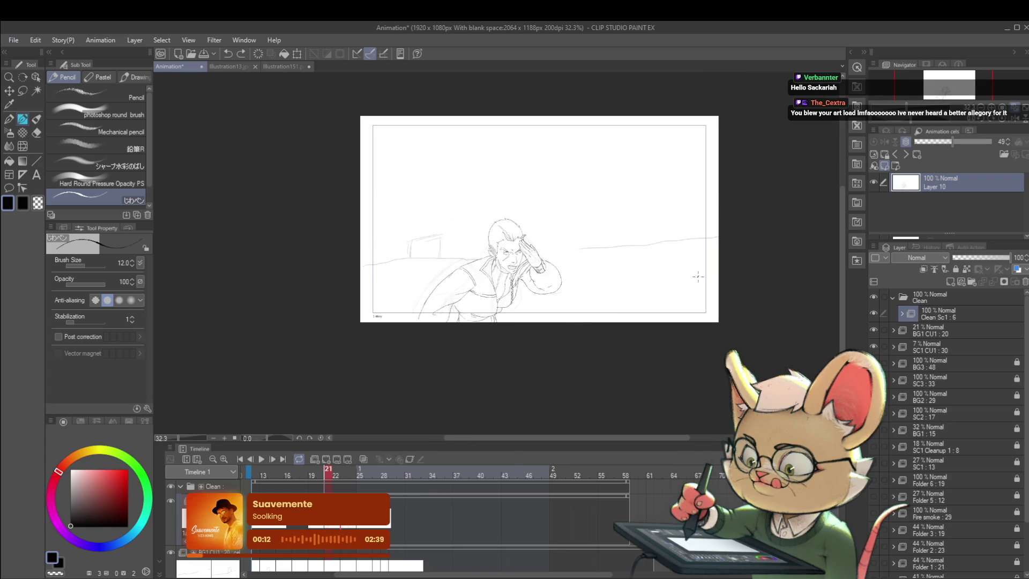
{"action": "key", "text": "comma"}
{"action": "key", "text": "comma"}
{"action": "key", "text": "period"}
{"action": "scroll", "coordinate": [539, 248], "scroll_direction": "up", "scroll_amount": 5}
{"action": "key", "text": "period"}
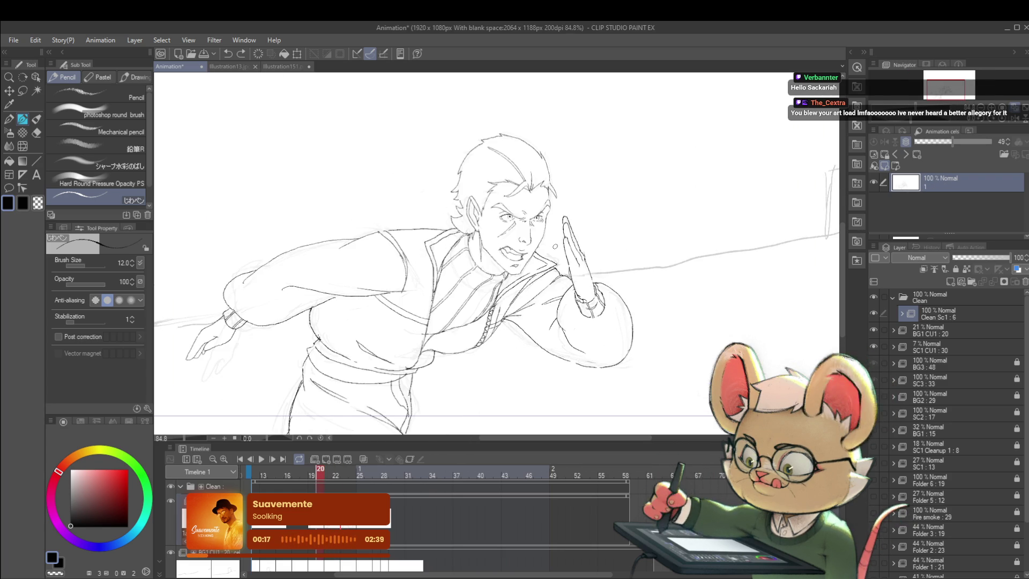
{"action": "key", "text": "comma"}
{"action": "key", "text": "Right"}
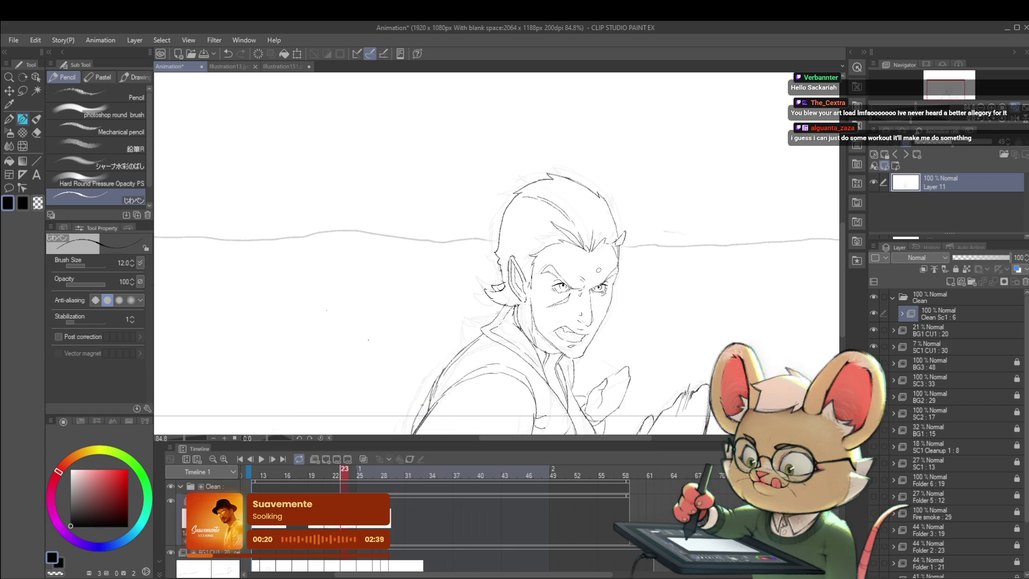
- Zoom in and out on the face, then advance to frame 25 with blank Layer 12
{"action": "scroll", "coordinate": [615, 266], "scroll_direction": "down", "scroll_amount": 5}
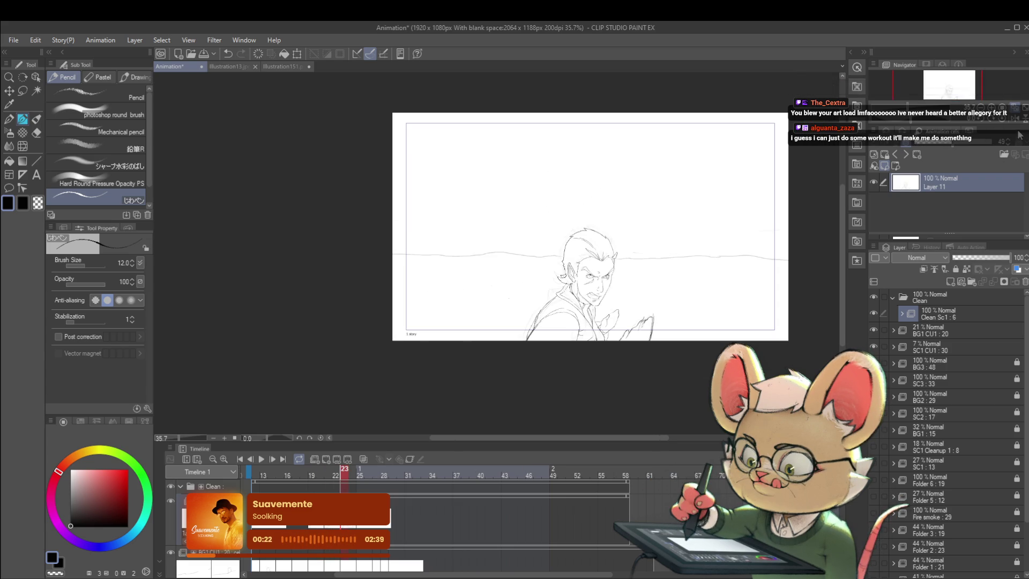
{"action": "scroll", "coordinate": [388, 279], "scroll_direction": "up", "scroll_amount": 6}
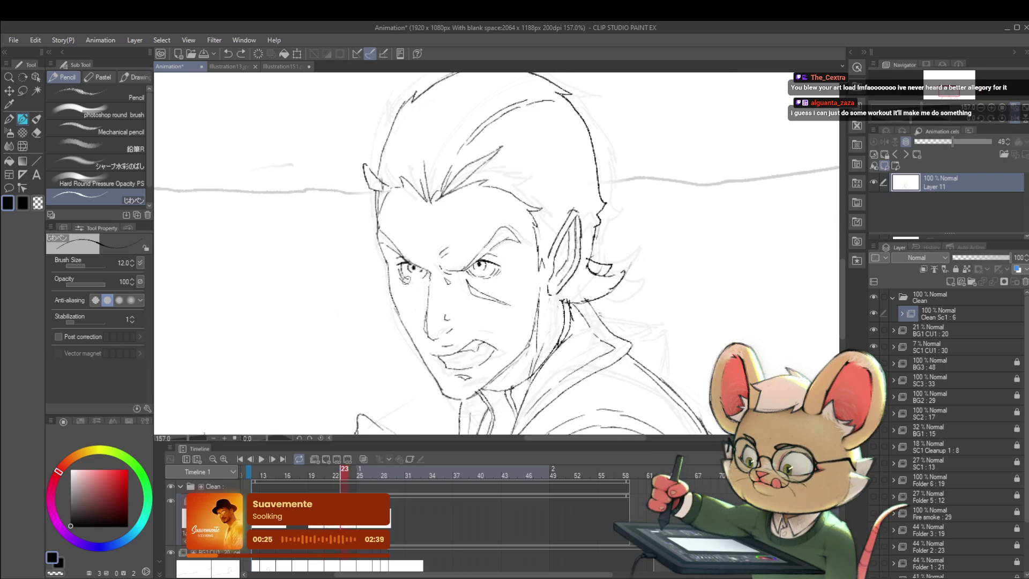
{"action": "scroll", "coordinate": [417, 261], "scroll_direction": "down", "scroll_amount": 5}
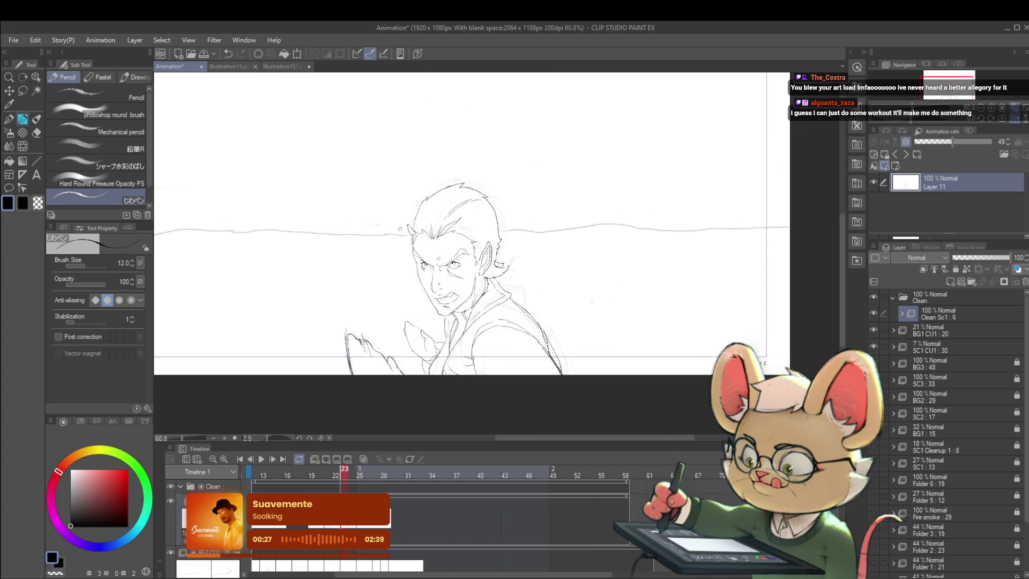
{"action": "scroll", "coordinate": [417, 201], "scroll_direction": "down", "scroll_amount": 2}
{"action": "scroll", "coordinate": [417, 201], "scroll_direction": "up", "scroll_amount": 5}
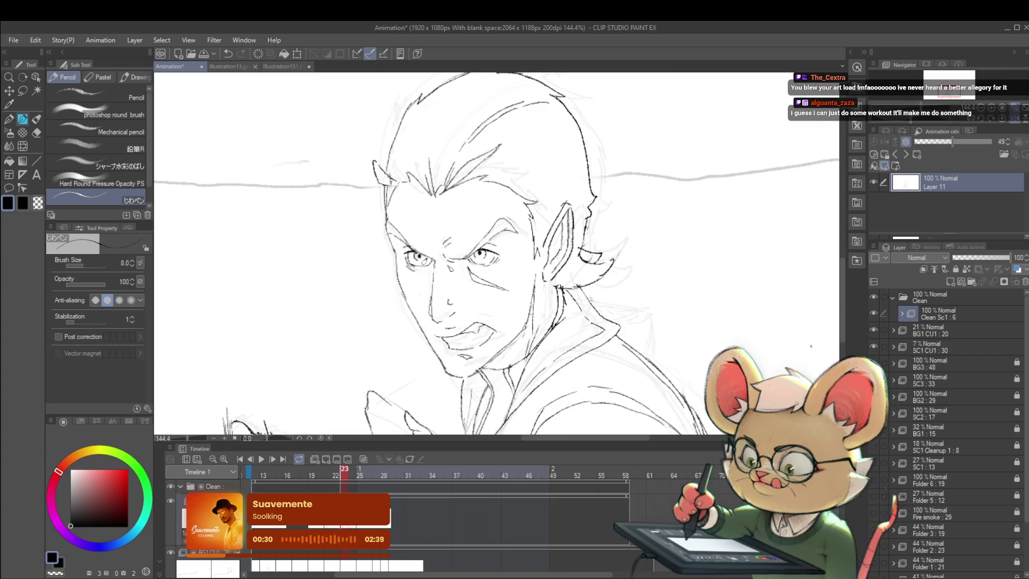
{"action": "scroll", "coordinate": [439, 248], "scroll_direction": "down", "scroll_amount": 4}
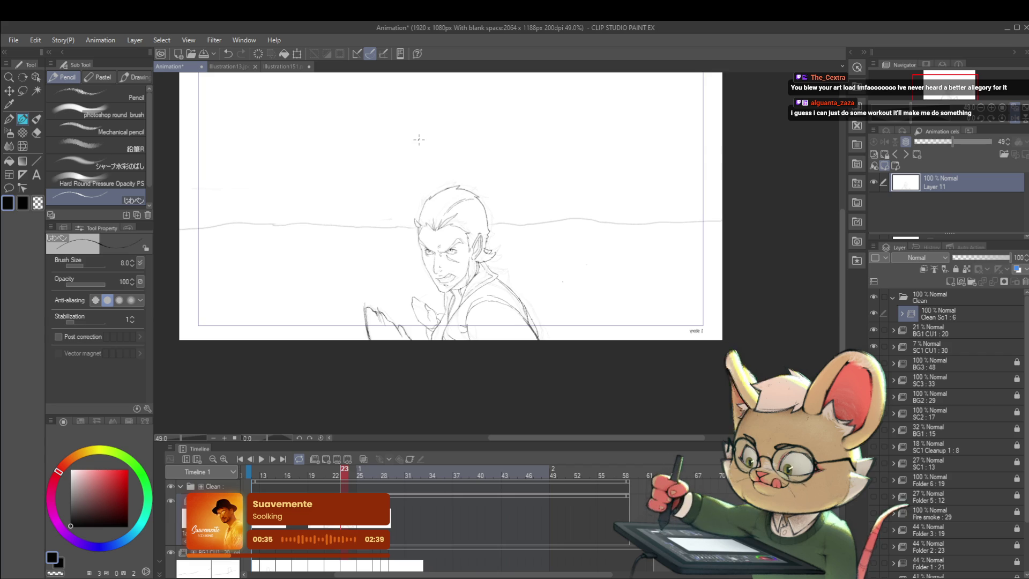
{"action": "key", "text": "Right"}
{"action": "key", "text": "Right"}
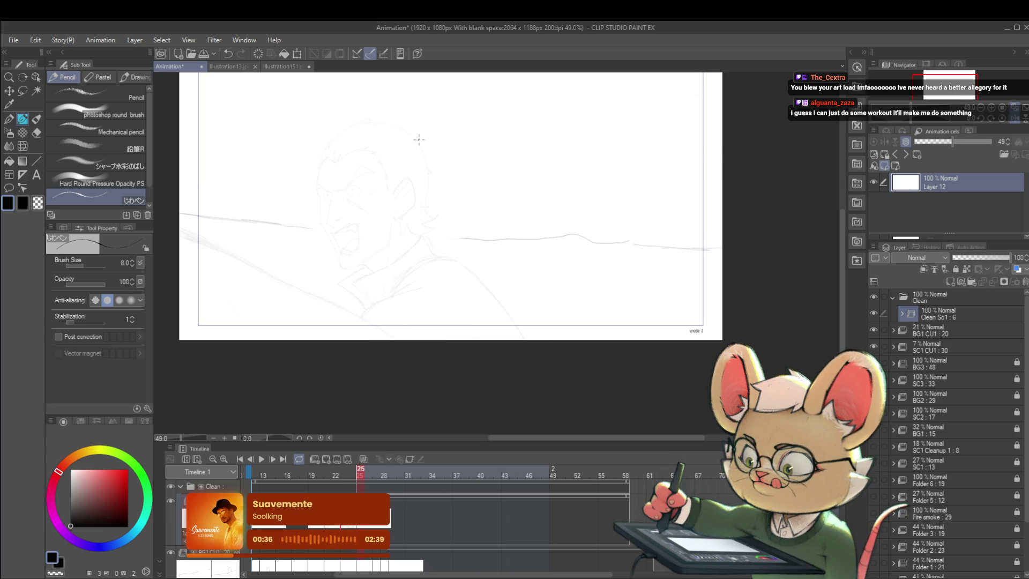
- Thicken the pencil, ink the first brow line over the eye and remove a trial pupil dot
{"action": "scroll", "coordinate": [353, 182], "scroll_direction": "up", "scroll_amount": 3}
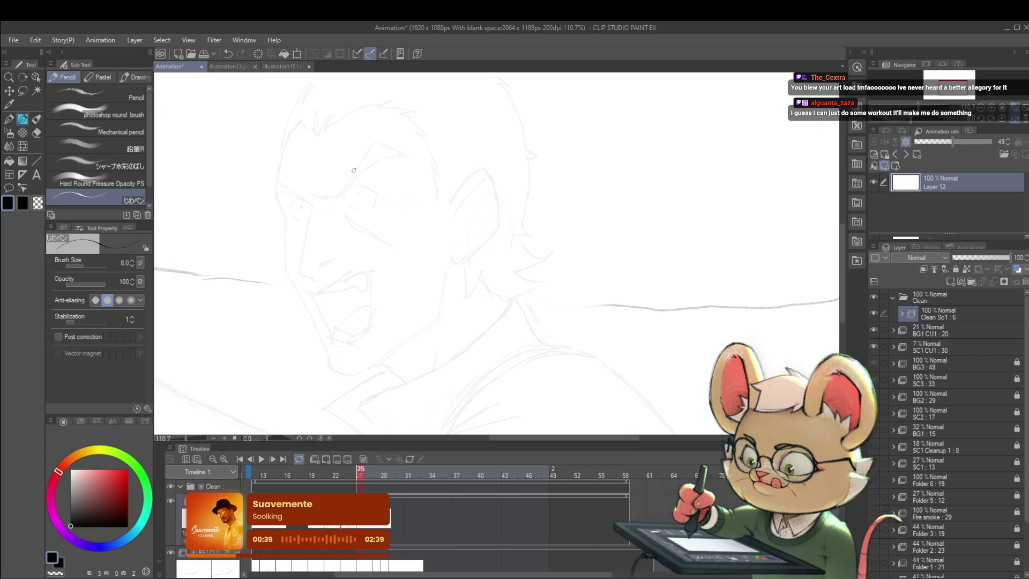
{"action": "key", "text": "bracketright"}
{"action": "mouse_move", "coordinate": [354, 187]}
{"action": "left_mouse_down"}
{"action": "mouse_move", "coordinate": [346, 196]}
{"action": "mouse_move", "coordinate": [381, 196]}
{"action": "left_mouse_up"}
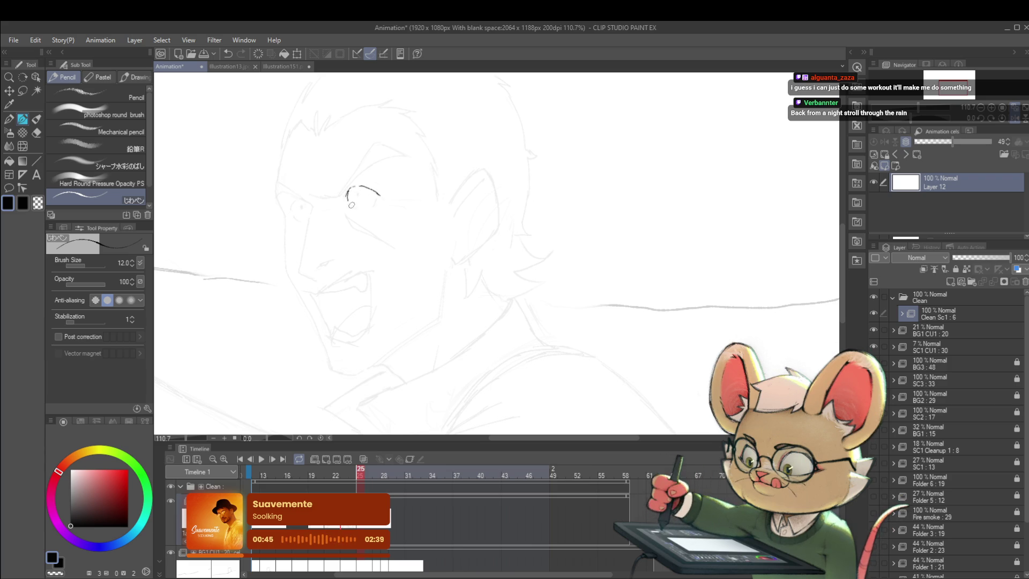
{"action": "left_click_drag", "start_coordinate": [355, 190], "coordinate": [356, 192]}
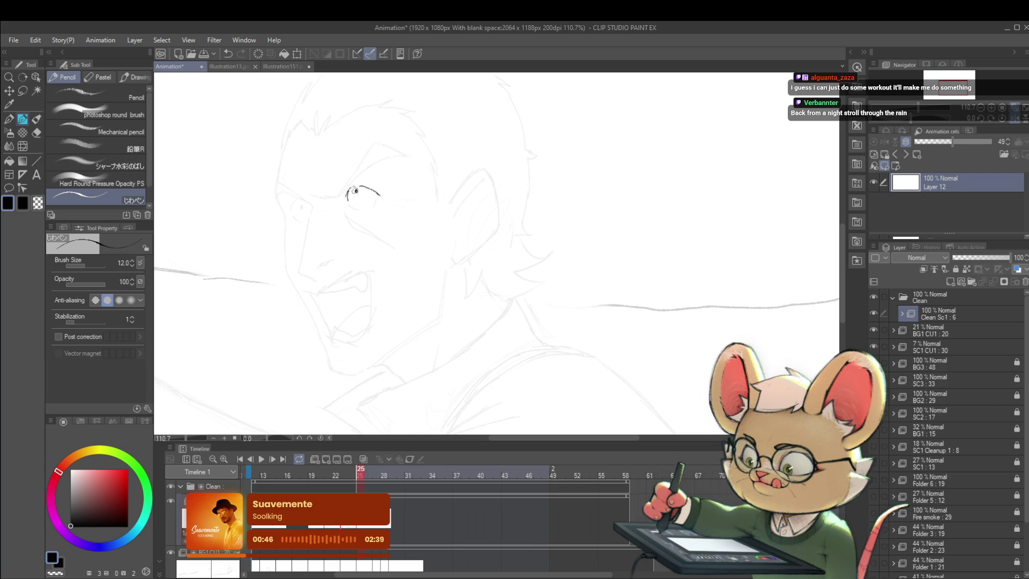
{"action": "scroll", "coordinate": [356, 193], "scroll_direction": "down", "scroll_amount": 3}
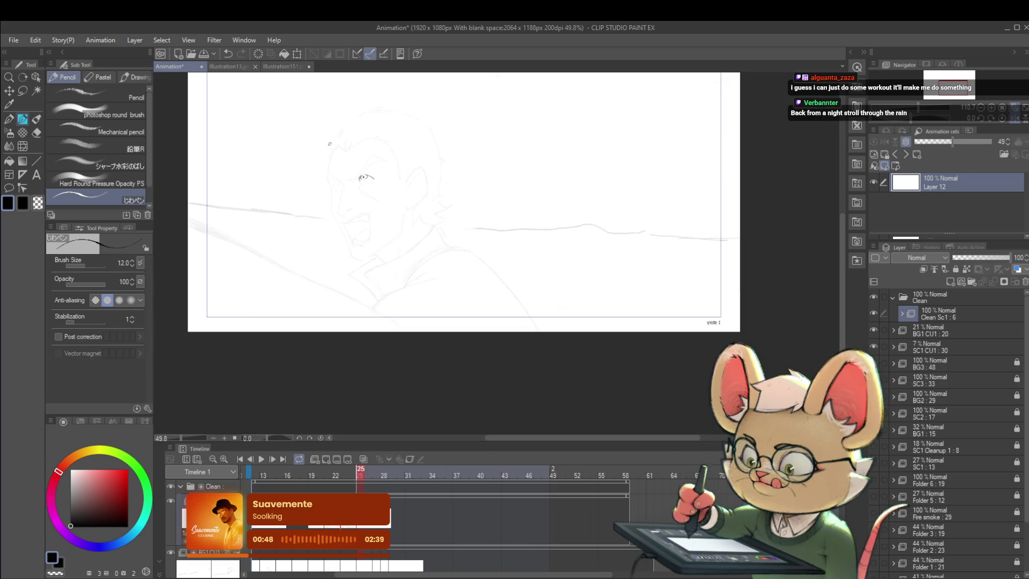
{"action": "scroll", "coordinate": [357, 193], "scroll_direction": "up", "scroll_amount": 5}
{"action": "key", "text": "ctrl+z"}
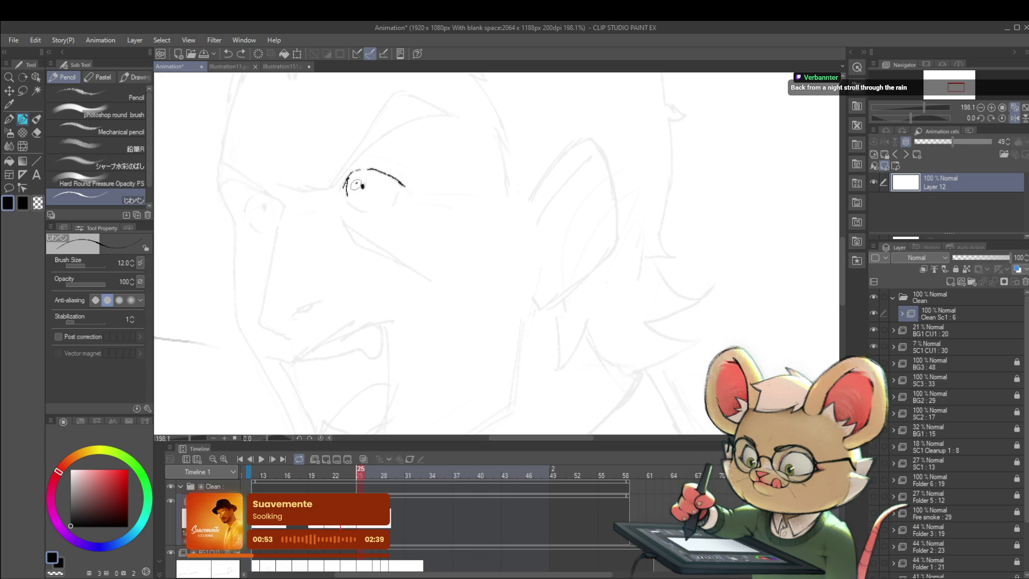
- Mirror the canvas to check proportions and undo the eye's lower-lid stroke
{"action": "scroll", "coordinate": [349, 143], "scroll_direction": "down", "scroll_amount": 4}
{"action": "scroll", "coordinate": [348, 143], "scroll_direction": "down", "scroll_amount": 1}
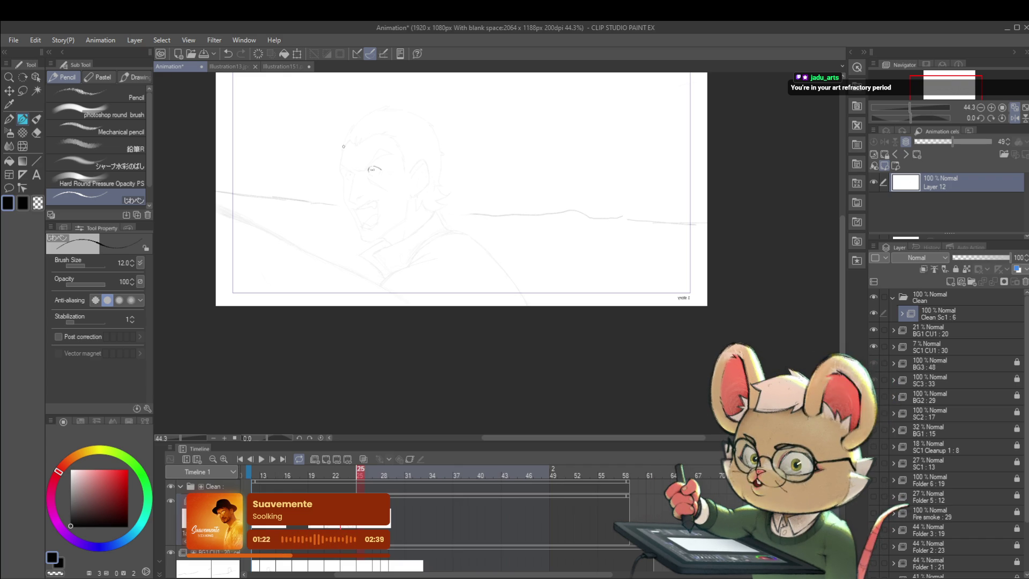
{"action": "left_click", "coordinate": [1013, 118]}
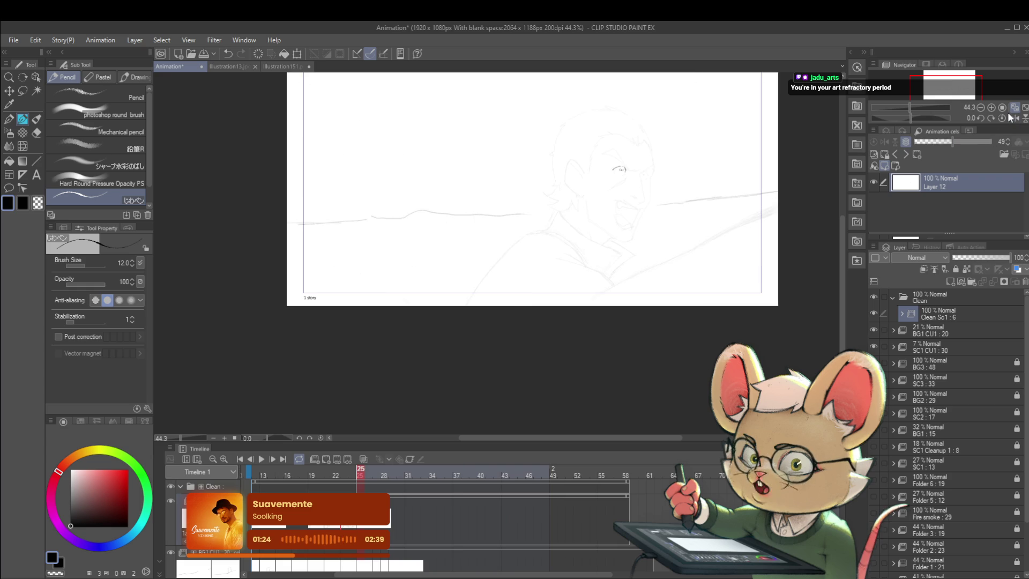
{"action": "scroll", "coordinate": [634, 162], "scroll_direction": "up", "scroll_amount": 5}
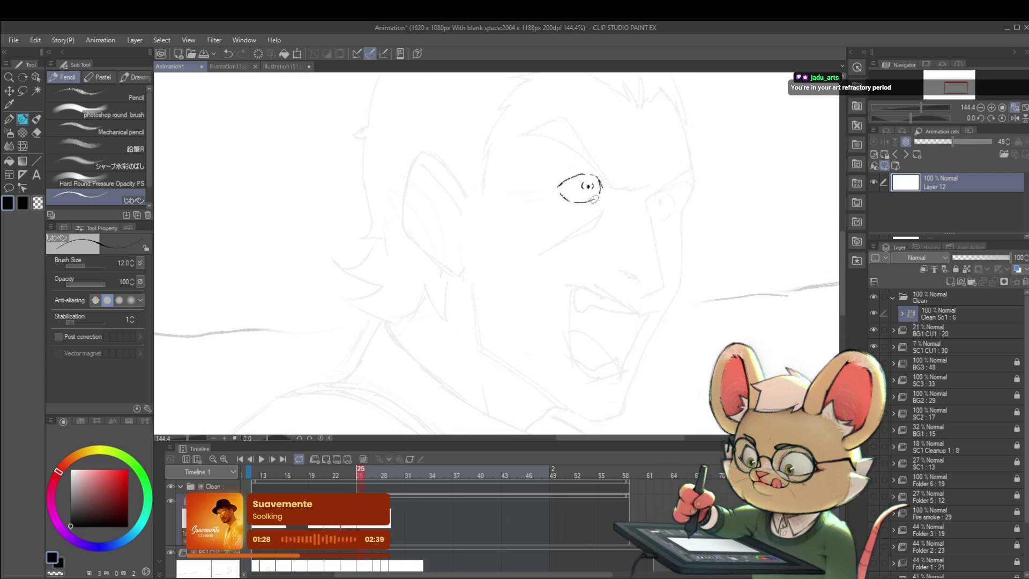
{"action": "key", "text": "ctrl+z"}
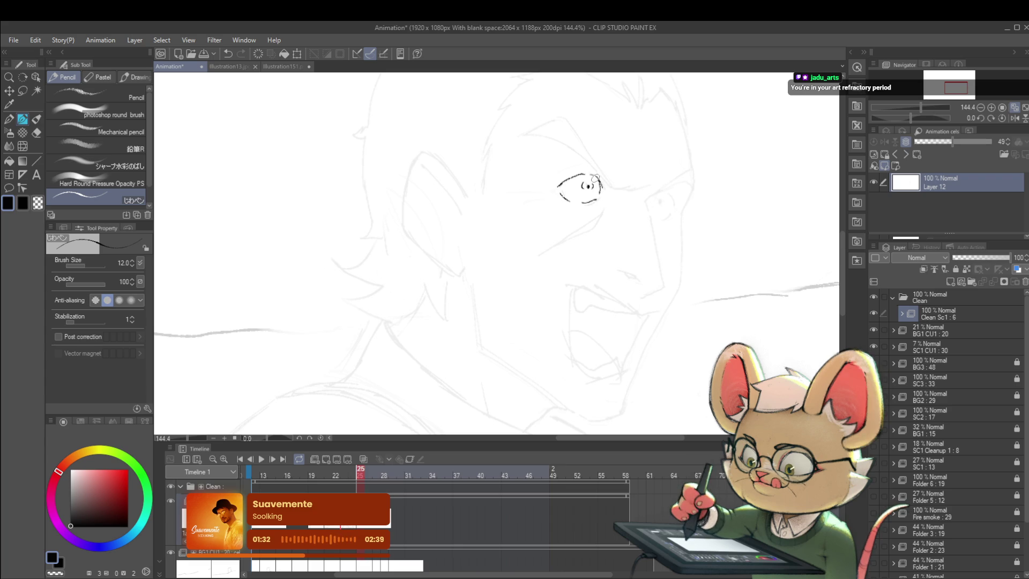
{"action": "scroll", "coordinate": [570, 147], "scroll_direction": "down", "scroll_amount": 4}
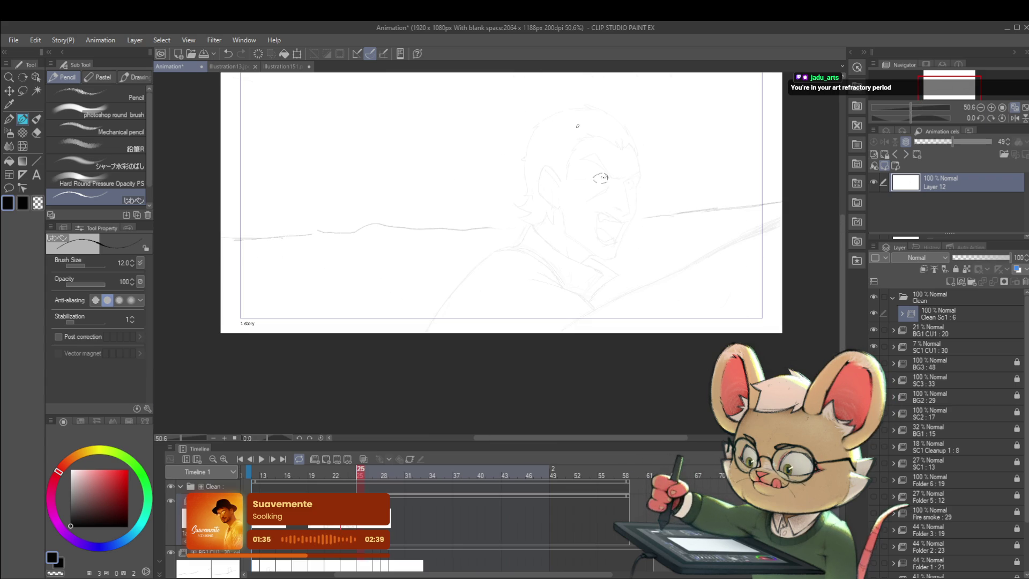
{"action": "scroll", "coordinate": [609, 186], "scroll_direction": "up", "scroll_amount": 2}
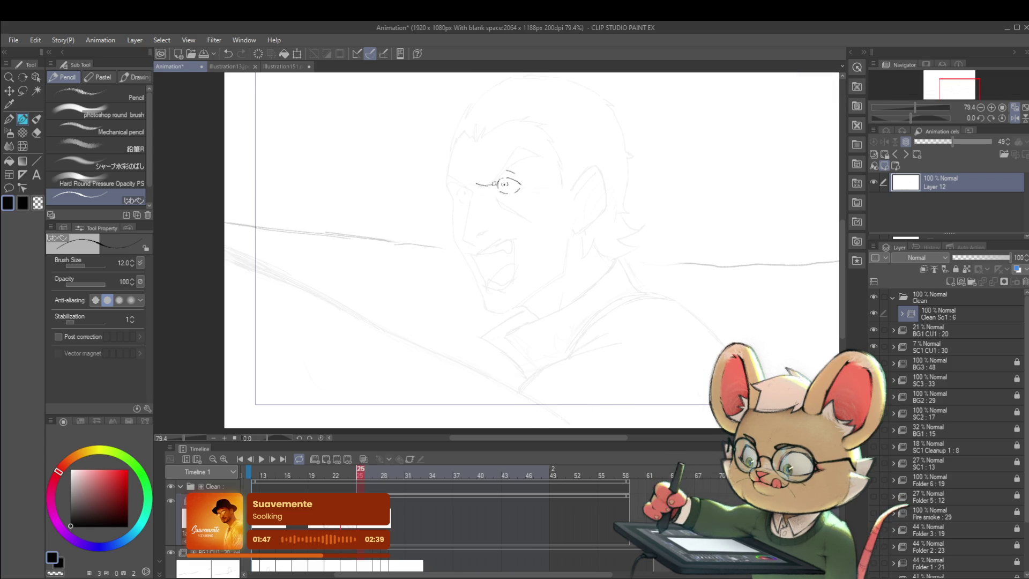
- Draw the sharp angled eyebrow in three strokes, comparing frames 24 and 25 and removing a stray mark
{"action": "left_click_drag", "start_coordinate": [497, 179], "coordinate": [511, 166]}
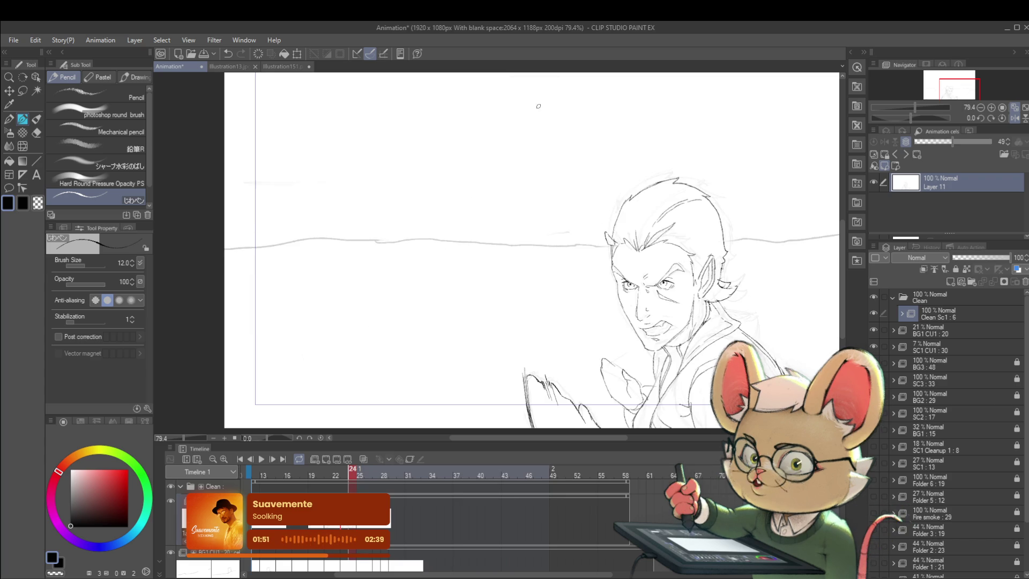
{"action": "left_click_drag", "start_coordinate": [526, 158], "coordinate": [536, 160]}
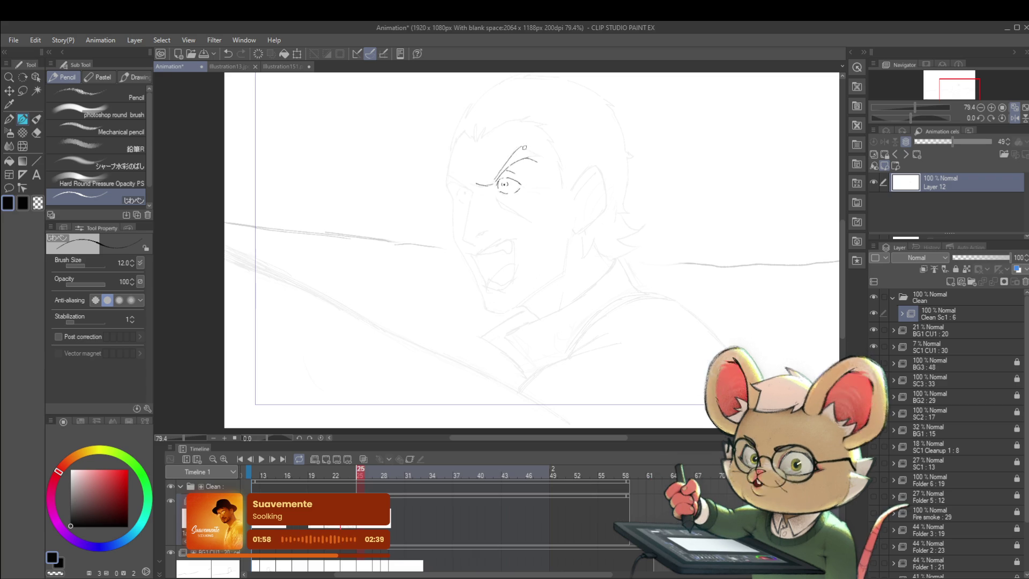
{"action": "left_click_drag", "start_coordinate": [520, 145], "coordinate": [538, 162]}
{"action": "key", "text": "ctrl+Left"}
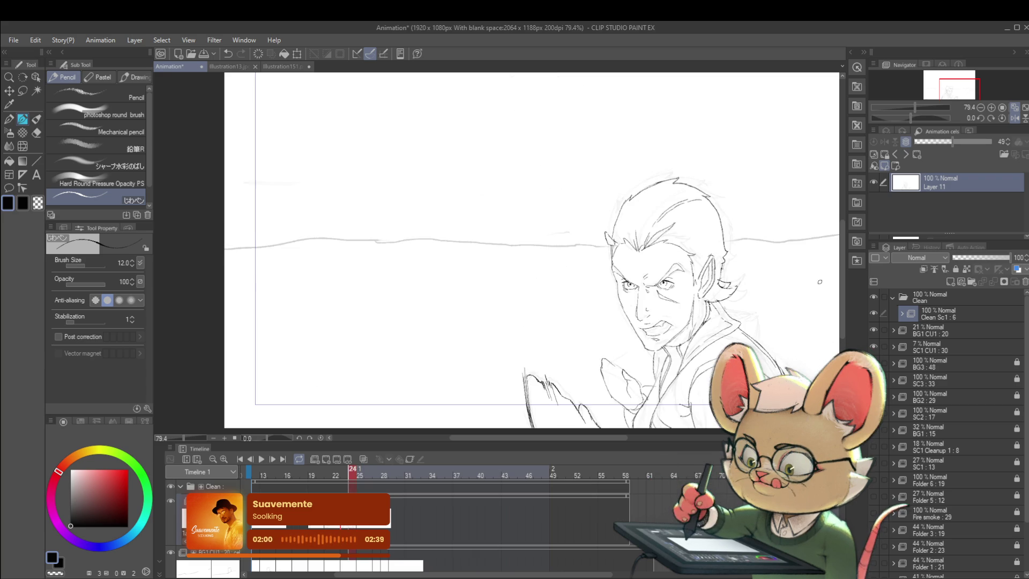
{"action": "key", "text": "ctrl+Right"}
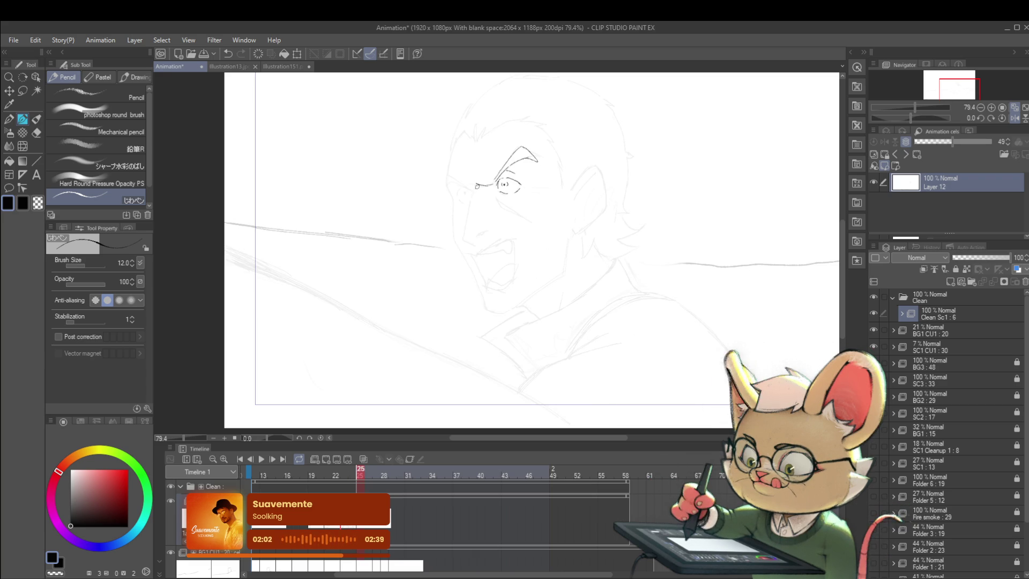
{"action": "key", "text": "ctrl+Left"}
{"action": "key", "text": "ctrl+Right"}
{"action": "key", "text": "ctrl+Left"}
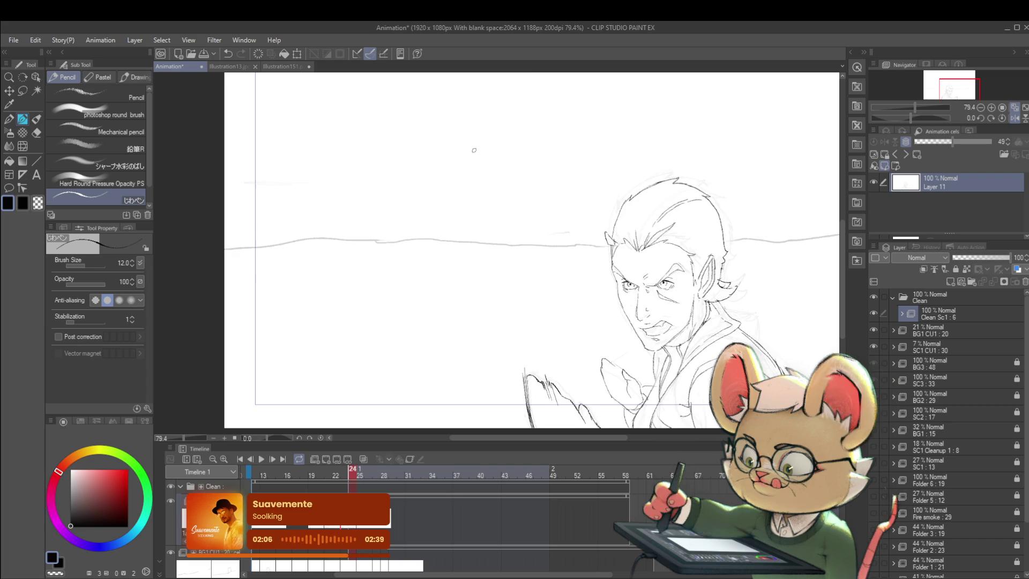
{"action": "key", "text": "ctrl+Right"}
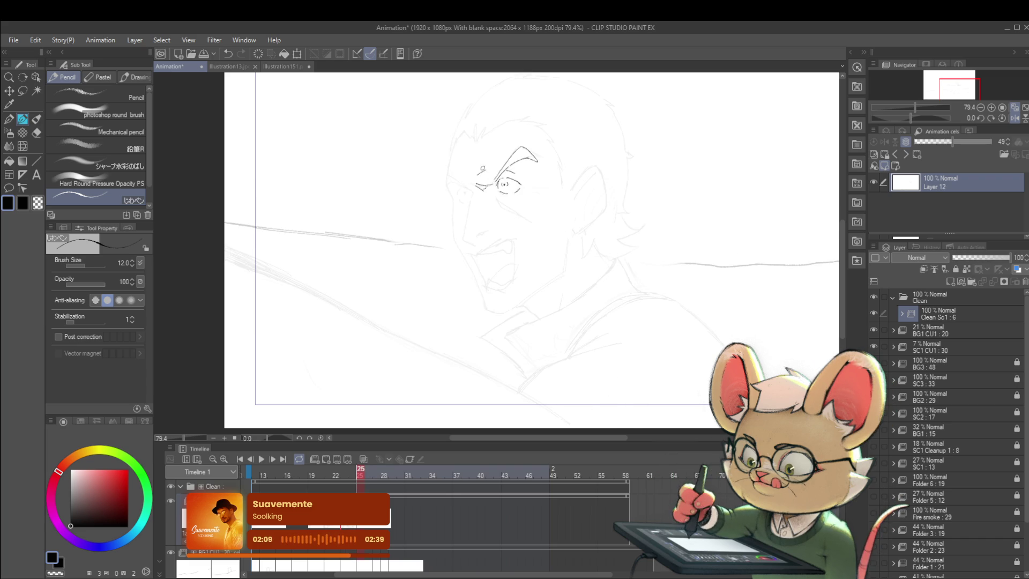
{"action": "key", "text": "ctrl+z"}
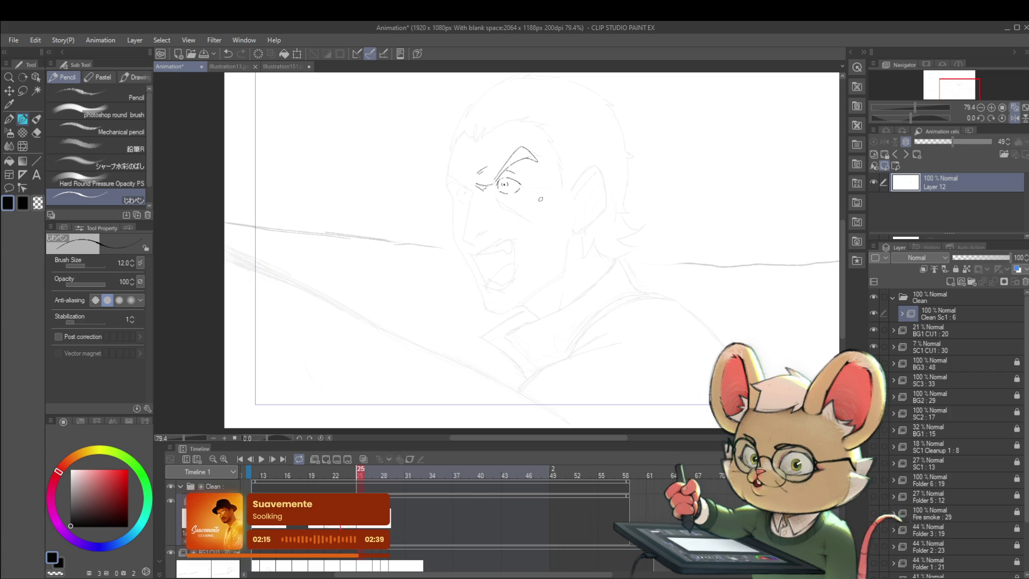
{"action": "key", "text": "ctrl+Left"}
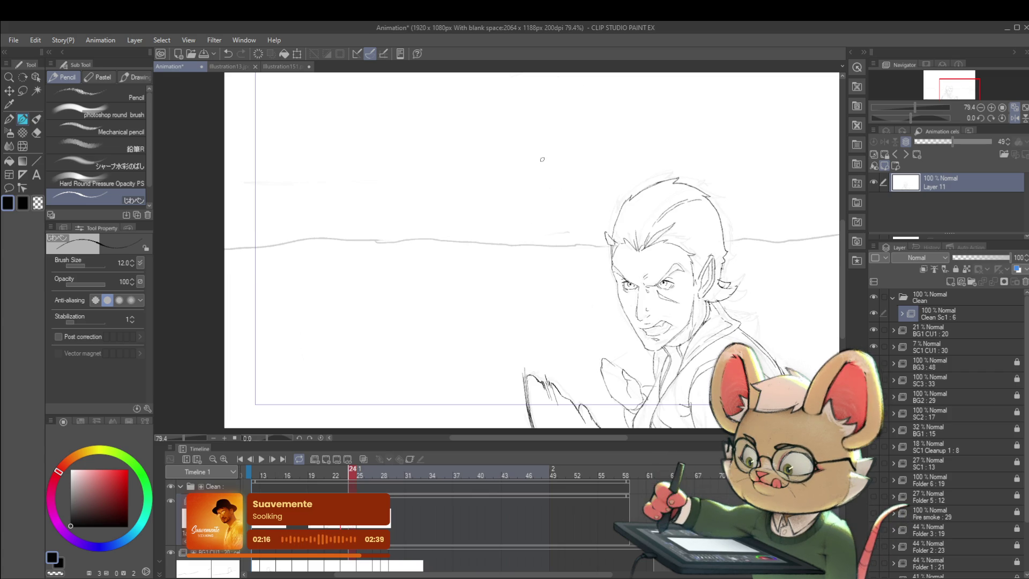
{"action": "key", "text": "ctrl+Right"}
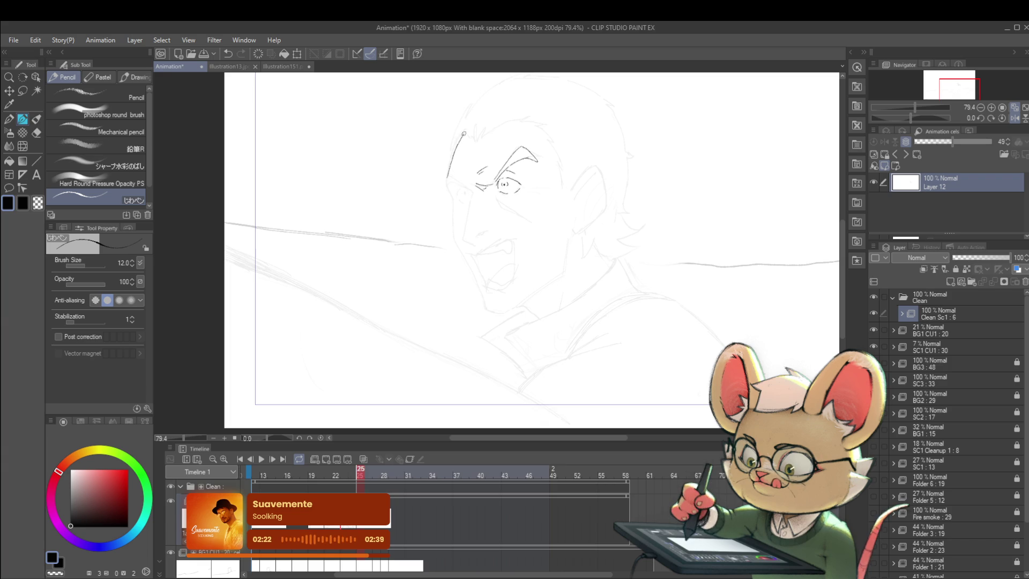
- Rework the head's left outline, undoing the long line and its downward extension
{"action": "key", "text": "ctrl+z"}
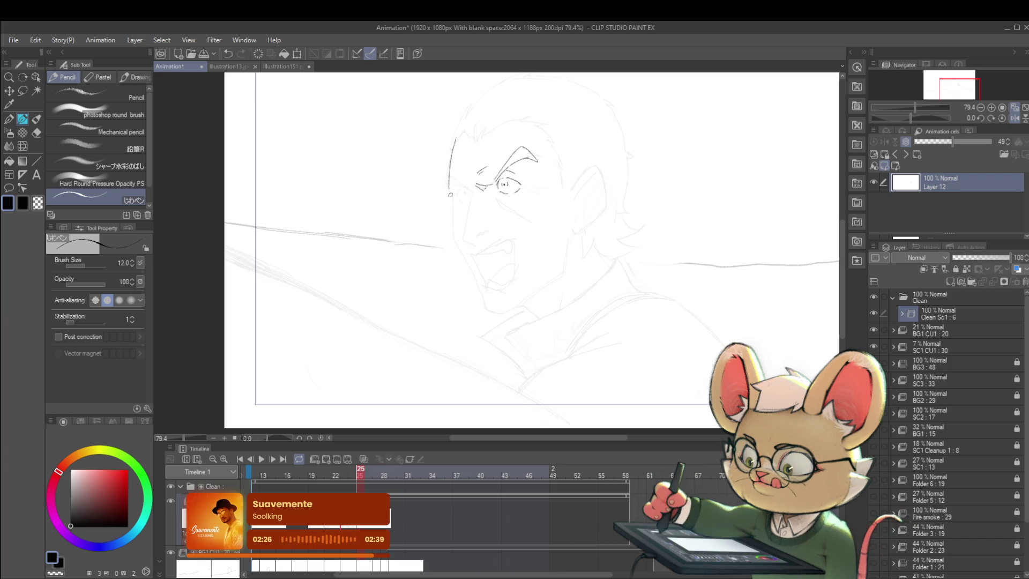
{"action": "left_click_drag", "start_coordinate": [451, 195], "coordinate": [454, 209]}
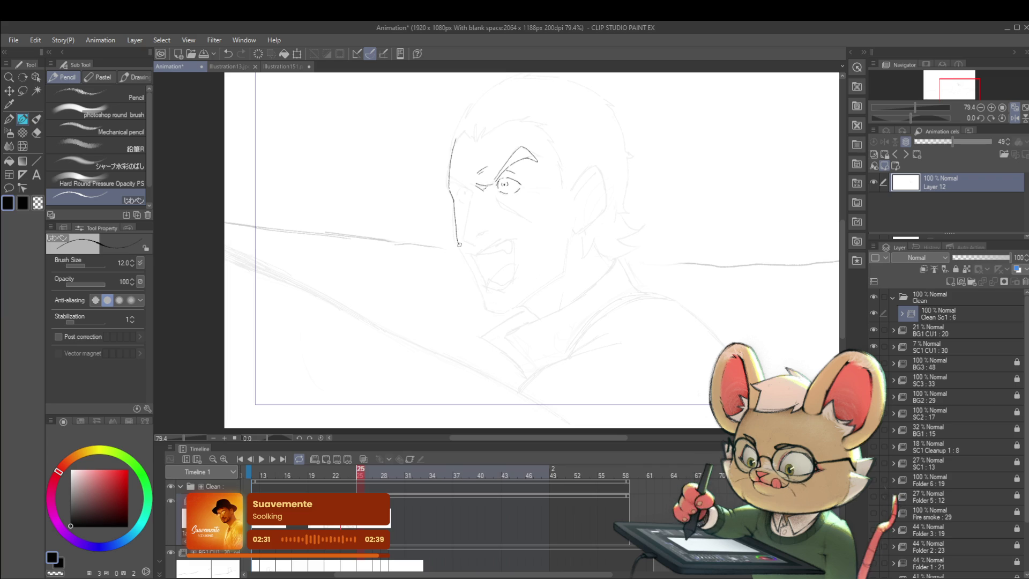
{"action": "key", "text": "ctrl+z"}
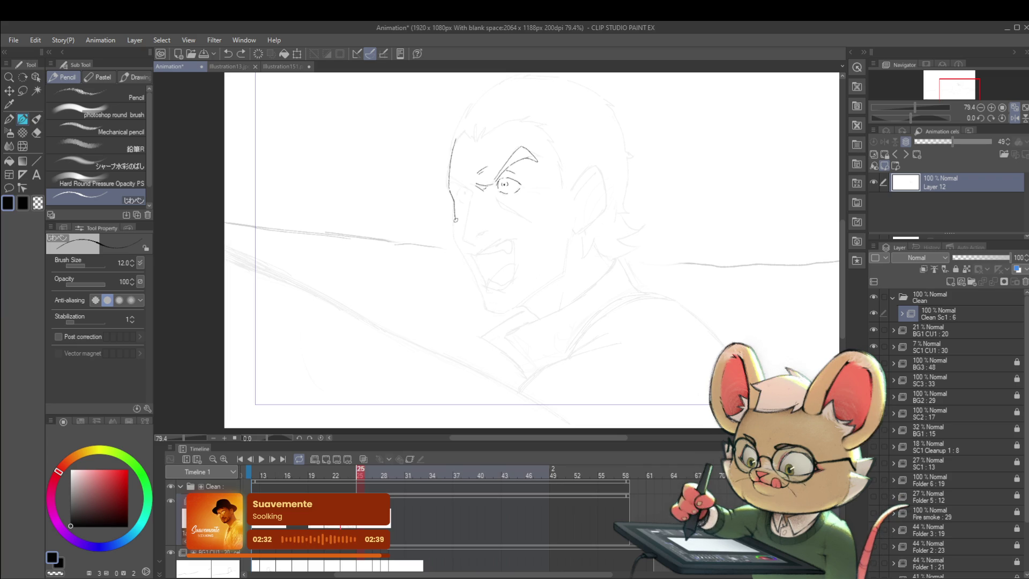
{"action": "left_click", "coordinate": [560, 146], "text": "ctrl"}
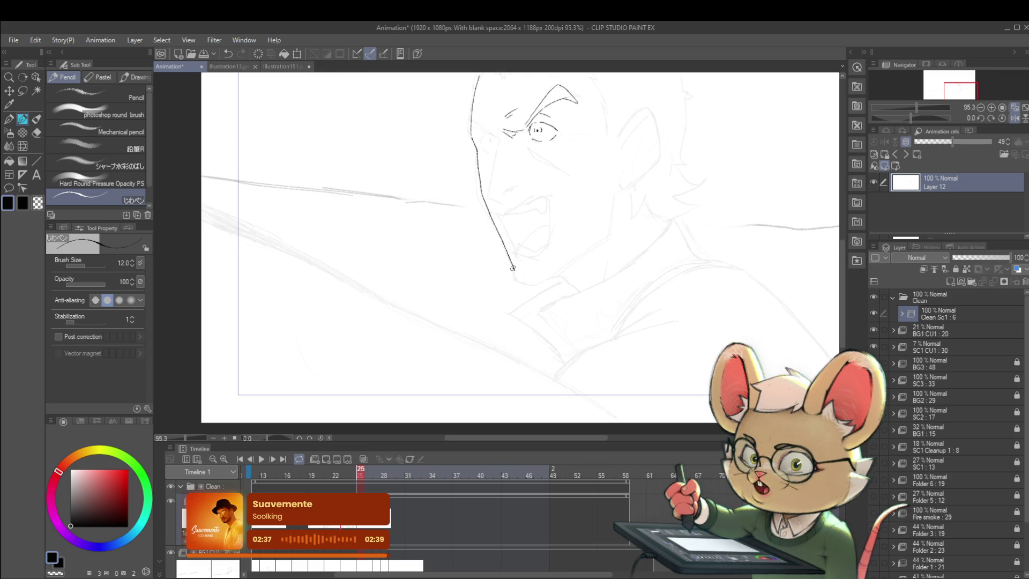
- Extend the head outline into the jaw, then flip across frames 22–25 to check motion
{"action": "left_click_drag", "start_coordinate": [516, 273], "coordinate": [534, 281]}
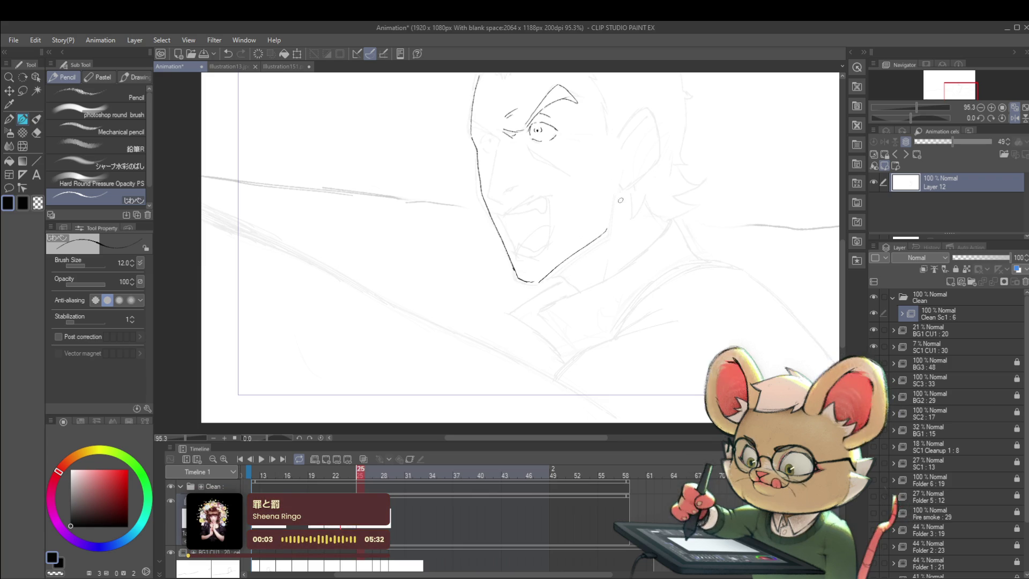
{"action": "scroll", "coordinate": [633, 201], "scroll_direction": "down", "scroll_amount": 4}
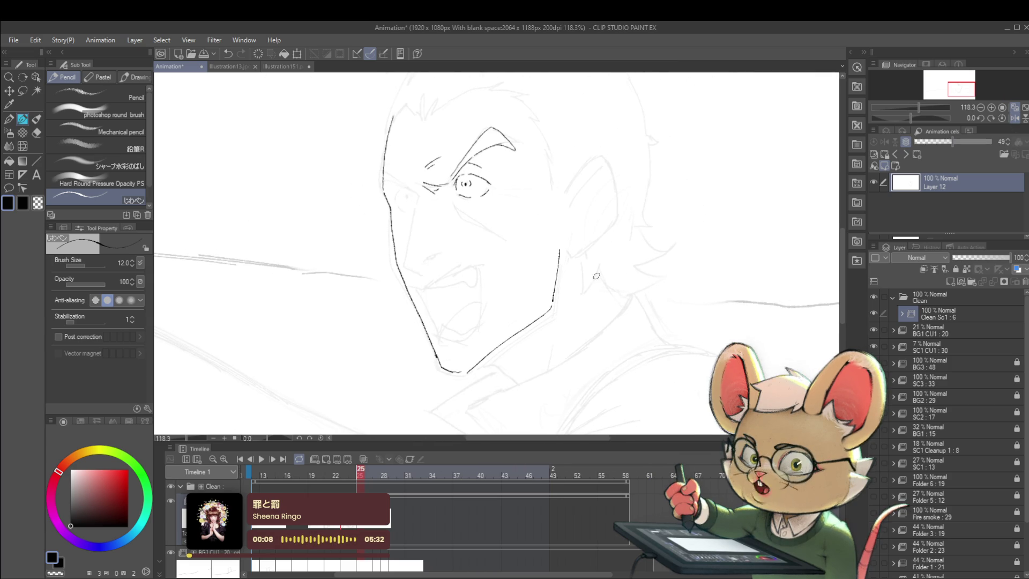
{"action": "key", "text": "Left"}
{"action": "key", "text": "Left"}
{"action": "key", "text": "Right"}
{"action": "key", "text": "Left"}
{"action": "key", "text": "Left"}
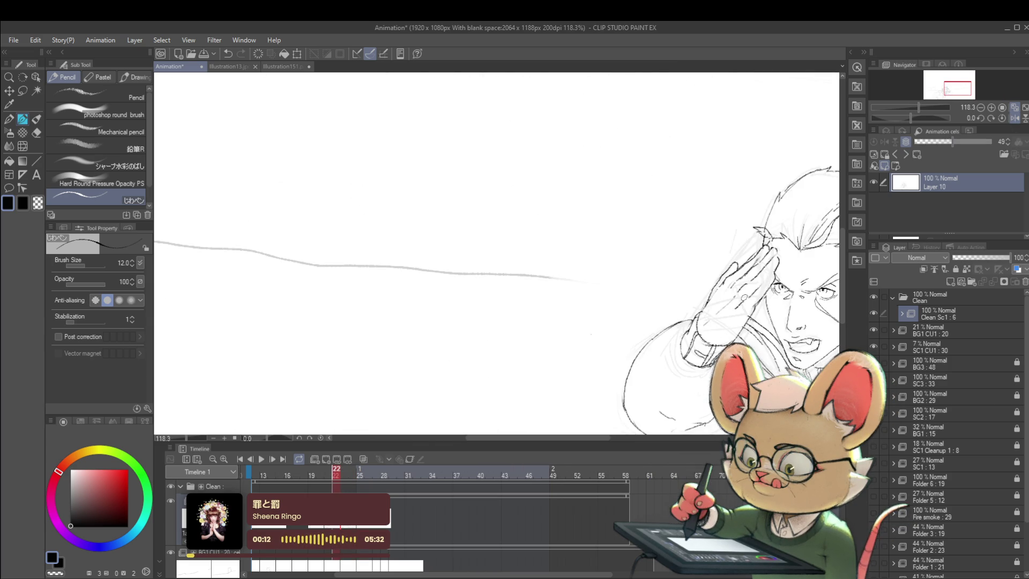
{"action": "key", "text": "Right"}
{"action": "key", "text": "Right"}
{"action": "key", "text": "Right"}
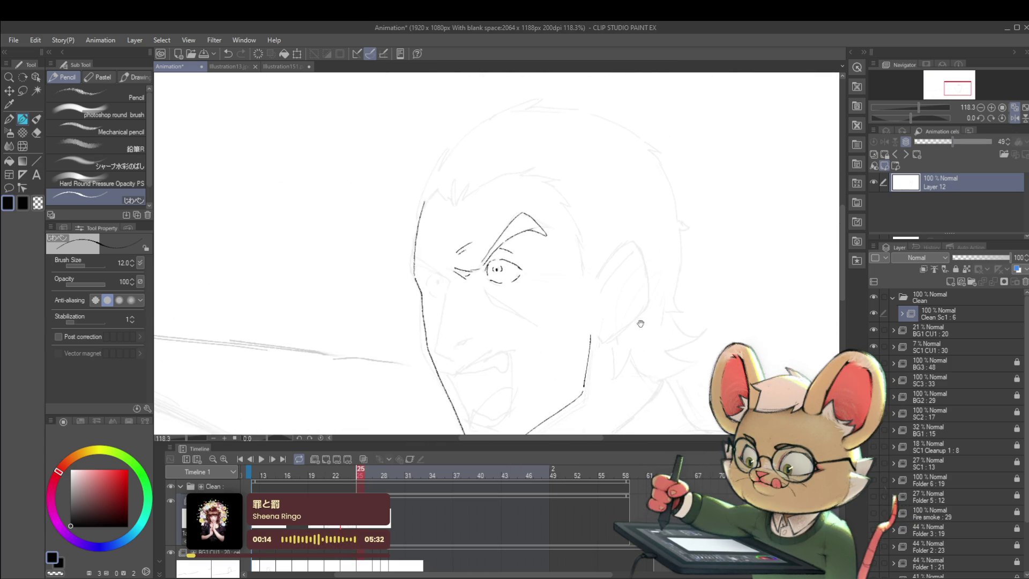
{"action": "key", "text": "Left"}
{"action": "left_click_drag", "start_coordinate": [745, 290], "coordinate": [550, 227]}
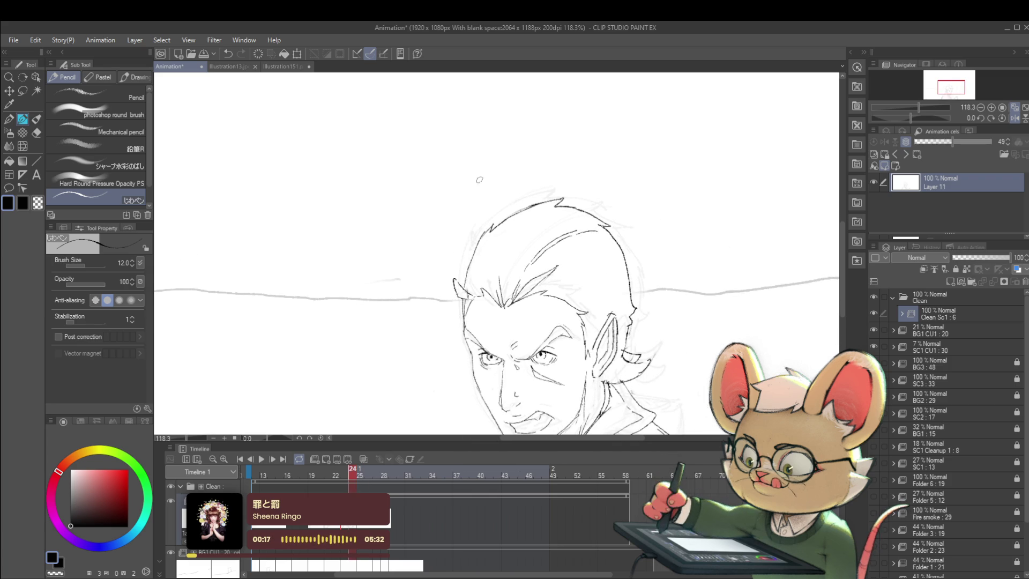
{"action": "key", "text": "Right"}
{"action": "key", "text": "Left"}
{"action": "key", "text": "Right"}
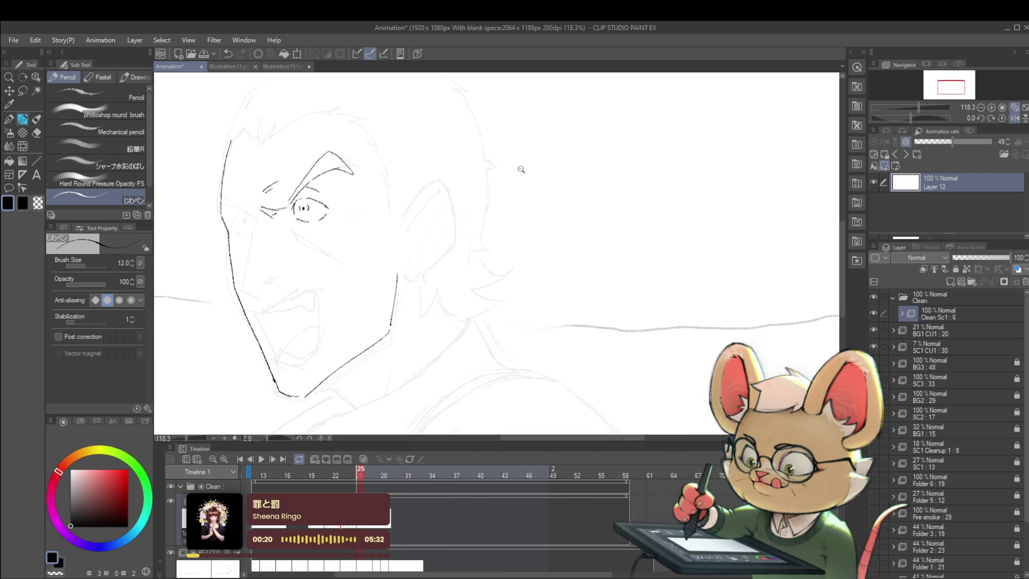
{"action": "scroll", "coordinate": [526, 166], "scroll_direction": "down", "scroll_amount": 3}
- Draw a curved brow line above the left eye, trim it, and compare frames 24 and 25
{"action": "left_click_drag", "start_coordinate": [401, 155], "coordinate": [424, 160]}
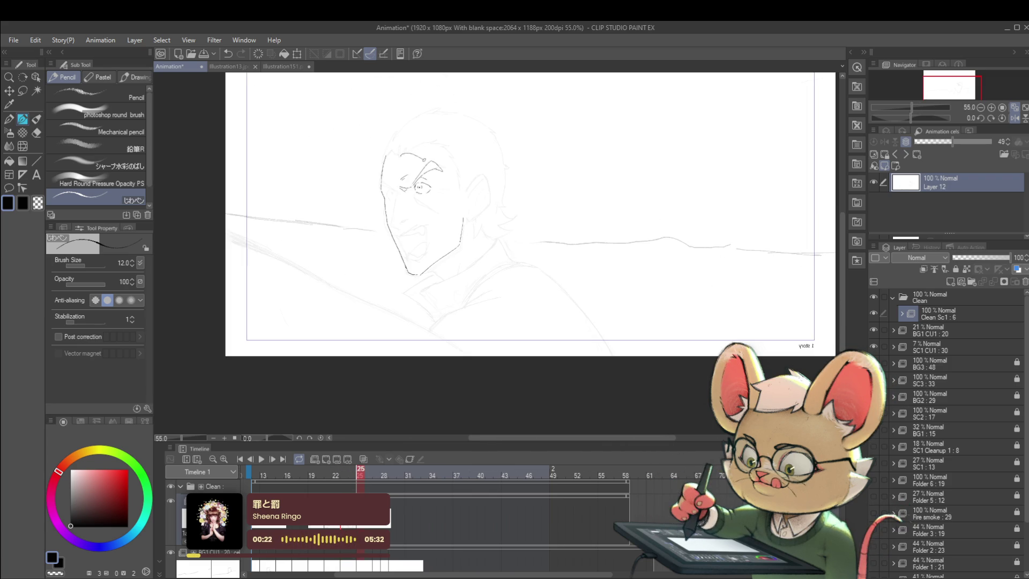
{"action": "key", "text": "ctrl+z"}
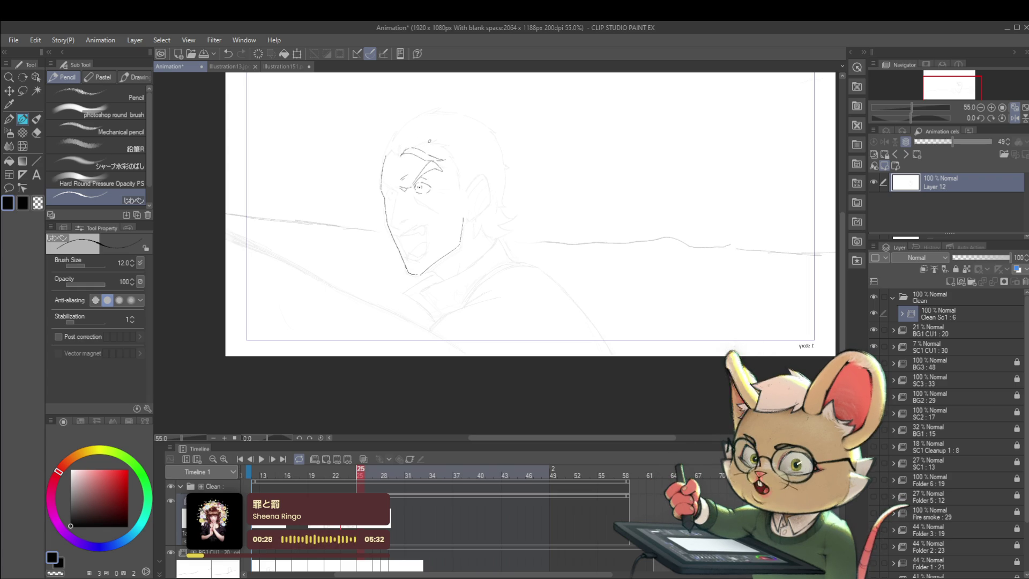
{"action": "key", "text": "Left"}
{"action": "key", "text": "Right"}
{"action": "key", "text": "Left"}
{"action": "key", "text": "Right"}
{"action": "key", "text": "Left"}
{"action": "key", "text": "Right"}
{"action": "key", "text": "Left"}
{"action": "key", "text": "Right"}
{"action": "key", "text": "Left"}
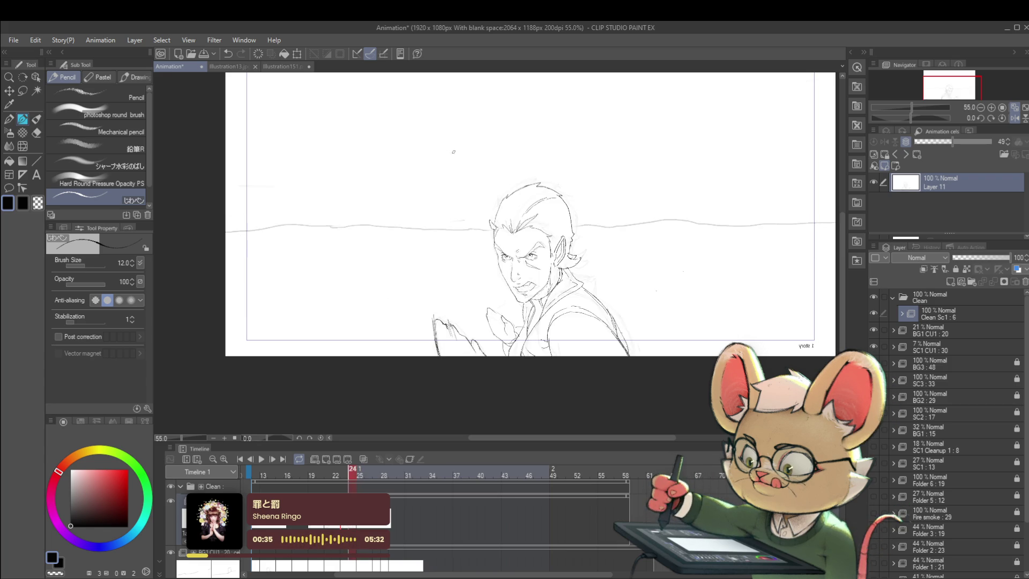
- Flip between frames 24 and 25 and recentre the view on the face sketch
{"action": "key", "text": "Right"}
{"action": "key", "text": "Left"}
{"action": "key", "text": "Right"}
{"action": "scroll", "coordinate": [445, 177], "scroll_direction": "up", "scroll_amount": 3}
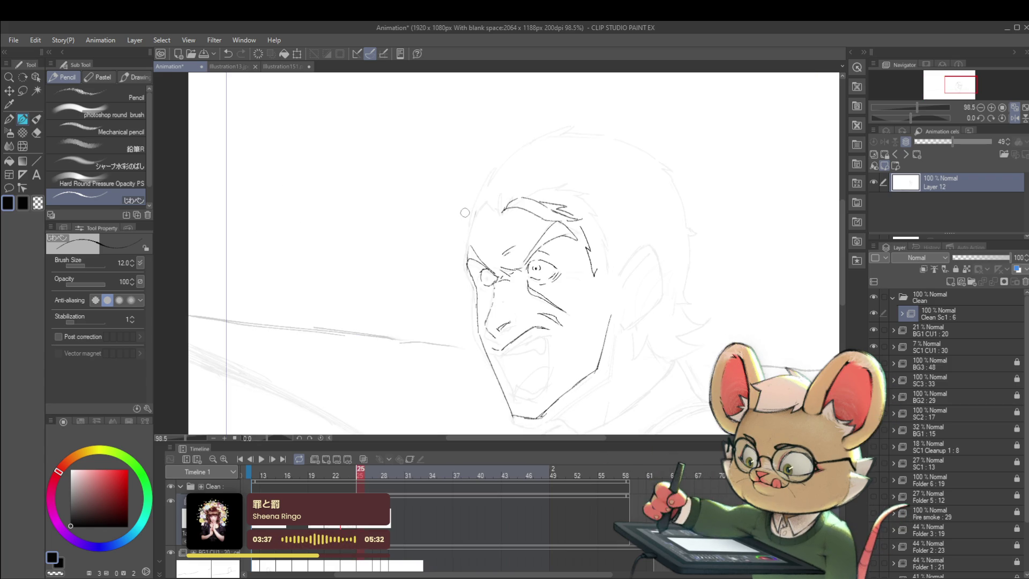
{"action": "left_click_drag", "start_coordinate": [482, 174], "coordinate": [438, 238]}
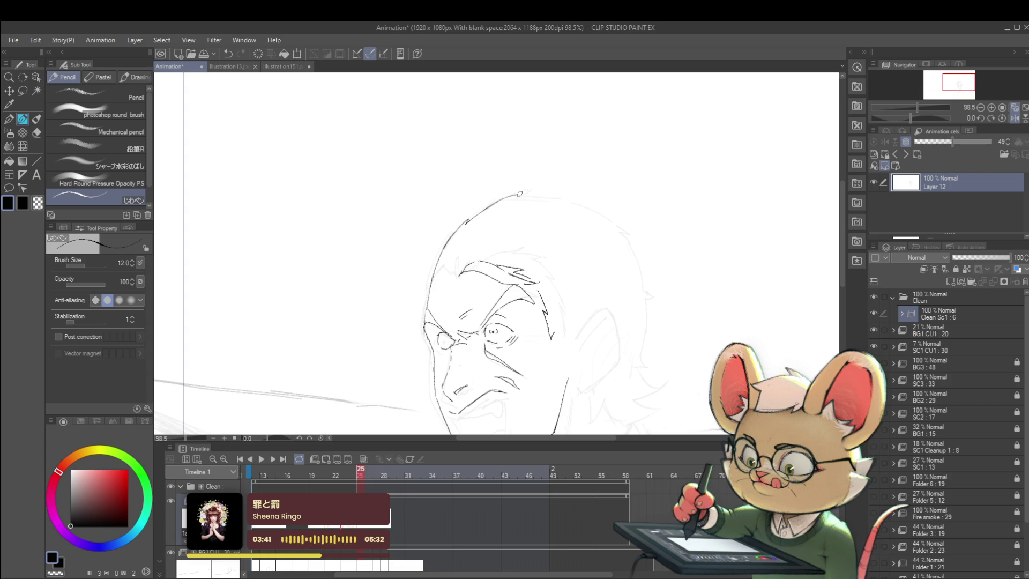
{"action": "scroll", "coordinate": [509, 172], "scroll_direction": "down", "scroll_amount": 5}
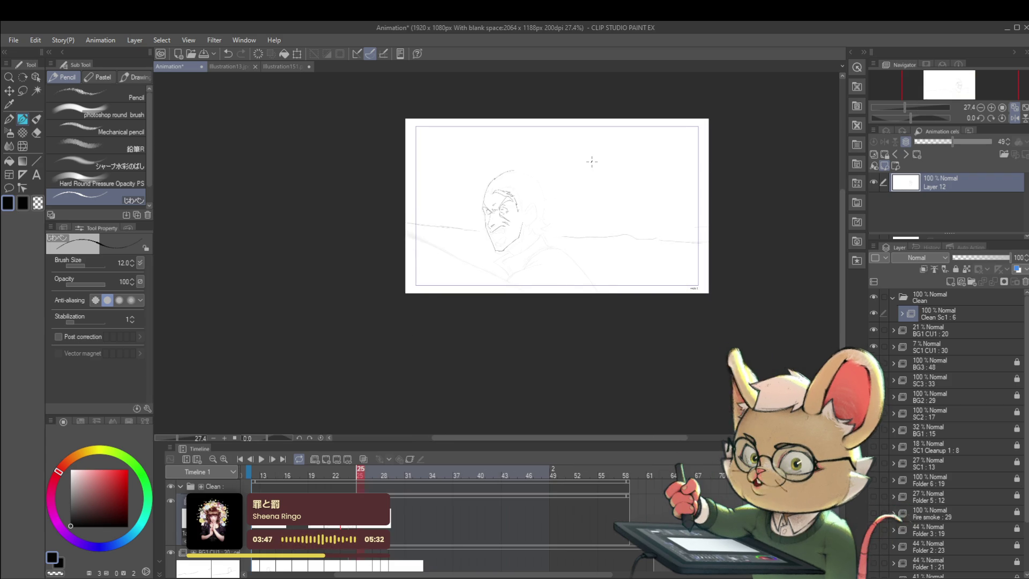
- Step through frames 21–23 to compare the salute poses, return to frame 25 and add a small mark
{"action": "key", "text": "Left"}
{"action": "key", "text": "Left"}
{"action": "key", "text": "Left"}
{"action": "key", "text": "Right"}
{"action": "key", "text": "Left"}
{"action": "key", "text": "Right"}
{"action": "key", "text": "Left"}
{"action": "key", "text": "Right"}
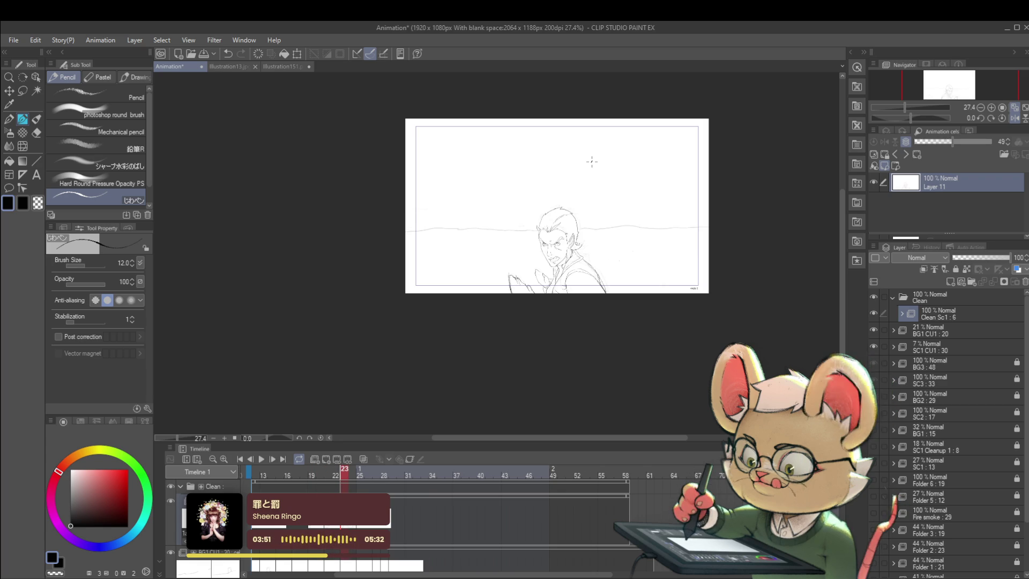
{"action": "scroll", "coordinate": [565, 256], "scroll_direction": "up", "scroll_amount": 5}
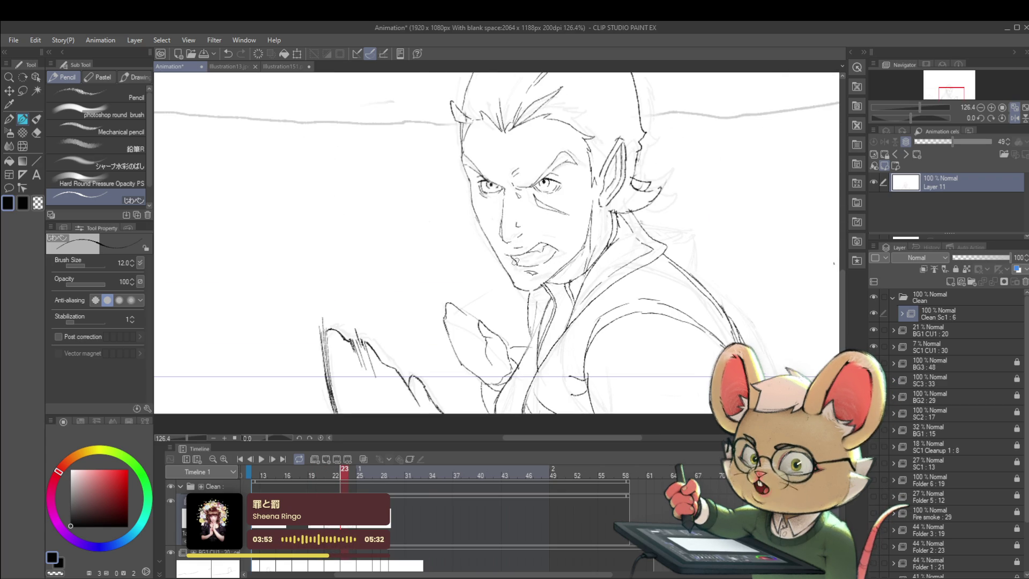
{"action": "scroll", "coordinate": [517, 263], "scroll_direction": "down", "scroll_amount": 4}
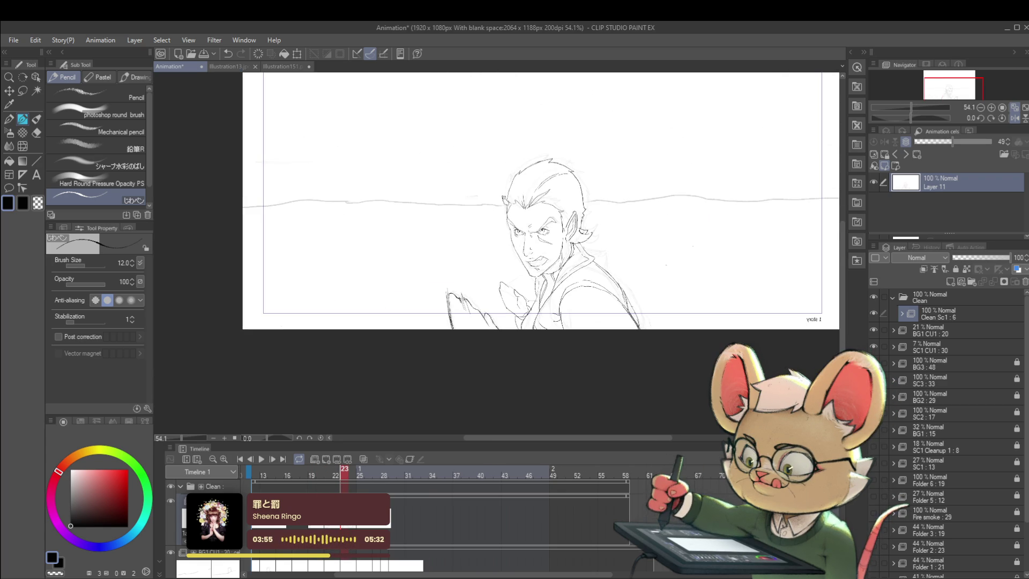
{"action": "key", "text": "Left"}
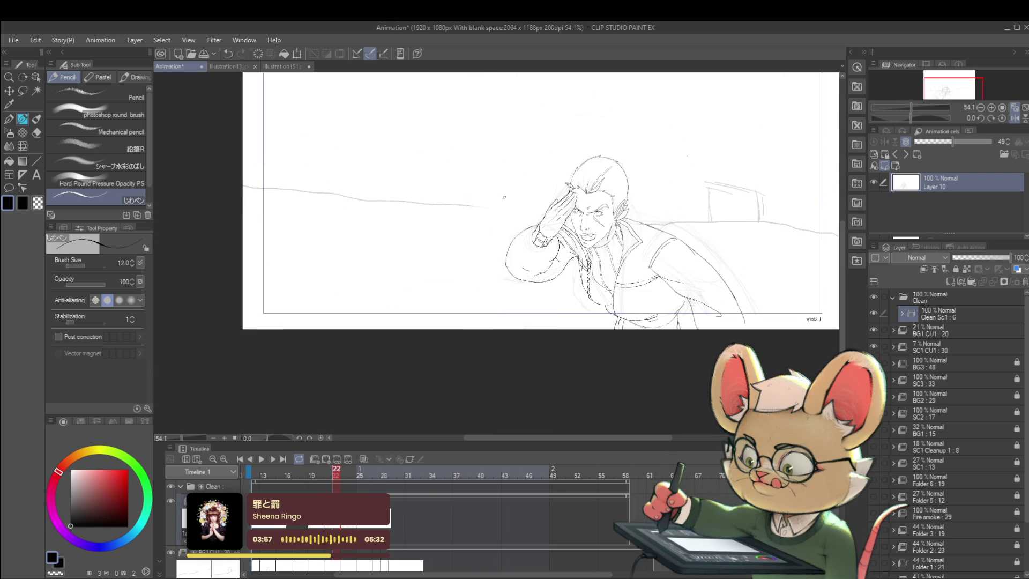
{"action": "key", "text": "Left"}
{"action": "key", "text": "Right"}
{"action": "key", "text": "Right"}
{"action": "key", "text": "Right"}
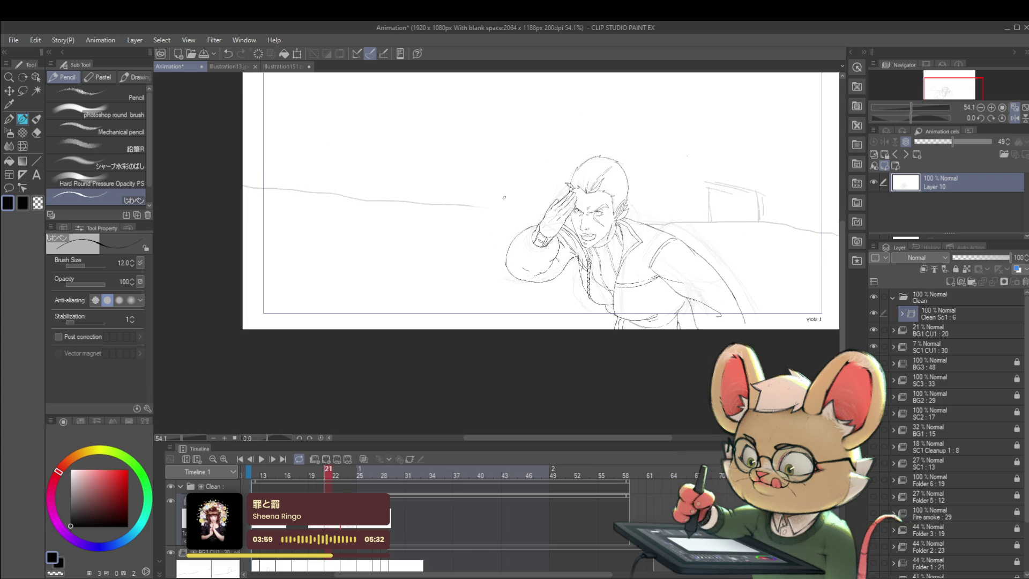
{"action": "key", "text": "Right"}
{"action": "key", "text": "Right"}
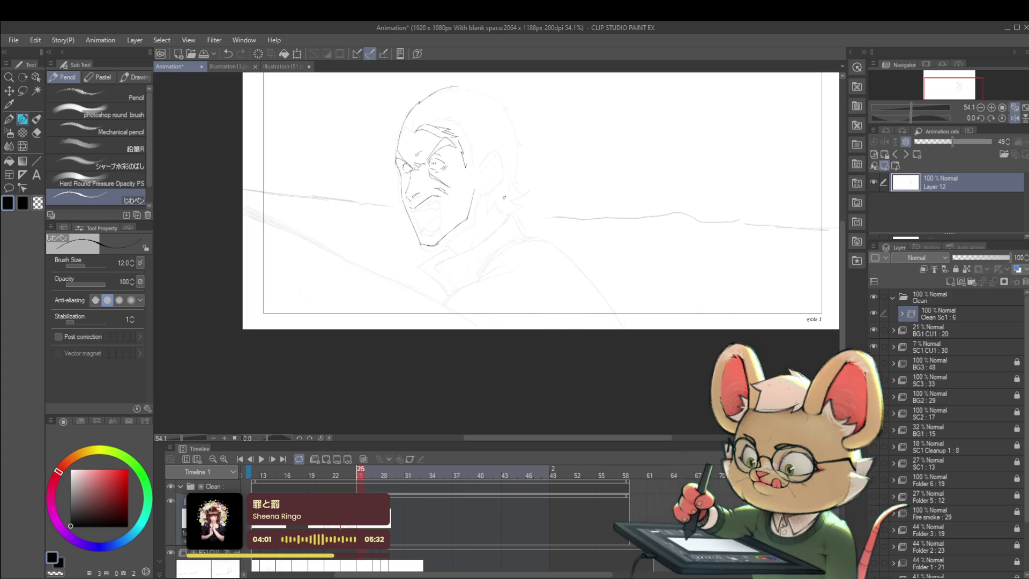
{"action": "left_click_drag", "start_coordinate": [410, 202], "coordinate": [416, 206]}
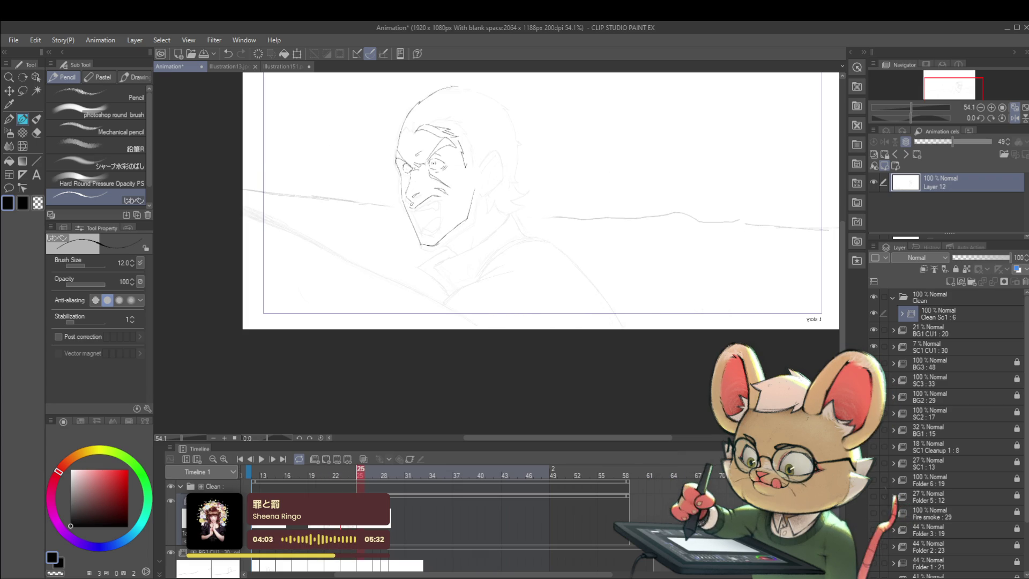
- Unmirror the view and redraw the mouth's left line as one longer curve
{"action": "scroll", "coordinate": [420, 211], "scroll_direction": "up", "scroll_amount": 2}
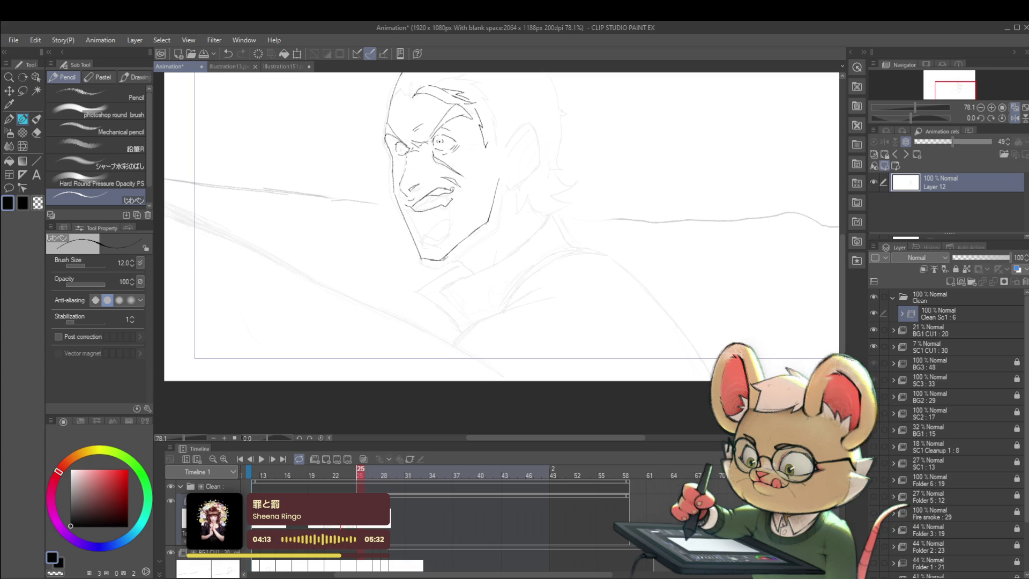
{"action": "scroll", "coordinate": [441, 194], "scroll_direction": "down", "scroll_amount": 3}
{"action": "left_click", "coordinate": [1014, 118]}
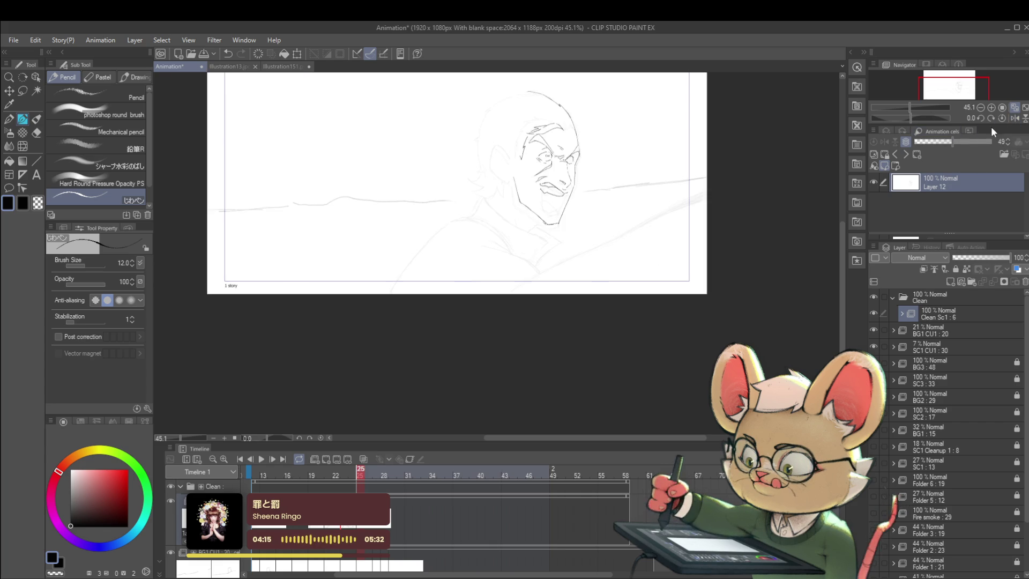
{"action": "scroll", "coordinate": [539, 191], "scroll_direction": "up", "scroll_amount": 4}
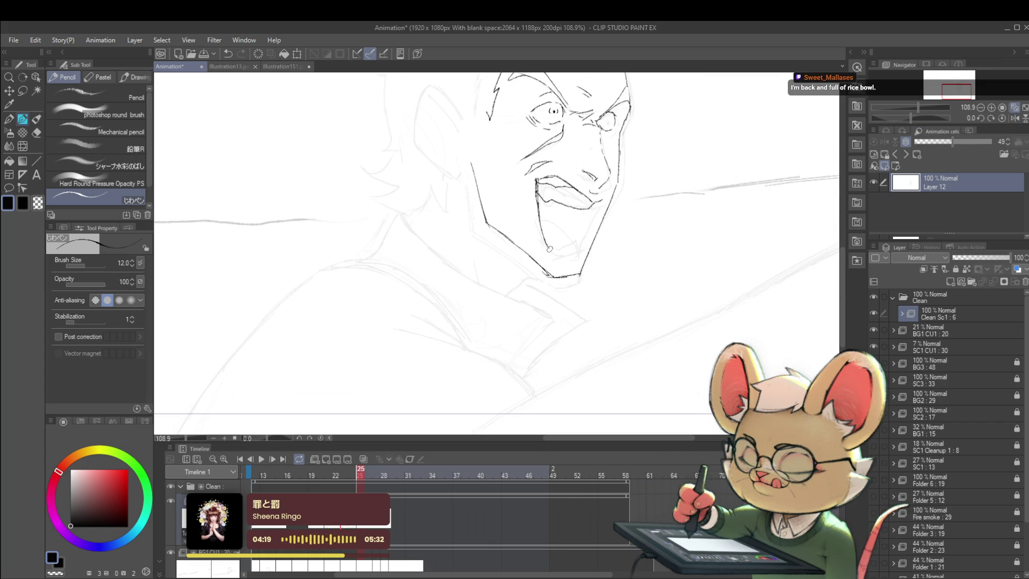
{"action": "scroll", "coordinate": [548, 246], "scroll_direction": "down", "scroll_amount": 4}
{"action": "scroll", "coordinate": [578, 196], "scroll_direction": "up", "scroll_amount": 5}
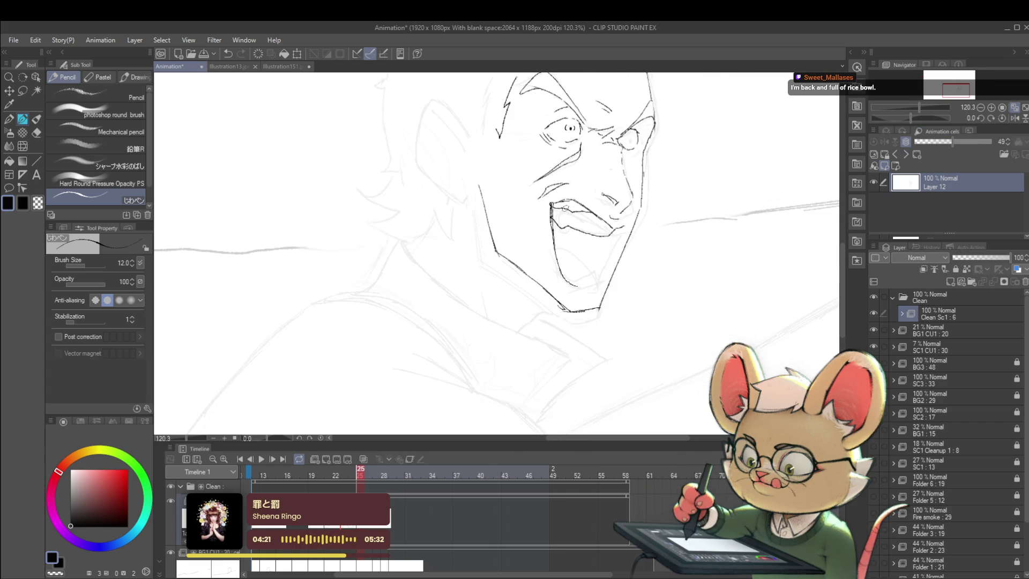
{"action": "key", "text": "ctrl+z"}
{"action": "mouse_move", "coordinate": [551, 203]}
{"action": "left_mouse_down"}
{"action": "mouse_move", "coordinate": [551, 263]}
{"action": "mouse_move", "coordinate": [590, 282]}
{"action": "left_mouse_up"}
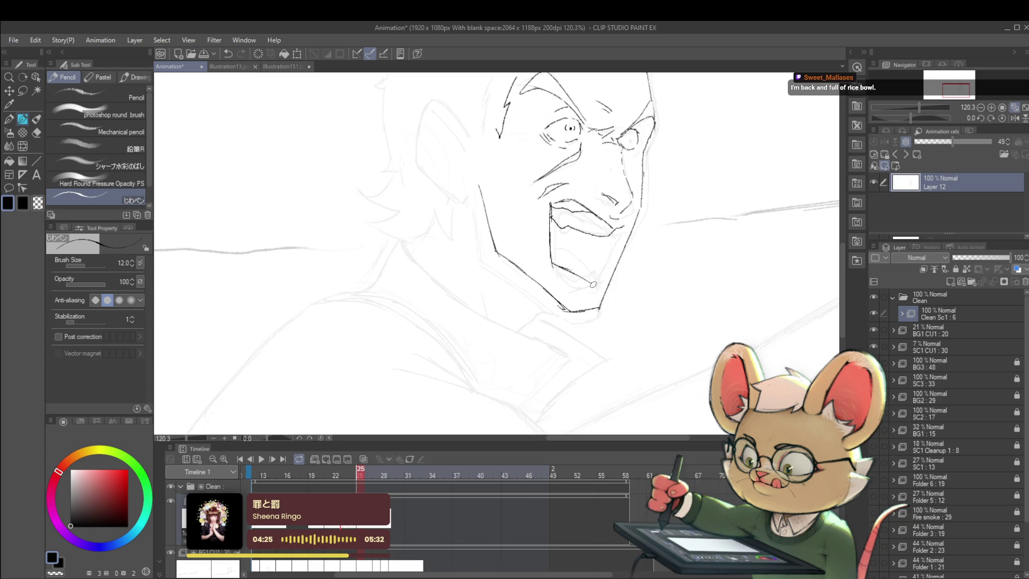
- Redraw the upper lip, right edge, left corner and inner lower-lip lines of the open mouth
{"action": "scroll", "coordinate": [600, 277], "scroll_direction": "down", "scroll_amount": 5}
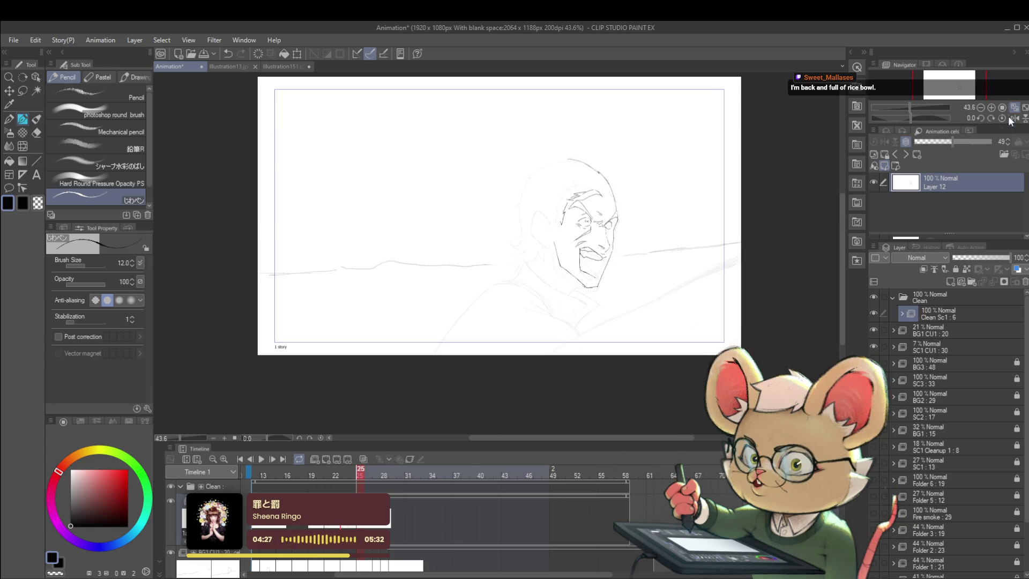
{"action": "scroll", "coordinate": [444, 253], "scroll_direction": "up", "scroll_amount": 5}
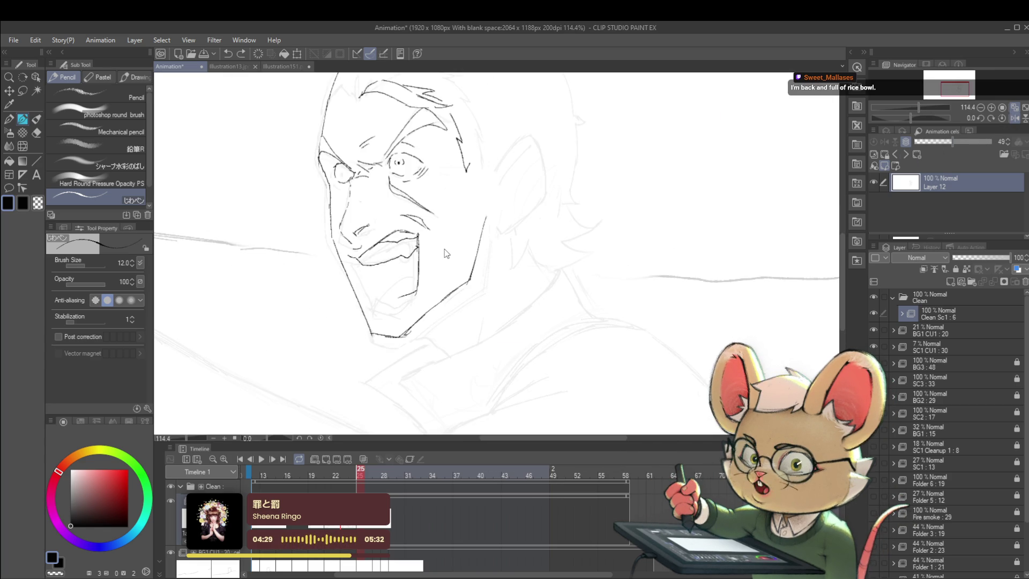
{"action": "key", "text": "ctrl+z"}
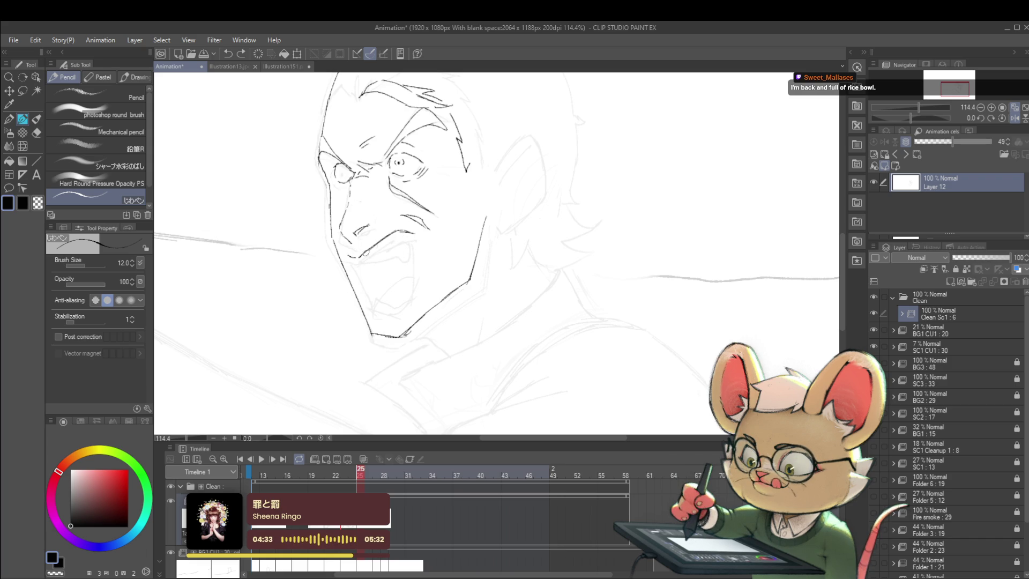
{"action": "left_click_drag", "start_coordinate": [360, 256], "coordinate": [417, 244]}
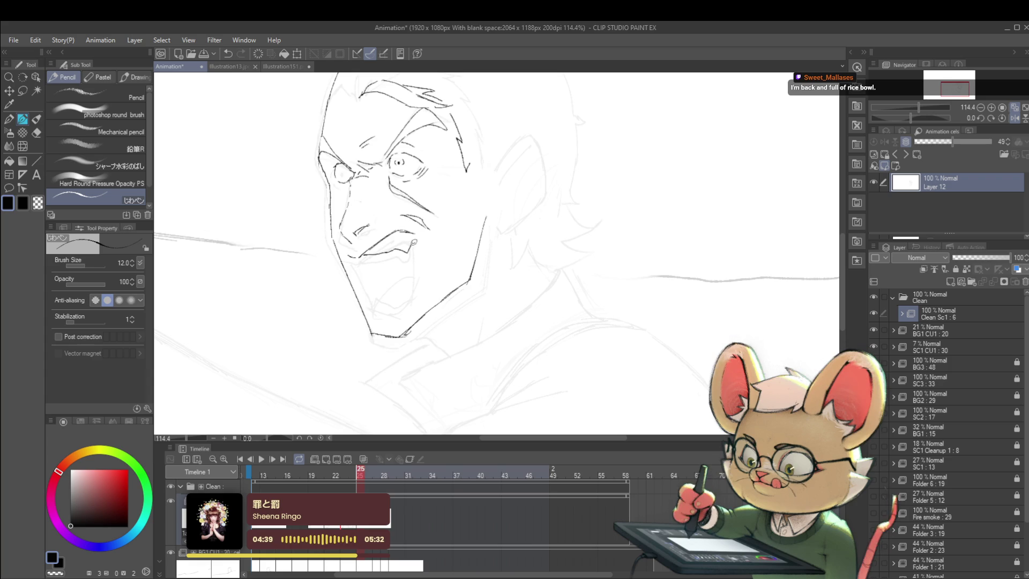
{"action": "left_click_drag", "start_coordinate": [415, 236], "coordinate": [418, 277]}
{"action": "left_click_drag", "start_coordinate": [420, 240], "coordinate": [411, 304]}
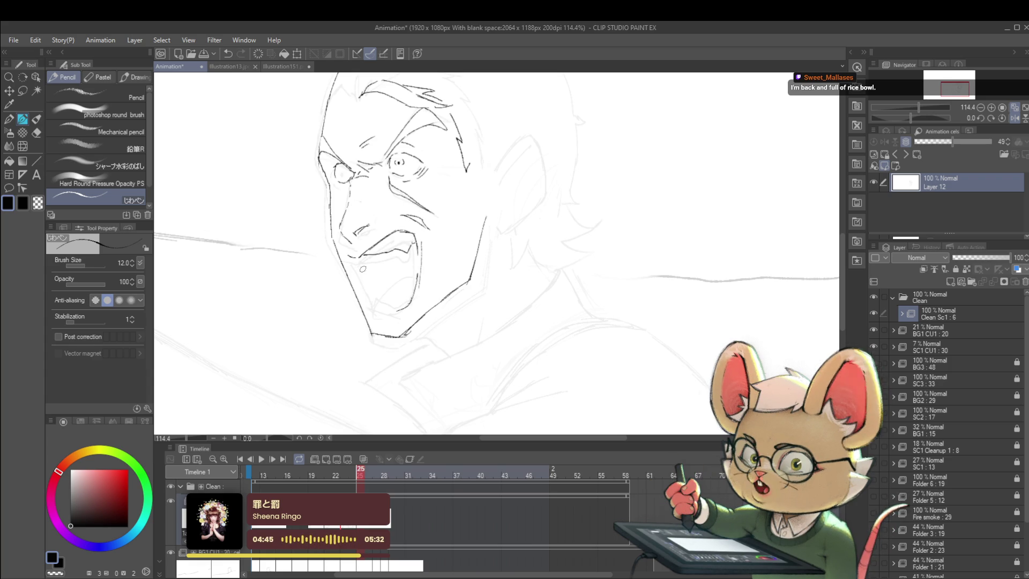
{"action": "mouse_move", "coordinate": [350, 255]}
{"action": "left_mouse_down"}
{"action": "mouse_move", "coordinate": [394, 315]}
{"action": "mouse_move", "coordinate": [381, 298]}
{"action": "left_mouse_up"}
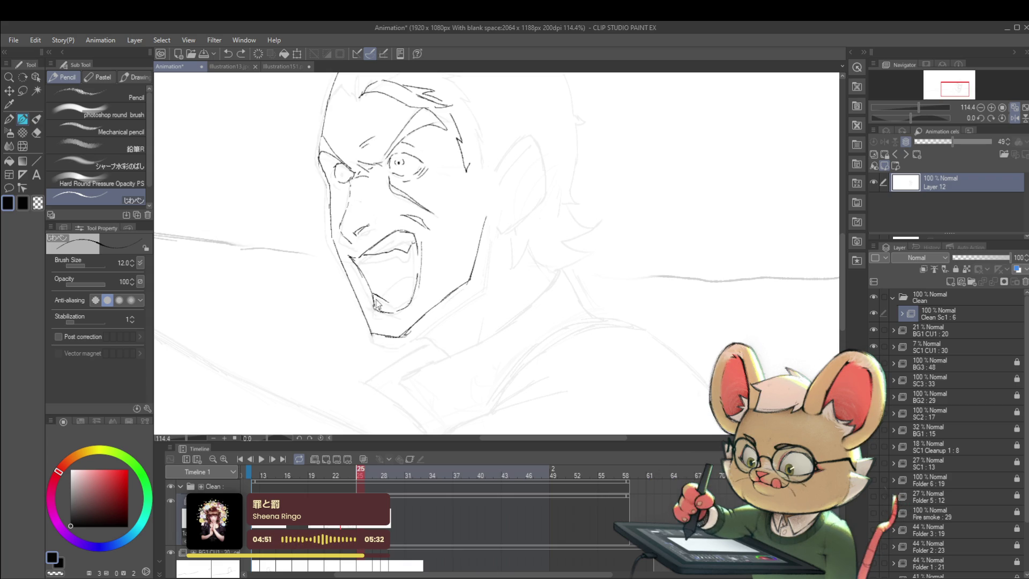
{"action": "left_click_drag", "start_coordinate": [394, 302], "coordinate": [404, 299]}
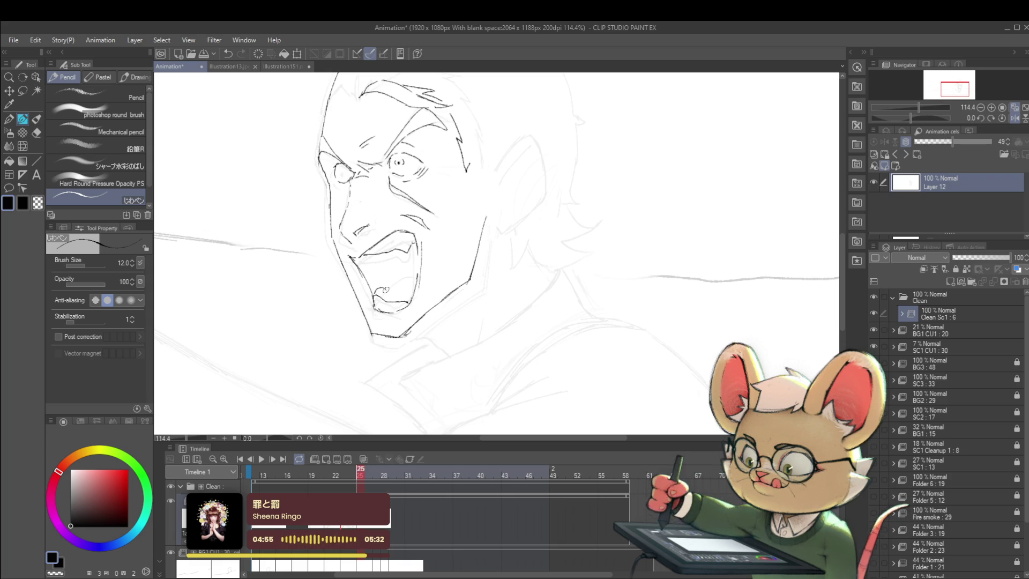
{"action": "left_click_drag", "start_coordinate": [387, 293], "coordinate": [389, 278]}
{"action": "key", "text": "ctrl+minus"}
{"action": "key", "text": "ctrl+minus"}
{"action": "key", "text": "ctrl+minus"}
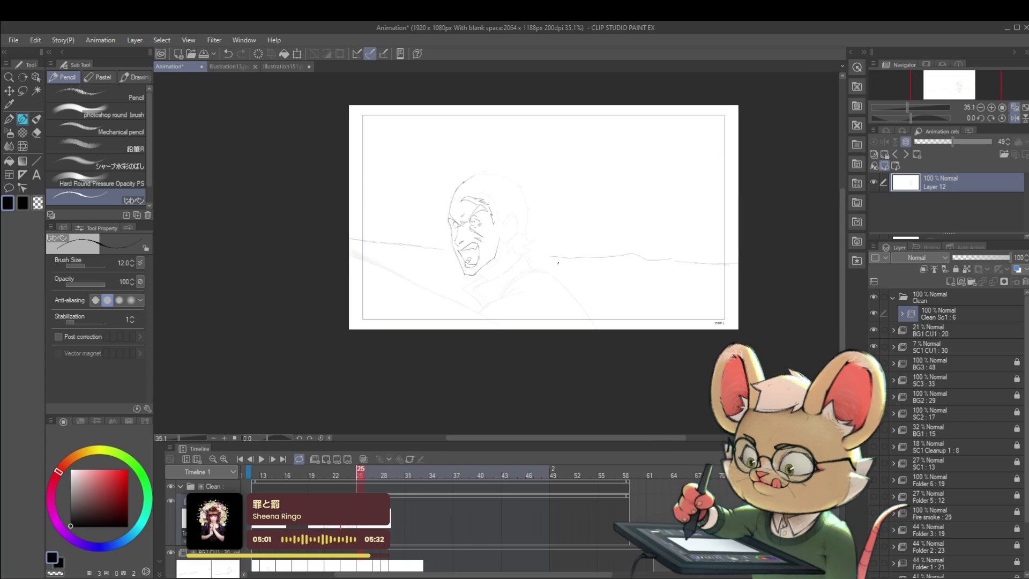
{"action": "left_click_drag", "start_coordinate": [537, 255], "coordinate": [536, 265]}
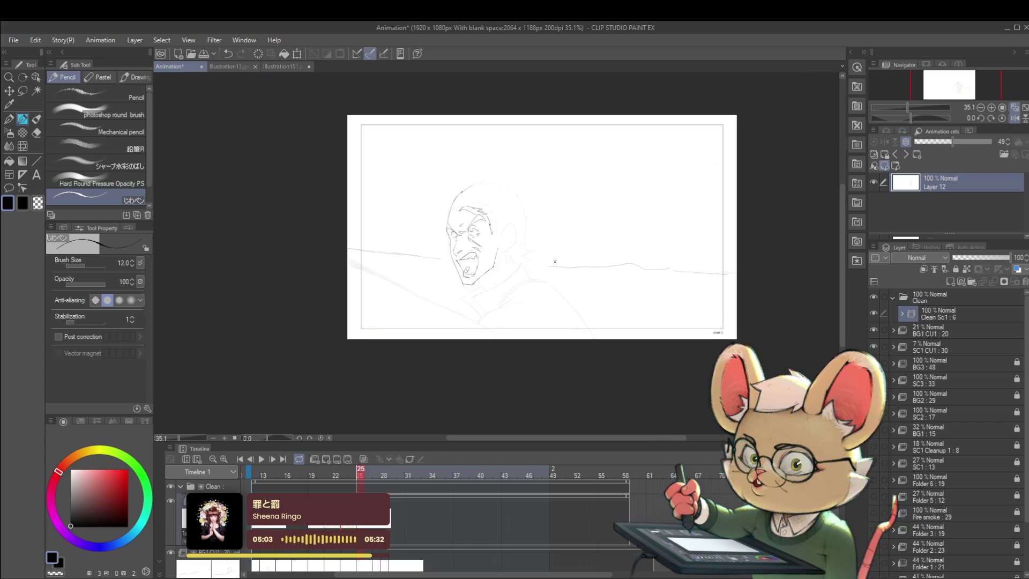
{"action": "scroll", "coordinate": [490, 293], "scroll_direction": "up", "scroll_amount": 5}
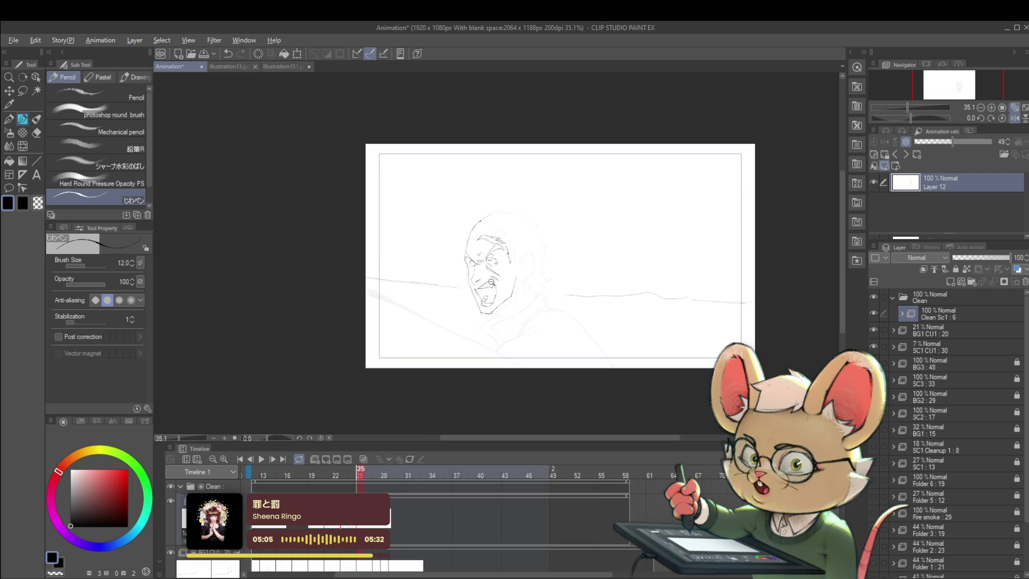
{"action": "scroll", "coordinate": [506, 296], "scroll_direction": "up", "scroll_amount": 4}
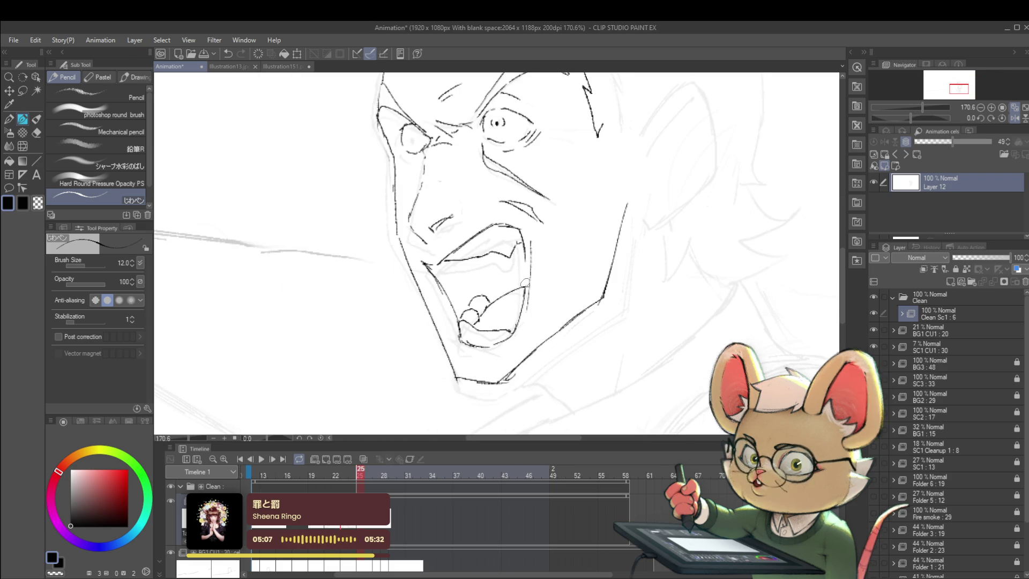
{"action": "scroll", "coordinate": [627, 263], "scroll_direction": "down", "scroll_amount": 3}
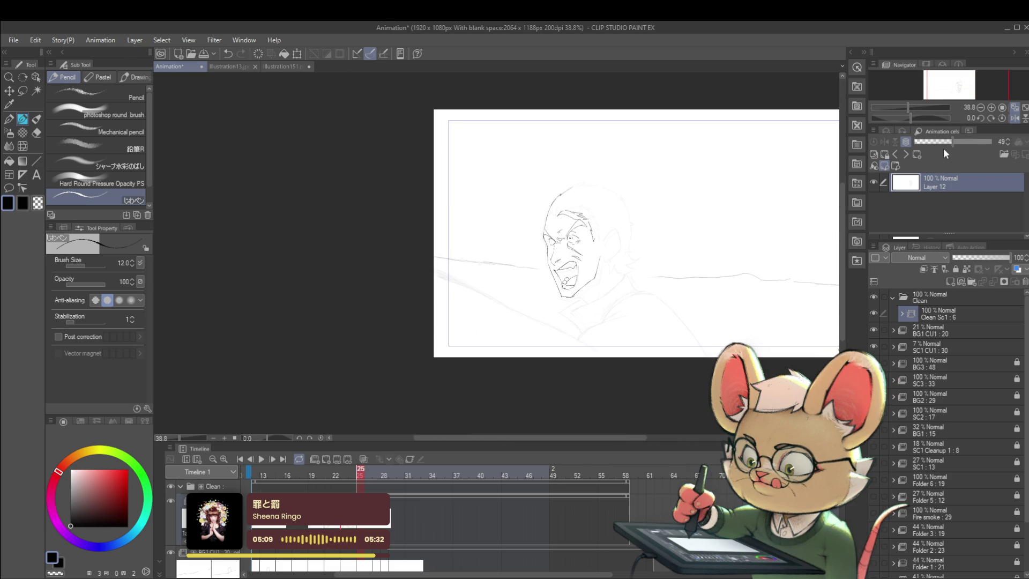
{"action": "left_click", "coordinate": [1014, 118]}
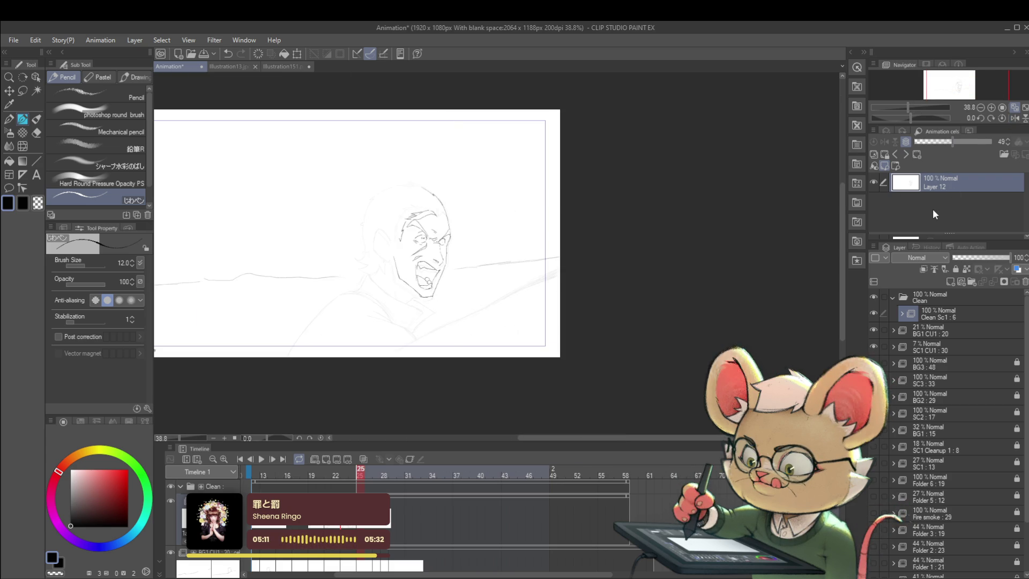
{"action": "scroll", "coordinate": [448, 268], "scroll_direction": "up", "scroll_amount": 4}
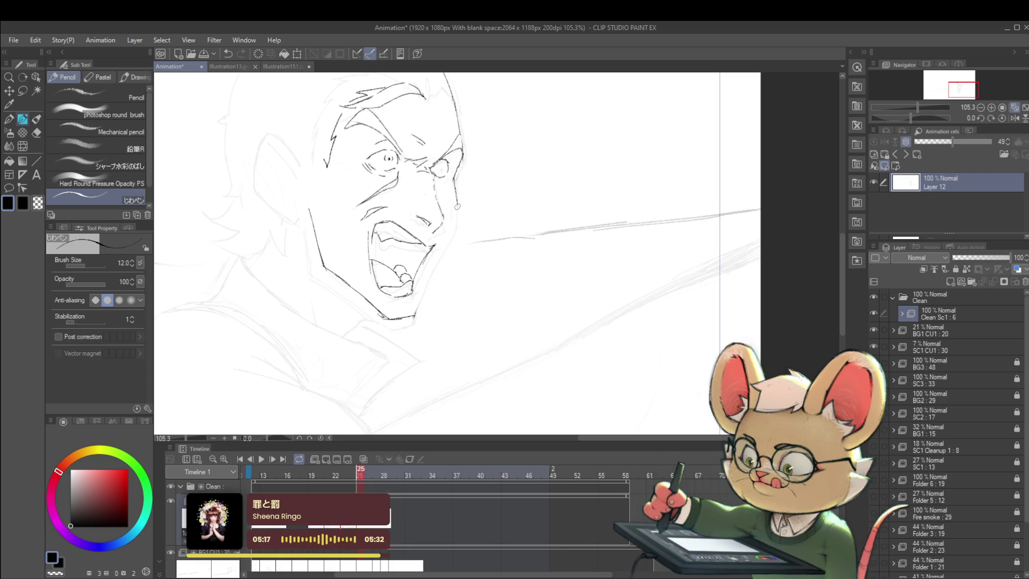
{"action": "left_click_drag", "start_coordinate": [459, 189], "coordinate": [441, 236]}
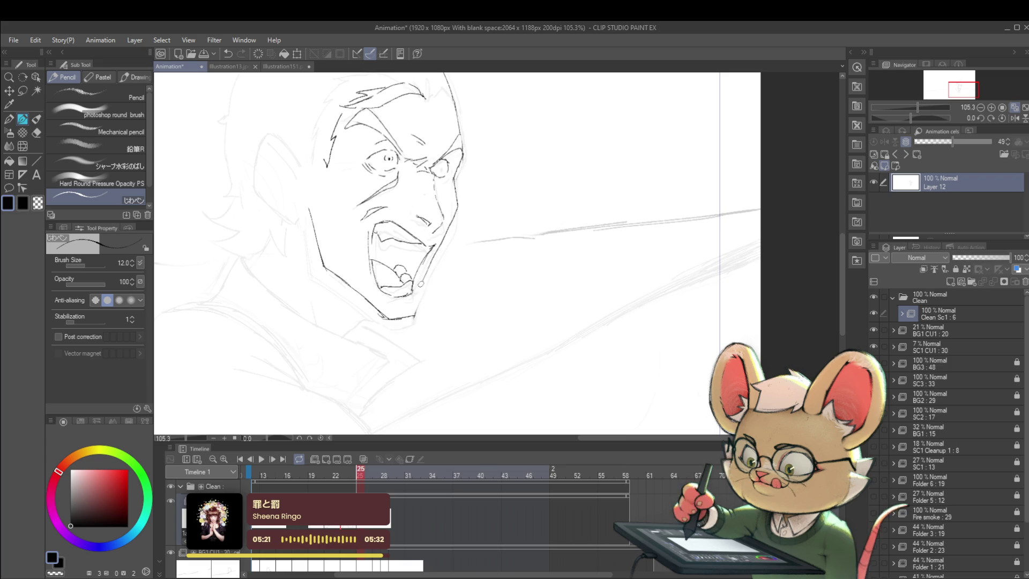
{"action": "scroll", "coordinate": [480, 193], "scroll_direction": "down", "scroll_amount": 5}
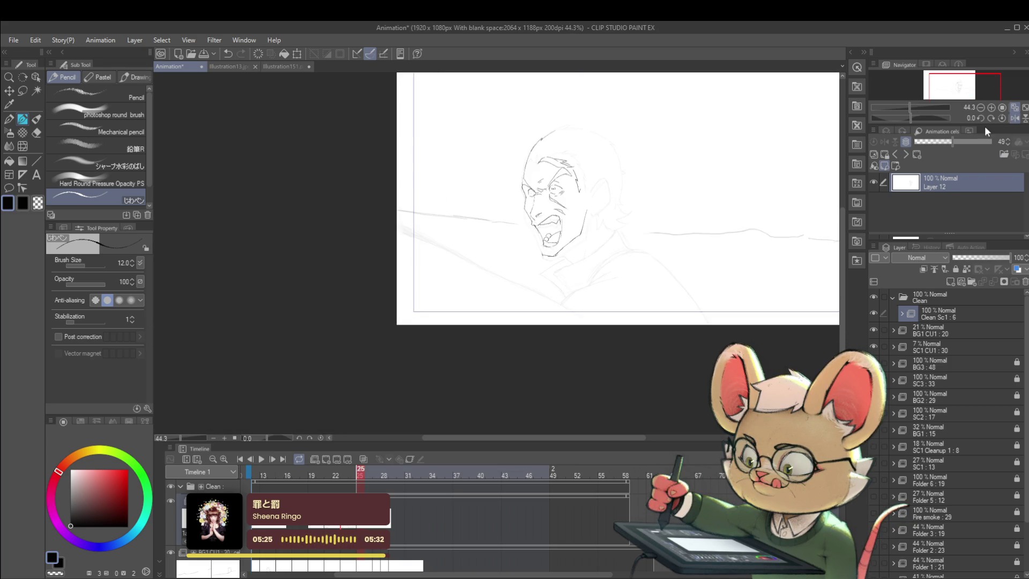
{"action": "scroll", "coordinate": [523, 252], "scroll_direction": "up", "scroll_amount": 5}
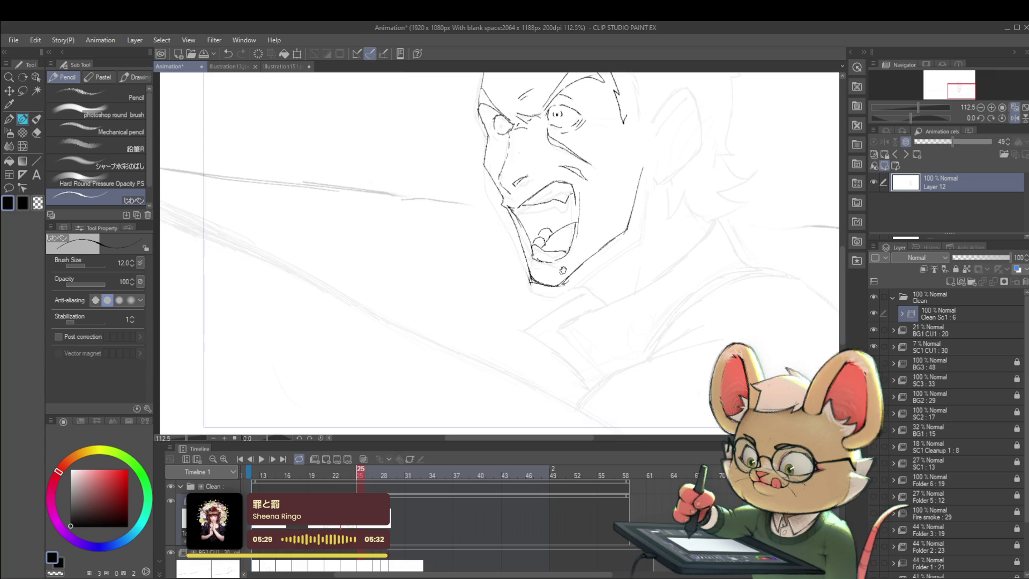
{"action": "scroll", "coordinate": [564, 288], "scroll_direction": "down", "scroll_amount": 5}
{"action": "scroll", "coordinate": [565, 288], "scroll_direction": "up", "scroll_amount": 3}
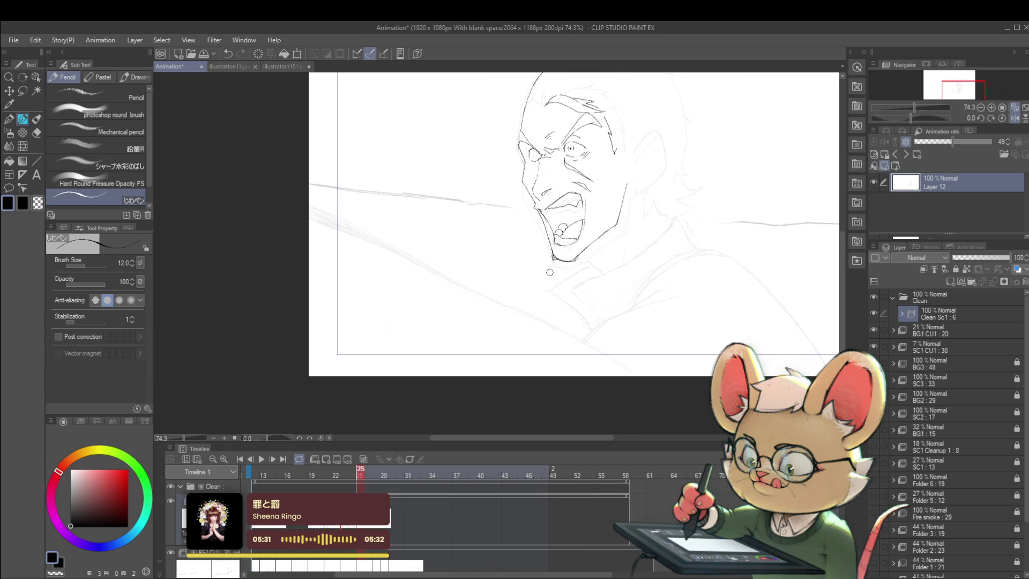
{"action": "scroll", "coordinate": [558, 264], "scroll_direction": "down", "scroll_amount": 1}
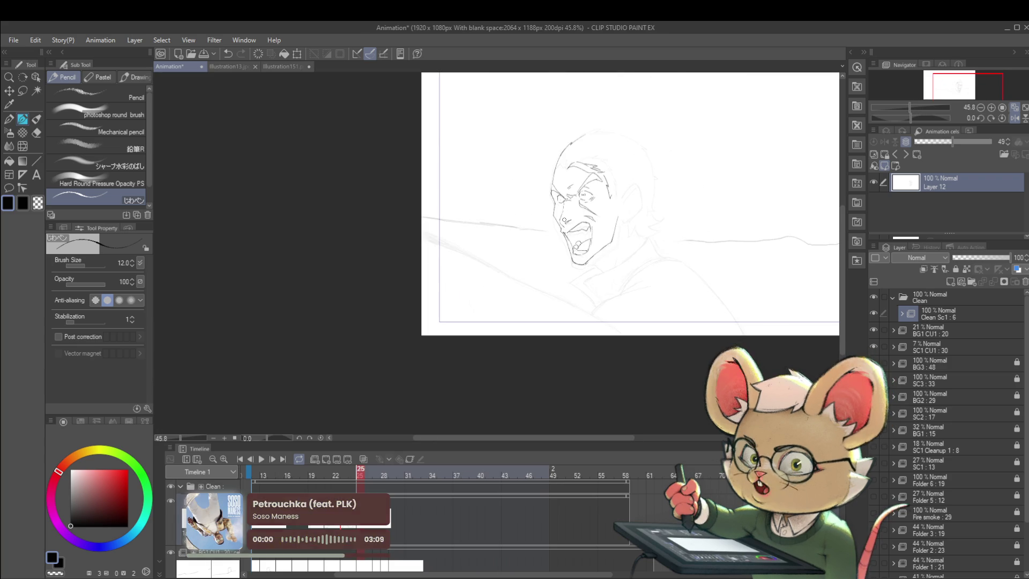
{"action": "scroll", "coordinate": [555, 211], "scroll_direction": "up", "scroll_amount": 7}
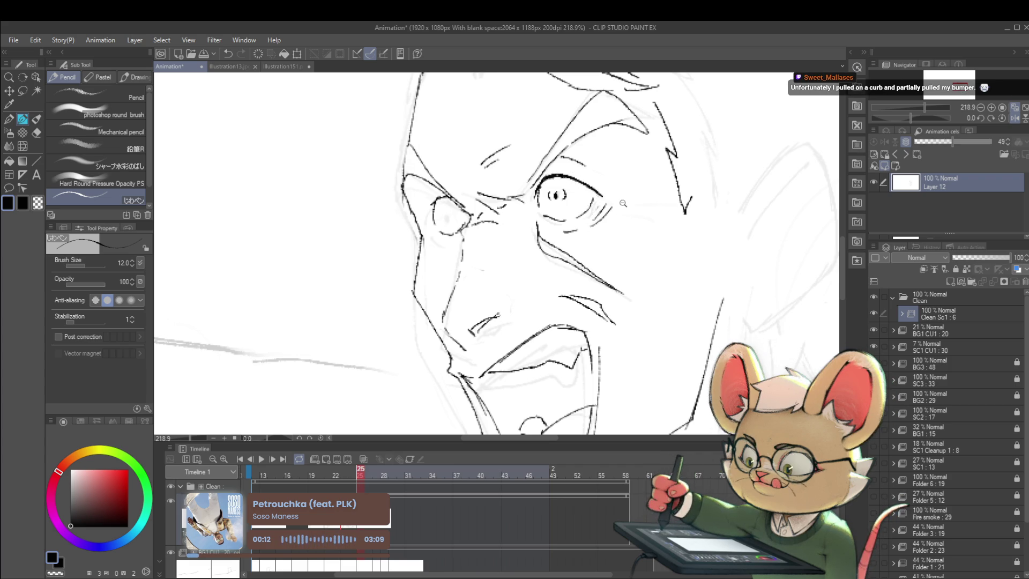
{"action": "scroll", "coordinate": [697, 223], "scroll_direction": "down", "scroll_amount": 5}
{"action": "scroll", "coordinate": [698, 223], "scroll_direction": "down", "scroll_amount": 1}
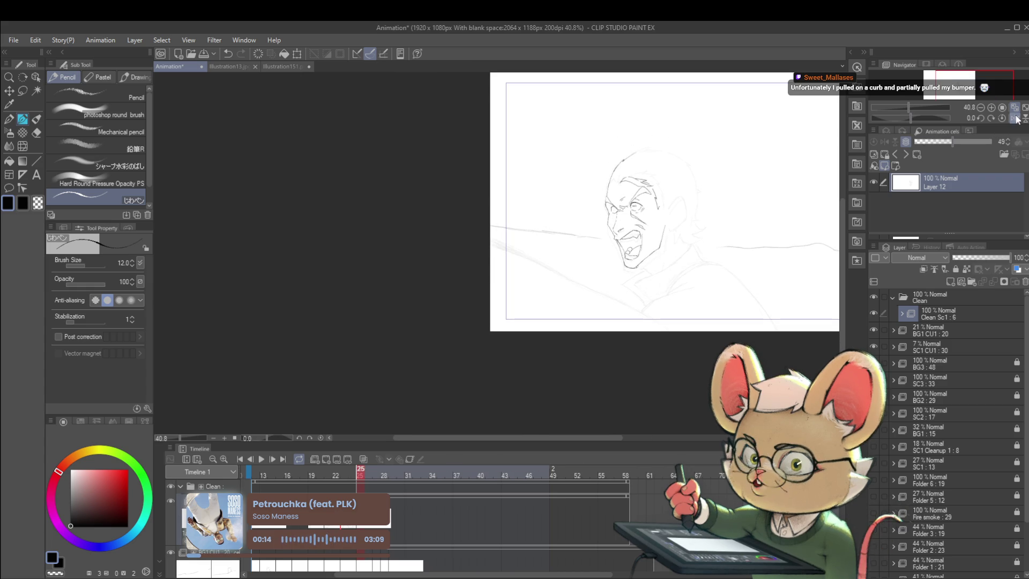
{"action": "left_click", "coordinate": [1017, 119]}
{"action": "scroll", "coordinate": [343, 252], "scroll_direction": "up", "scroll_amount": 3}
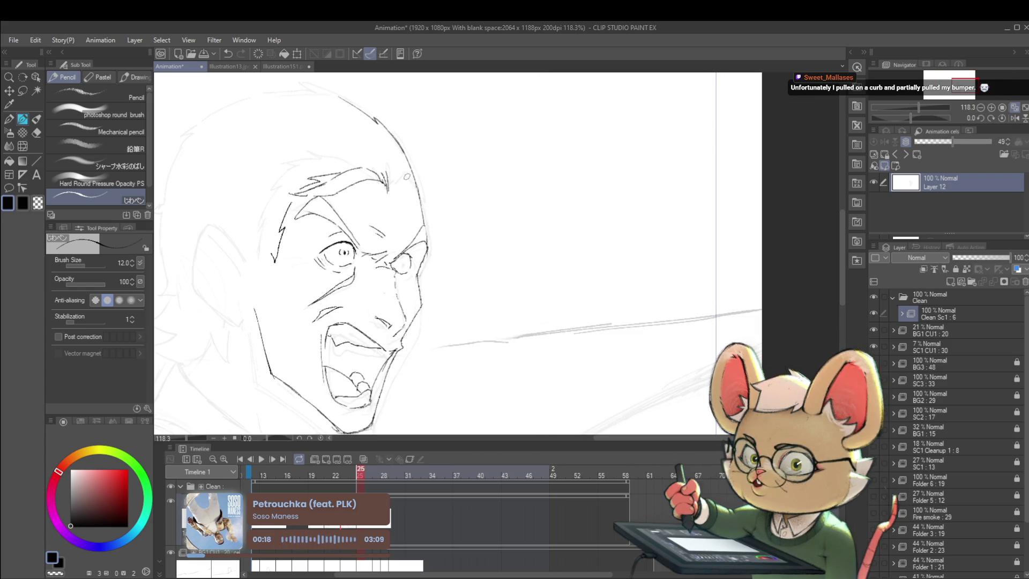
{"action": "scroll", "coordinate": [301, 238], "scroll_direction": "down", "scroll_amount": 3}
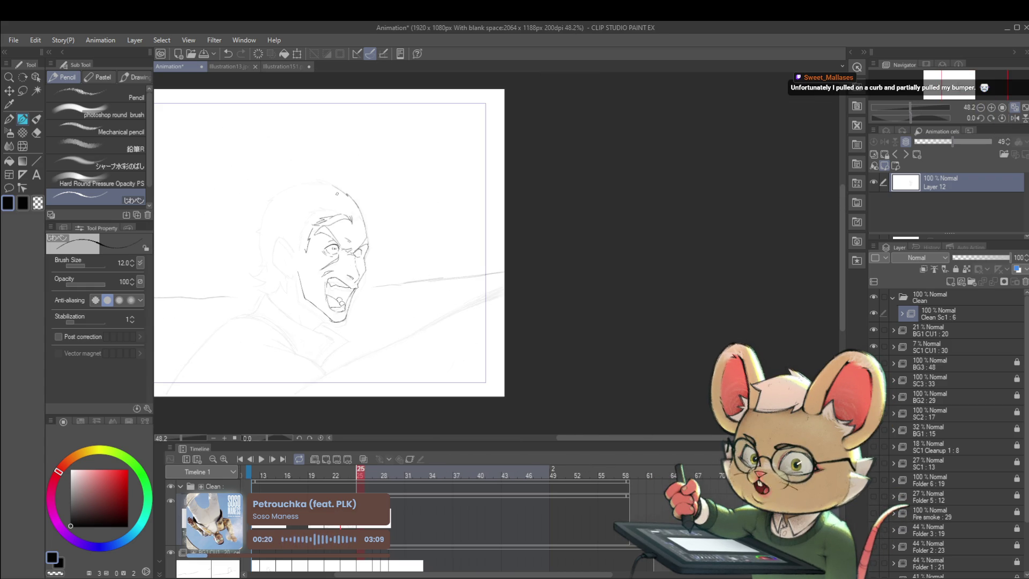
{"action": "scroll", "coordinate": [326, 276], "scroll_direction": "up", "scroll_amount": 2}
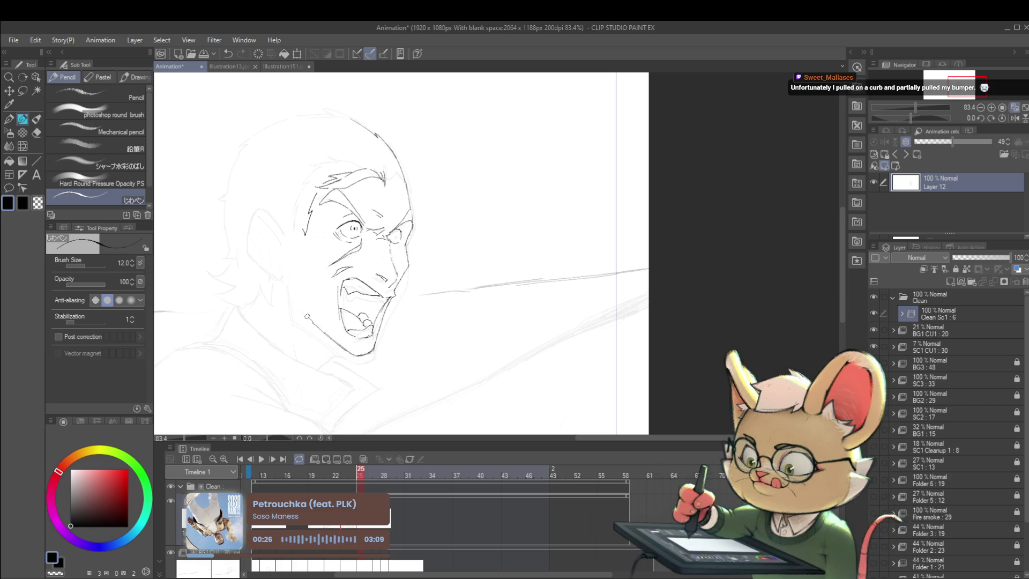
{"action": "scroll", "coordinate": [309, 224], "scroll_direction": "down", "scroll_amount": 3}
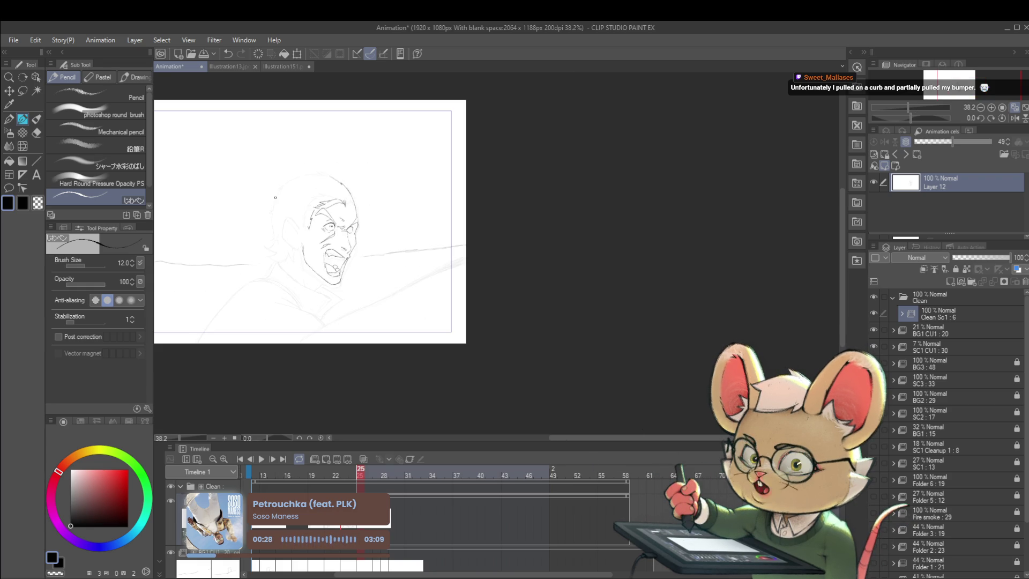
{"action": "scroll", "coordinate": [758, 259], "scroll_direction": "left", "scroll_amount": 5}
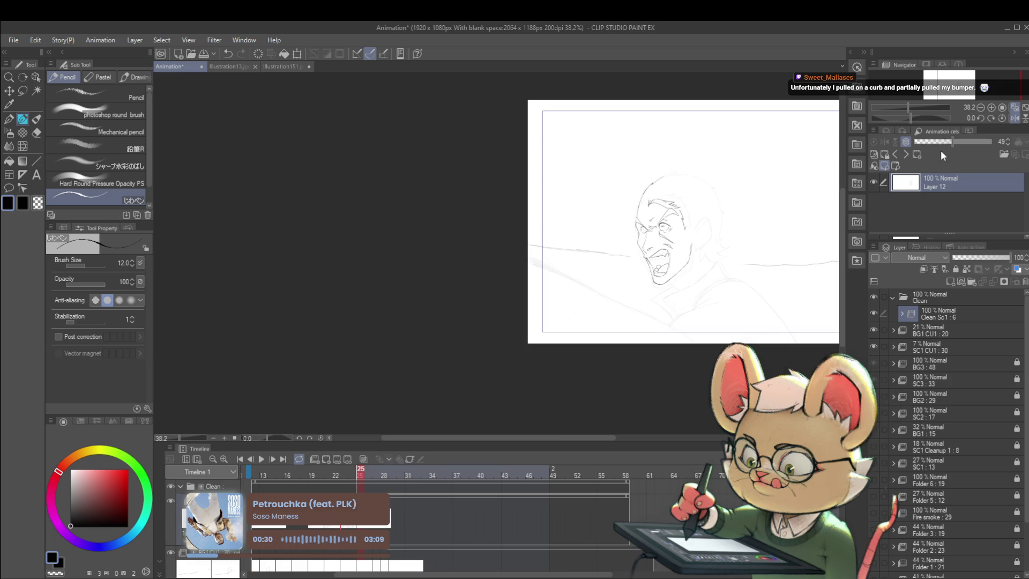
- Pan to the head and trace its left skull outline in one pencil stroke on Layer 12
{"action": "mouse_move", "coordinate": [759, 259]}
{"action": "left_mouse_down"}
{"action": "mouse_move", "coordinate": [654, 294]}
{"action": "mouse_move", "coordinate": [613, 292]}
{"action": "left_mouse_up"}
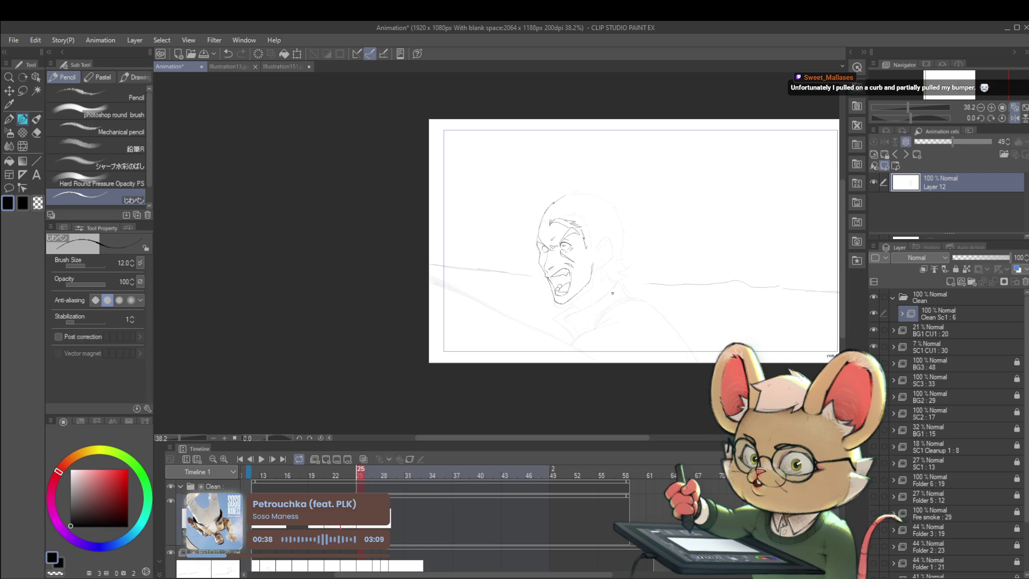
{"action": "scroll", "coordinate": [557, 247], "scroll_direction": "up", "scroll_amount": 5}
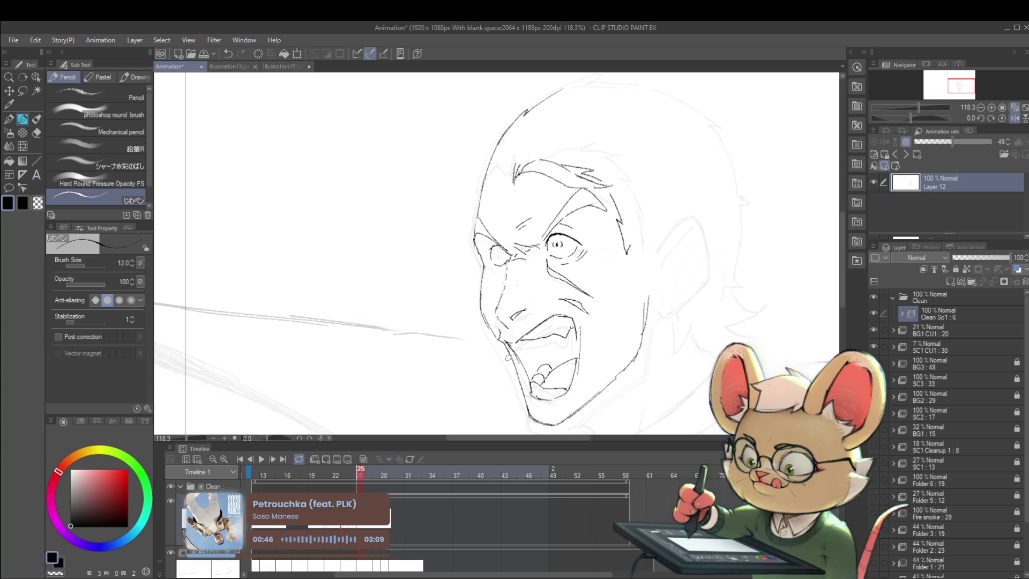
{"action": "scroll", "coordinate": [509, 362], "scroll_direction": "down", "scroll_amount": 5}
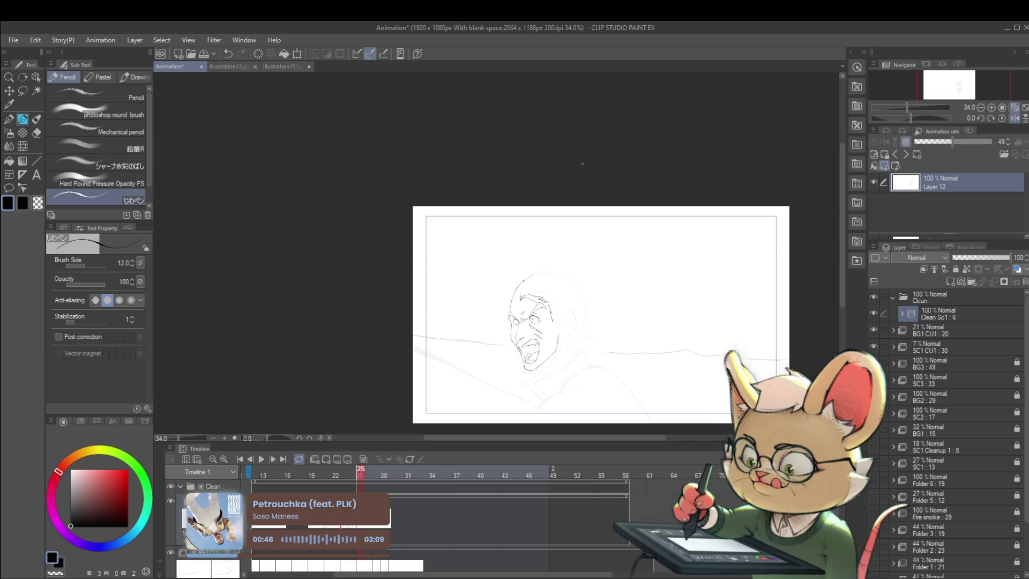
{"action": "scroll", "coordinate": [537, 283], "scroll_direction": "up", "scroll_amount": 4}
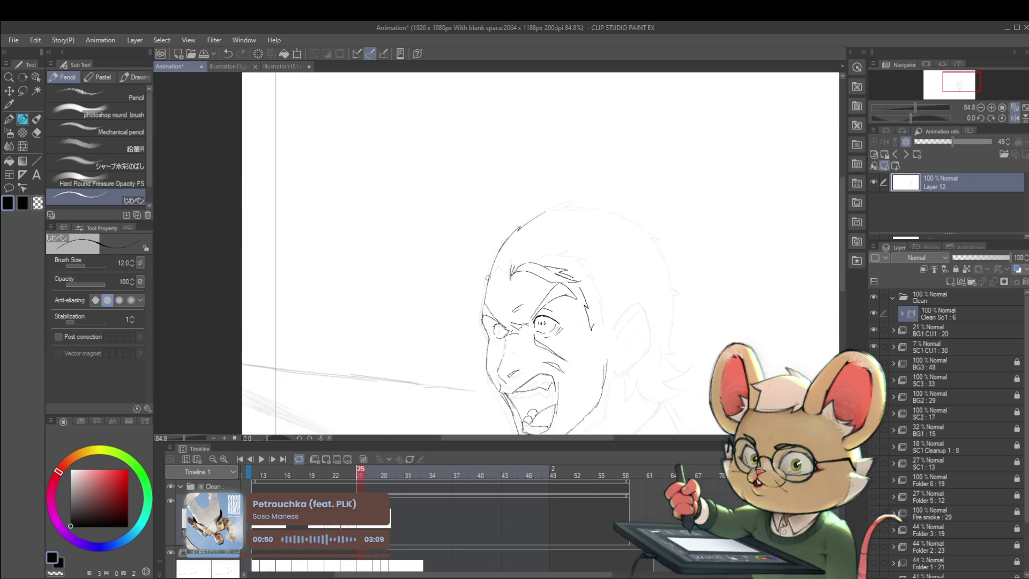
{"action": "mouse_move", "coordinate": [487, 288]}
{"action": "left_mouse_down"}
{"action": "mouse_move", "coordinate": [487, 256]}
{"action": "mouse_move", "coordinate": [518, 222]}
{"action": "left_mouse_up"}
{"action": "scroll", "coordinate": [547, 215], "scroll_direction": "down", "scroll_amount": 4}
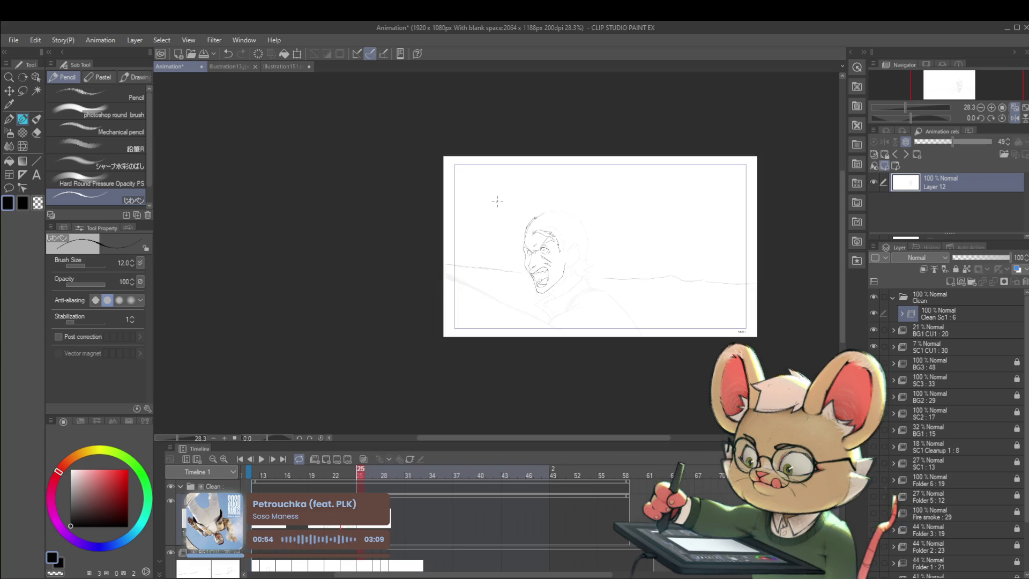
{"action": "scroll", "coordinate": [536, 230], "scroll_direction": "up", "scroll_amount": 3}
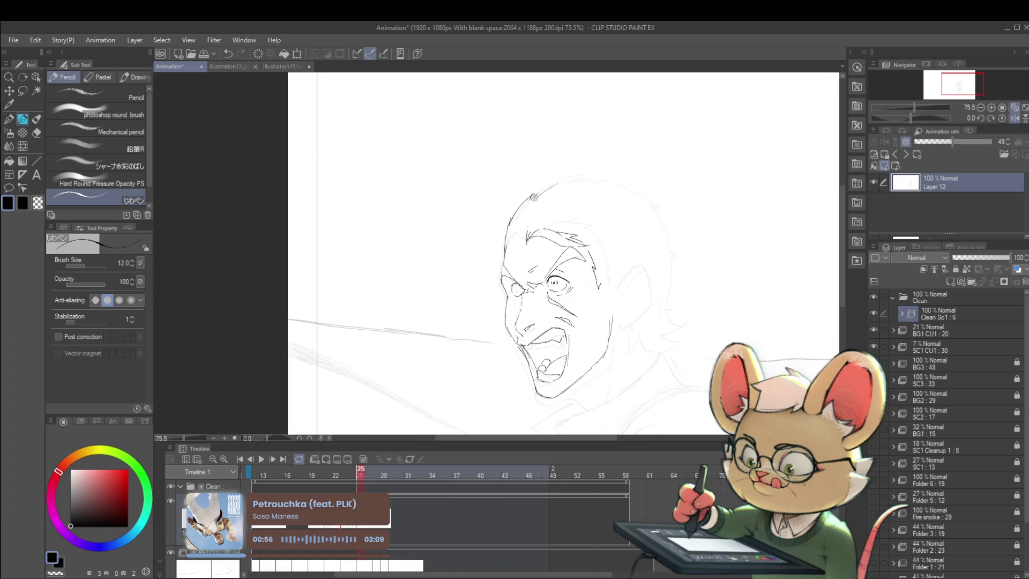
{"action": "scroll", "coordinate": [632, 159], "scroll_direction": "down", "scroll_amount": 2}
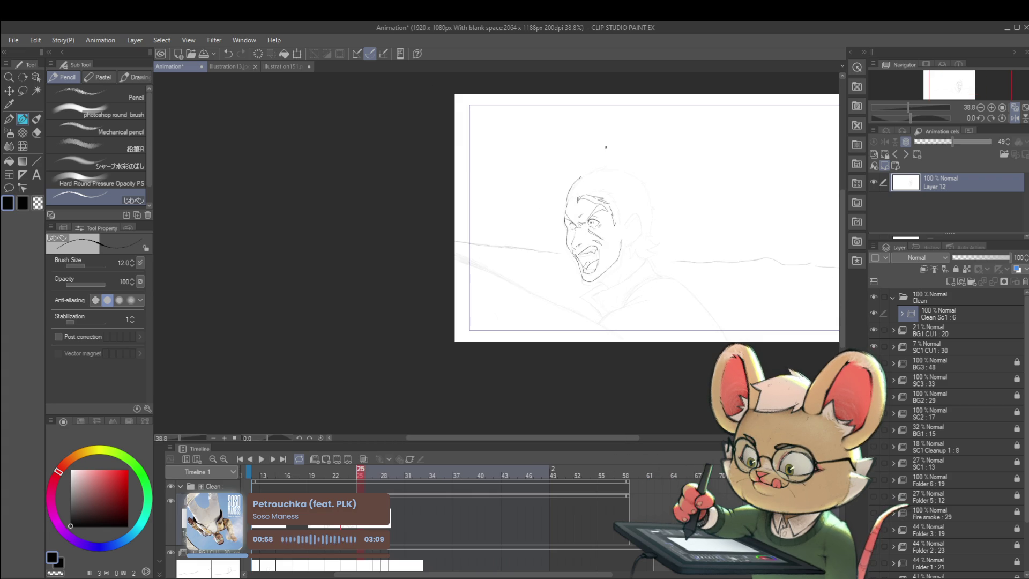
{"action": "scroll", "coordinate": [606, 147], "scroll_direction": "up", "scroll_amount": 3}
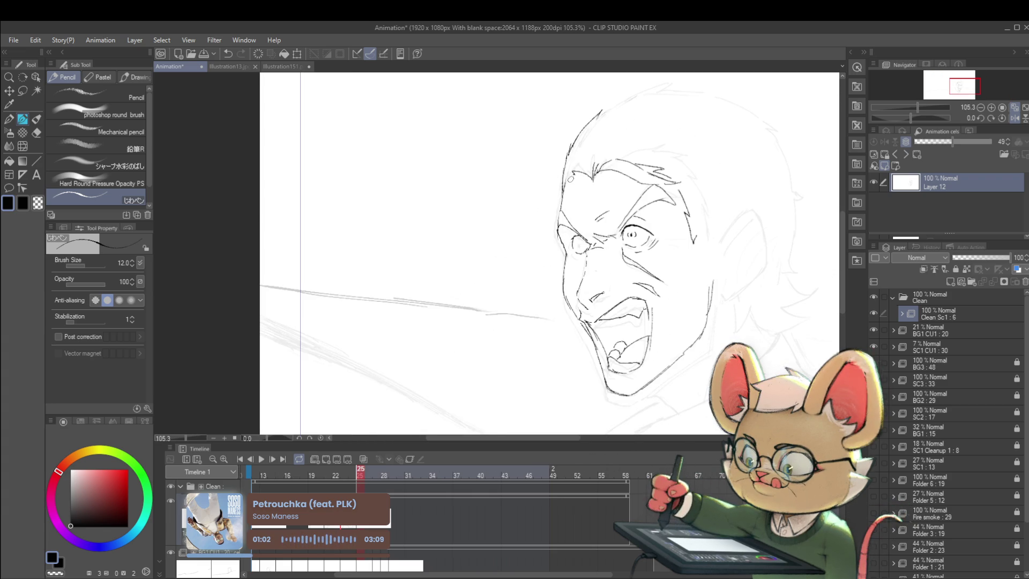
{"action": "scroll", "coordinate": [577, 140], "scroll_direction": "down", "scroll_amount": 3}
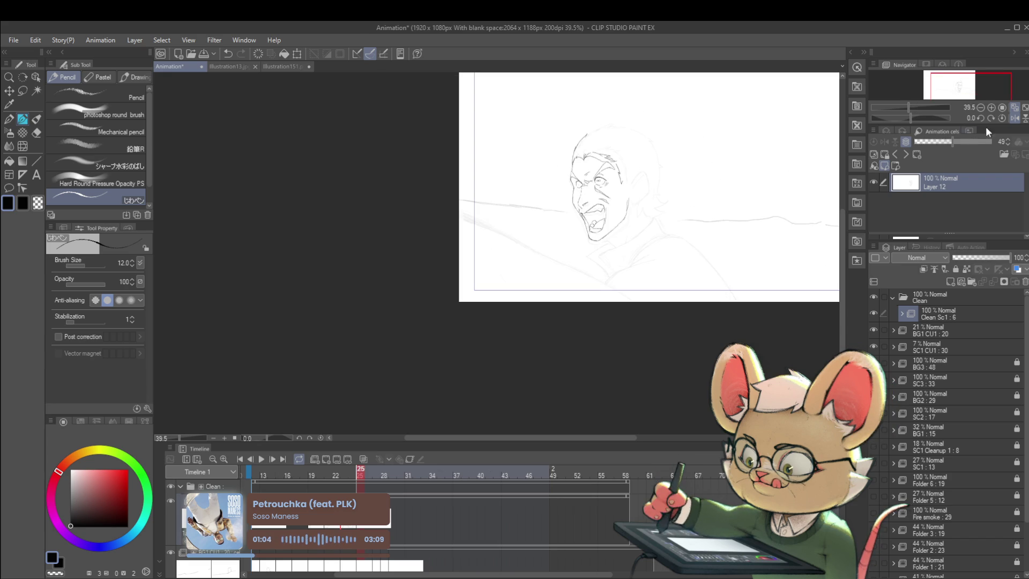
- Zoom in on the face, compare with the previous frame, and mirror the canvas to check proportions
{"action": "scroll", "coordinate": [609, 152], "scroll_direction": "up", "scroll_amount": 3}
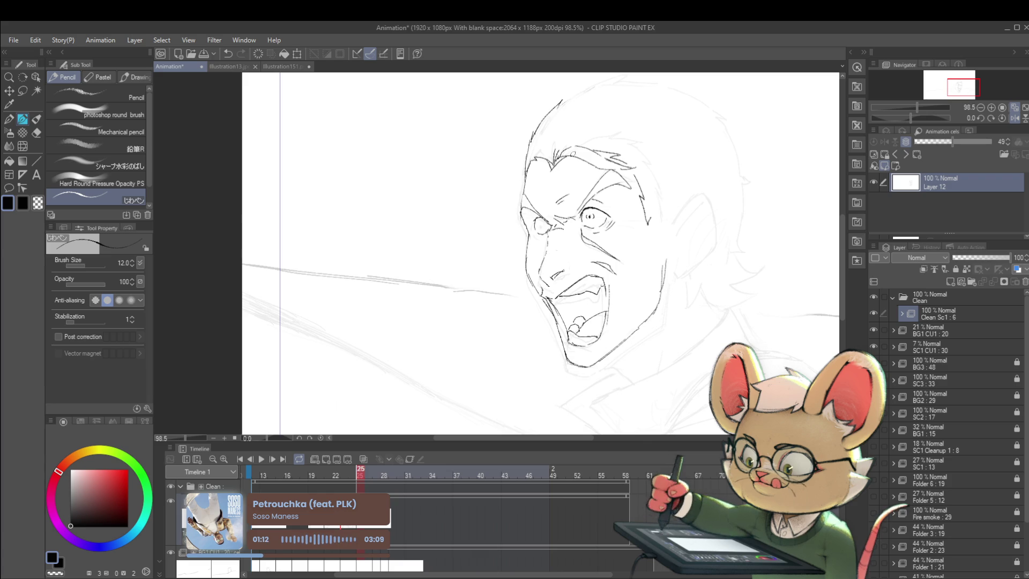
{"action": "scroll", "coordinate": [598, 165], "scroll_direction": "down", "scroll_amount": 3}
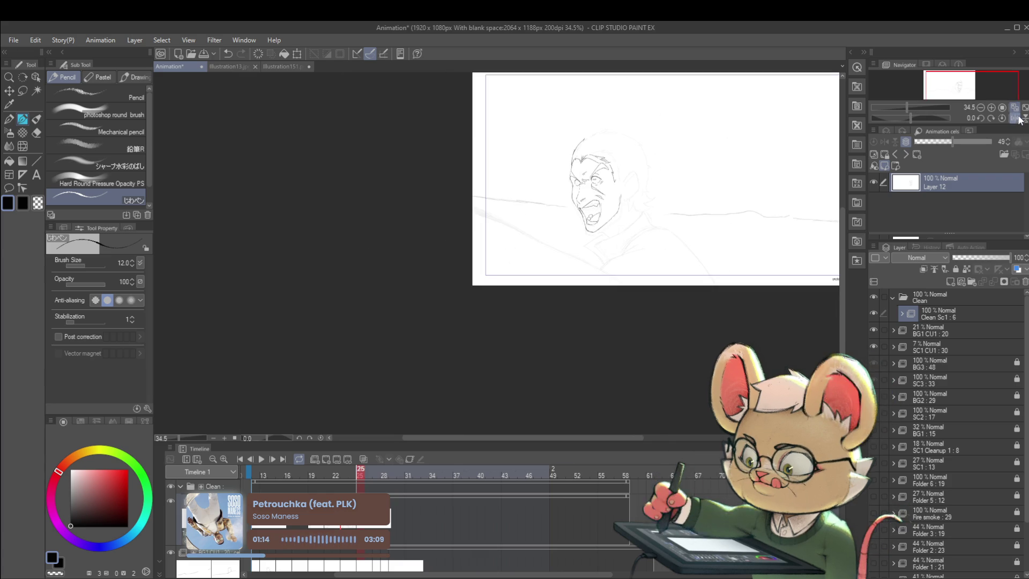
{"action": "left_click_drag", "start_coordinate": [933, 234], "coordinate": [614, 234]}
{"action": "scroll", "coordinate": [613, 234], "scroll_direction": "up", "scroll_amount": 2}
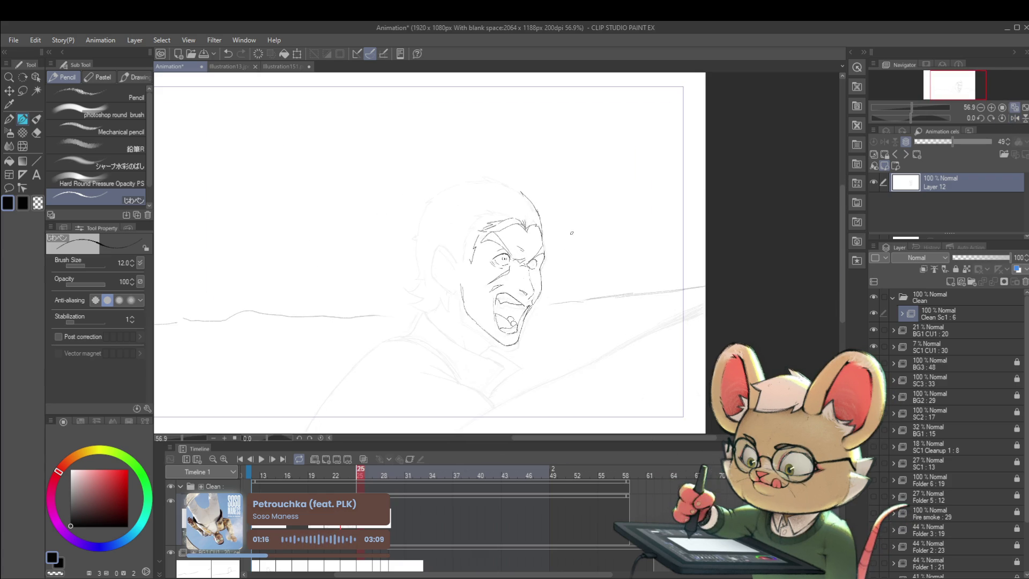
{"action": "scroll", "coordinate": [536, 260], "scroll_direction": "up", "scroll_amount": 4}
{"action": "scroll", "coordinate": [395, 250], "scroll_direction": "down", "scroll_amount": 4}
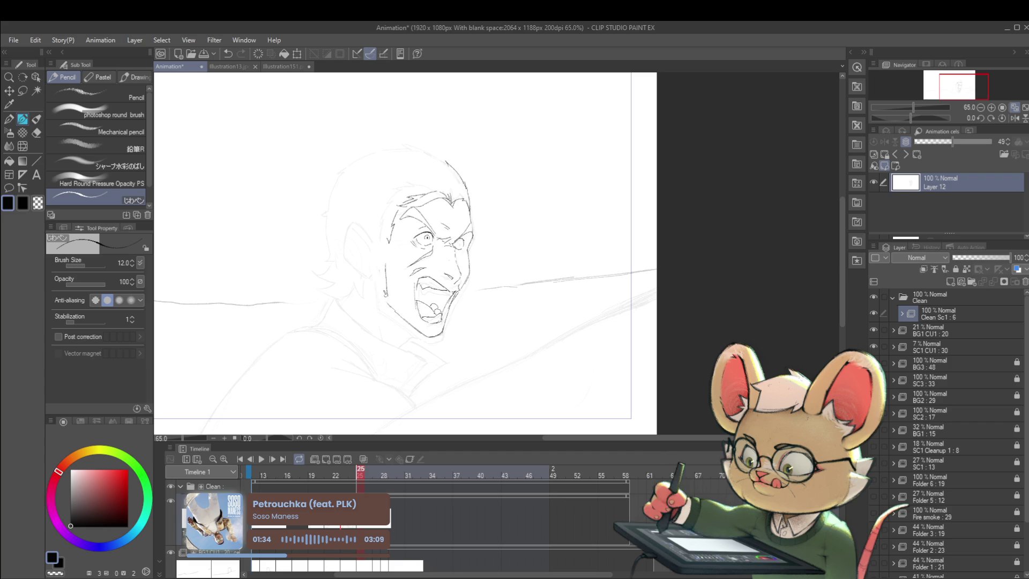
{"action": "scroll", "coordinate": [413, 321], "scroll_direction": "down", "scroll_amount": 3}
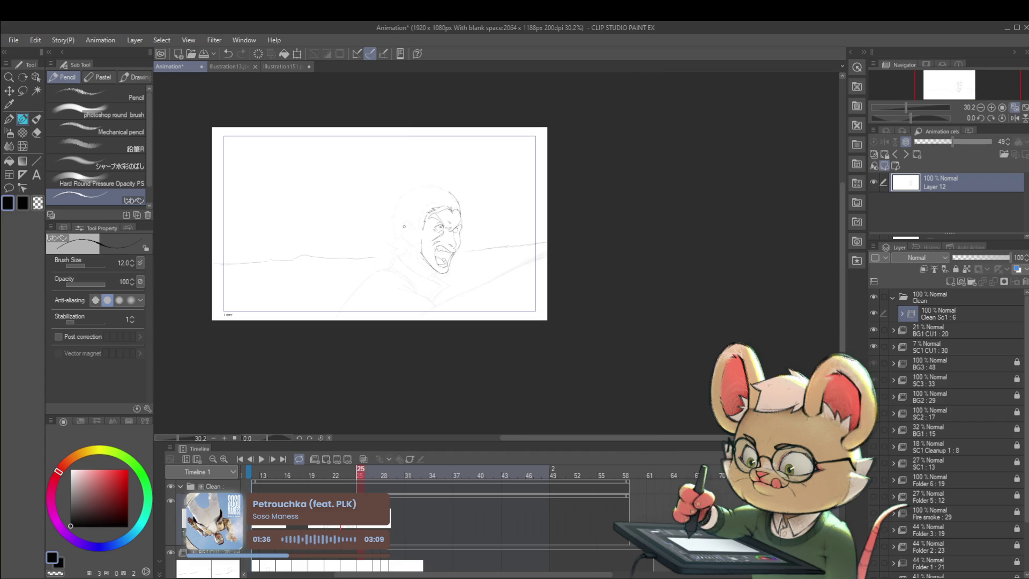
{"action": "scroll", "coordinate": [426, 259], "scroll_direction": "up", "scroll_amount": 3}
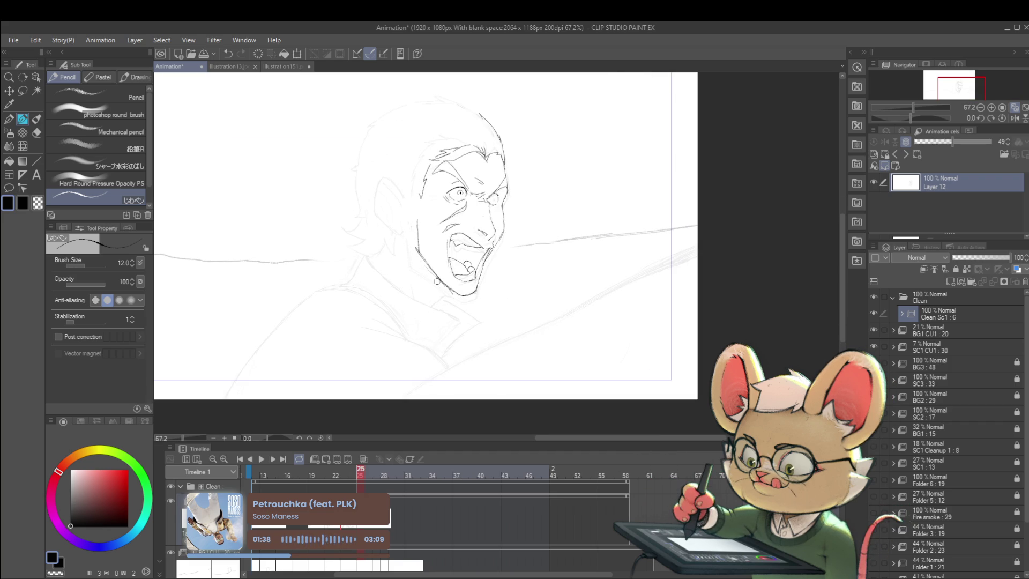
{"action": "key", "text": "Left"}
{"action": "key", "text": "Right"}
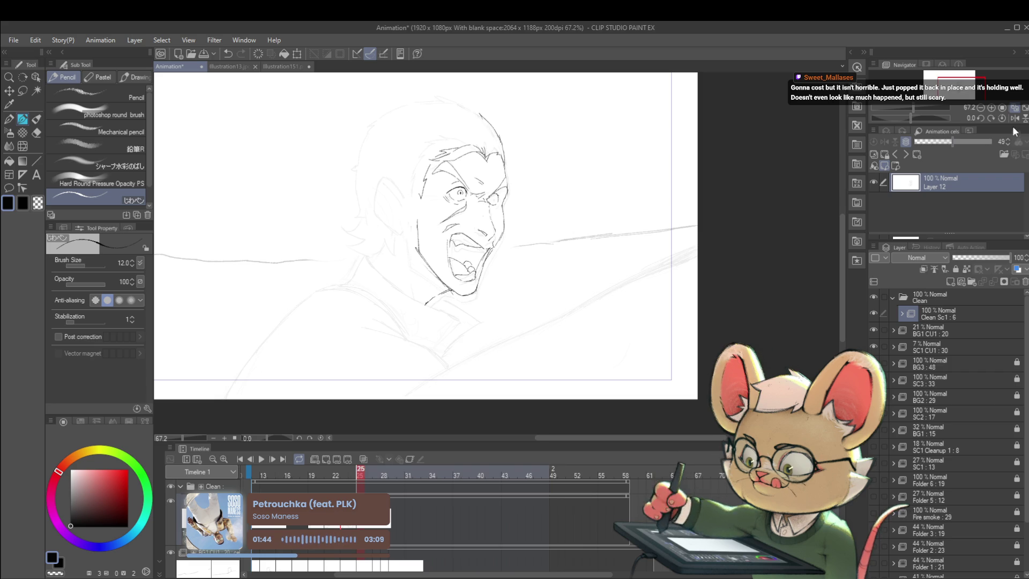
{"action": "key", "text": "h"}
- Trace clean lines at the neck and shoulder and begin the crown outline, checking against frame 21
{"action": "left_click_drag", "start_coordinate": [550, 293], "coordinate": [603, 265]}
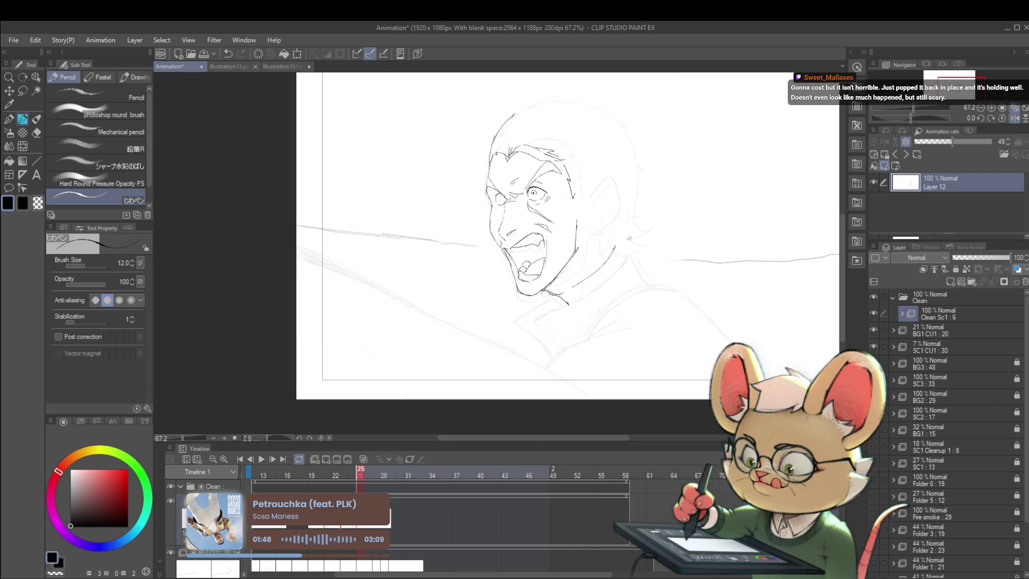
{"action": "scroll", "coordinate": [627, 236], "scroll_direction": "down", "scroll_amount": 2}
{"action": "key", "text": "Left"}
{"action": "key", "text": "Left"}
{"action": "key", "text": "Left"}
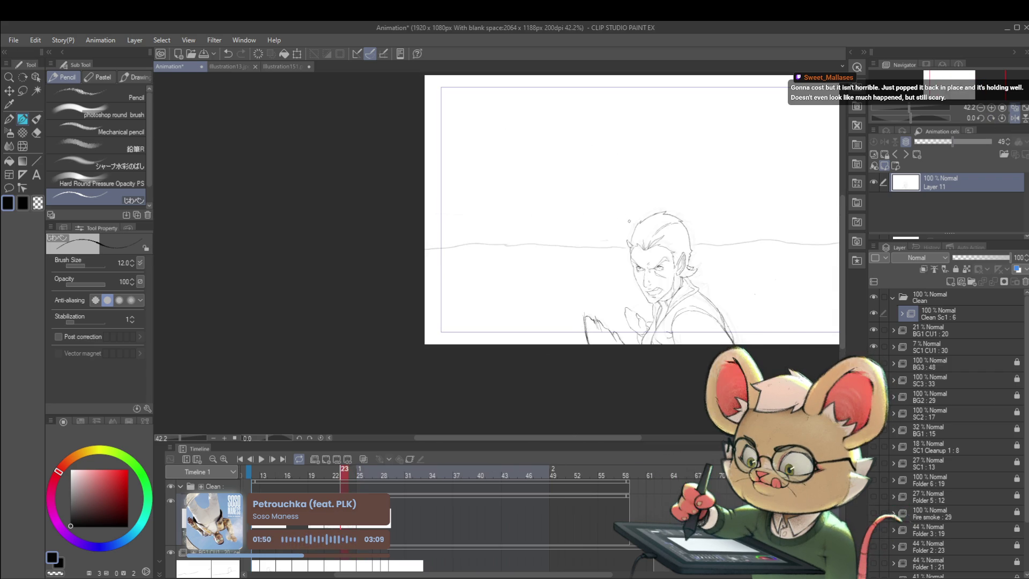
{"action": "key", "text": "Right"}
{"action": "key", "text": "Right"}
{"action": "key", "text": "Right"}
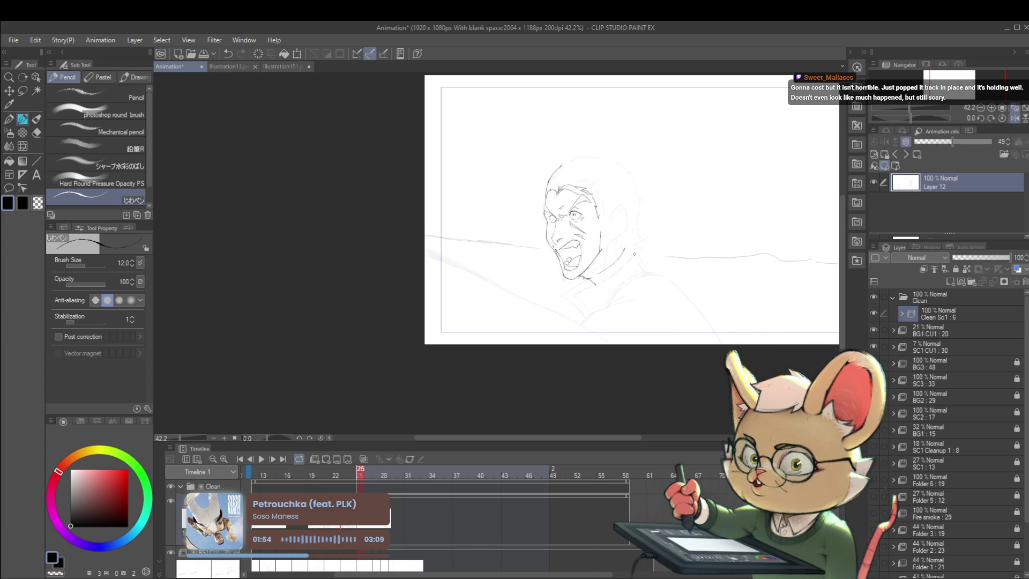
{"action": "scroll", "coordinate": [633, 228], "scroll_direction": "down", "scroll_amount": 1}
{"action": "scroll", "coordinate": [630, 231], "scroll_direction": "up", "scroll_amount": 3}
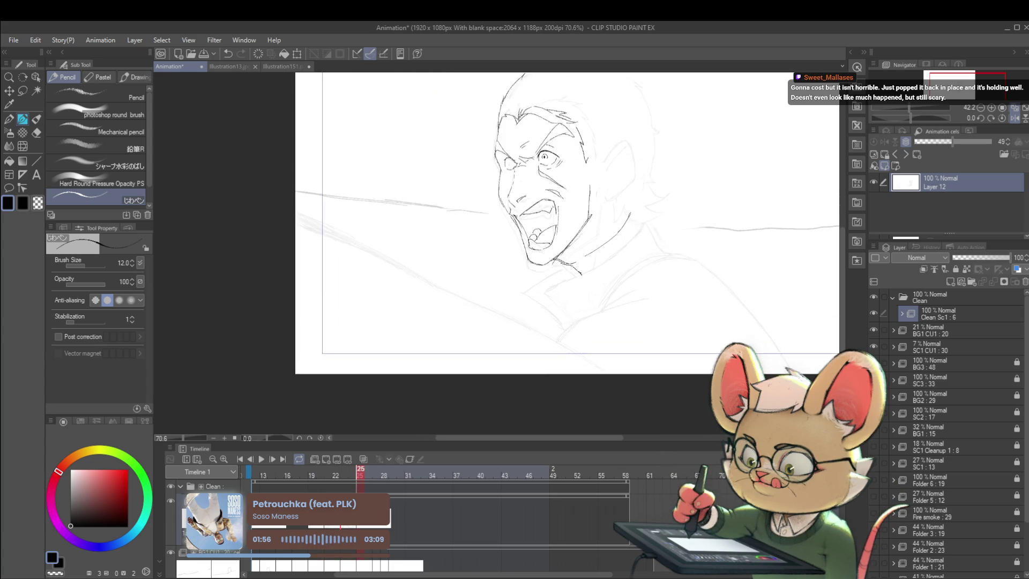
{"action": "key", "text": "Left"}
{"action": "key", "text": "Right"}
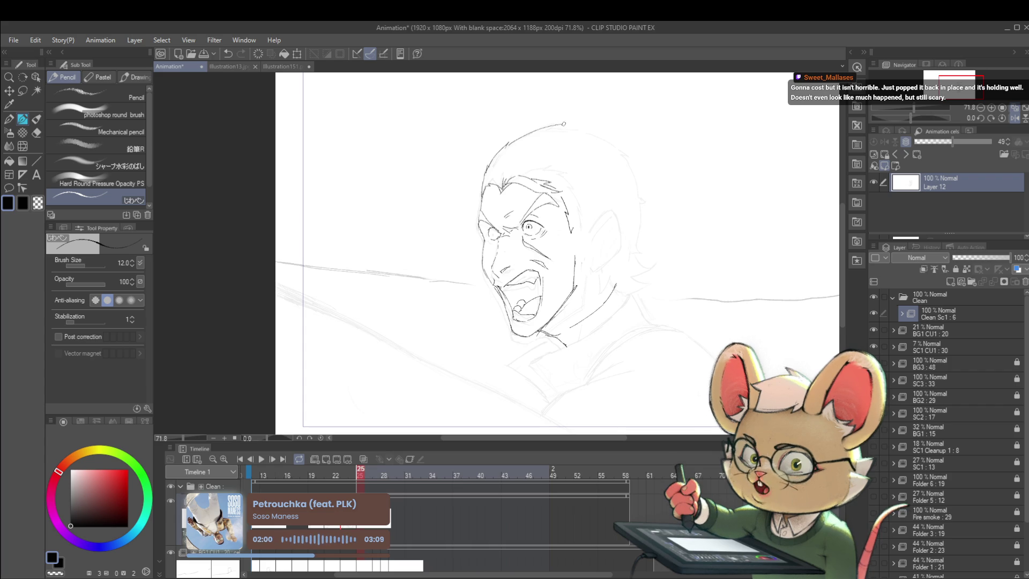
{"action": "left_click_drag", "start_coordinate": [572, 123], "coordinate": [579, 129]}
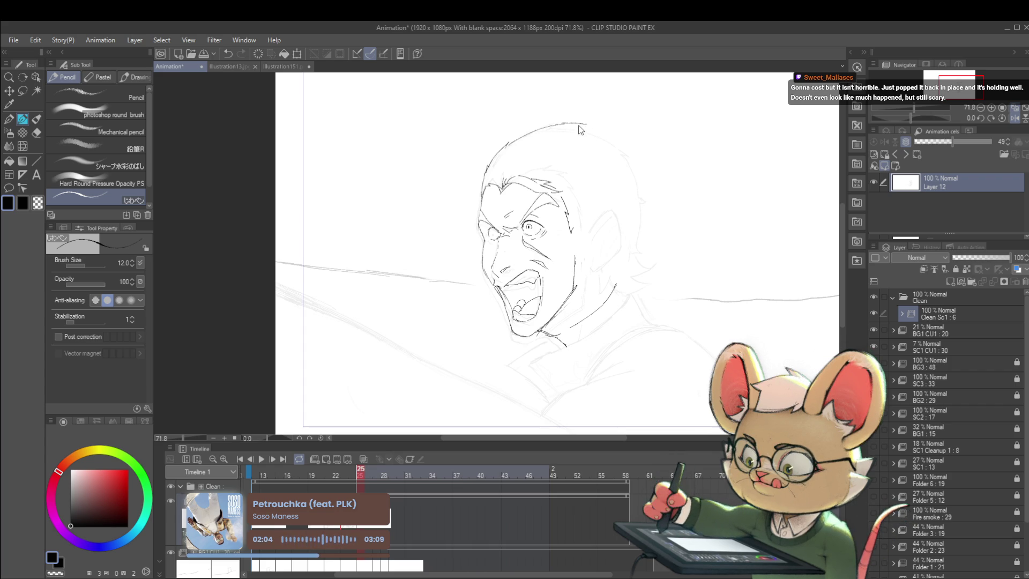
- Trace the head outline over the crown and down the back of the head, redrawing one bad stroke
{"action": "left_click_drag", "start_coordinate": [568, 125], "coordinate": [583, 129]}
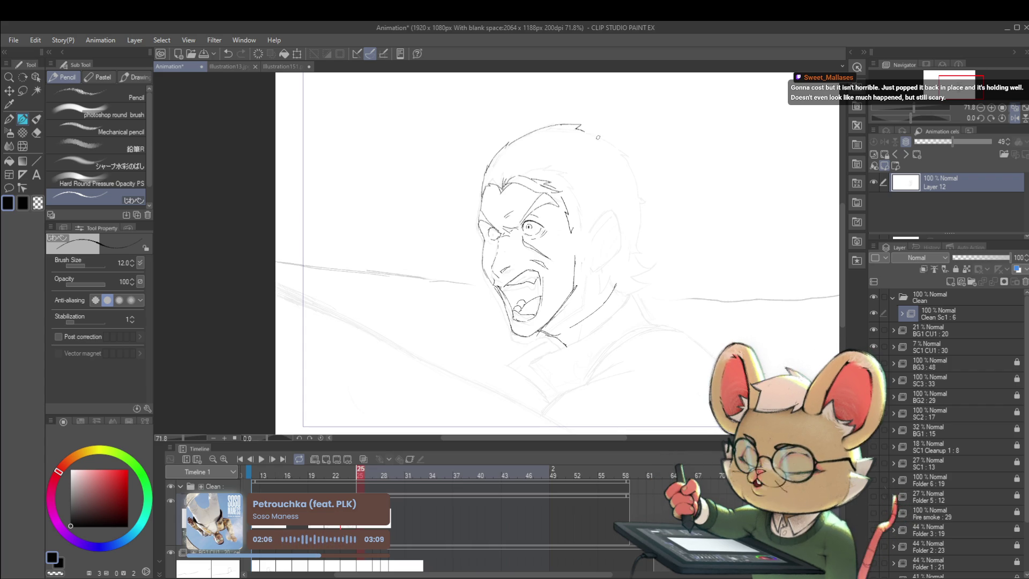
{"action": "key", "text": "Left"}
{"action": "key", "text": "Right"}
{"action": "mouse_move", "coordinate": [583, 130]}
{"action": "left_mouse_down"}
{"action": "mouse_move", "coordinate": [637, 163]}
{"action": "mouse_move", "coordinate": [628, 164]}
{"action": "mouse_move", "coordinate": [636, 220]}
{"action": "left_mouse_up"}
{"action": "key", "text": "Left"}
{"action": "key", "text": "Right"}
{"action": "key", "text": "Left"}
{"action": "key", "text": "Right"}
{"action": "key", "text": "ctrl+z"}
{"action": "mouse_move", "coordinate": [636, 209]}
{"action": "left_mouse_down"}
{"action": "mouse_move", "coordinate": [634, 255]}
{"action": "mouse_move", "coordinate": [653, 265]}
{"action": "left_mouse_up"}
{"action": "key", "text": "Left"}
{"action": "key", "text": "Right"}
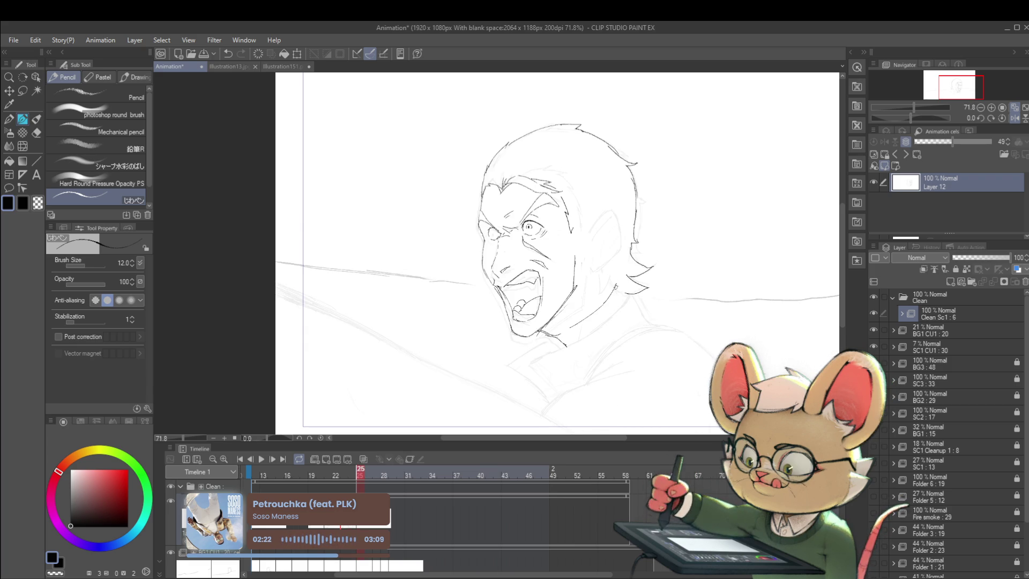
- Zoom in on the face and add a small line under the left eye
{"action": "scroll", "coordinate": [593, 274], "scroll_direction": "down", "scroll_amount": 5}
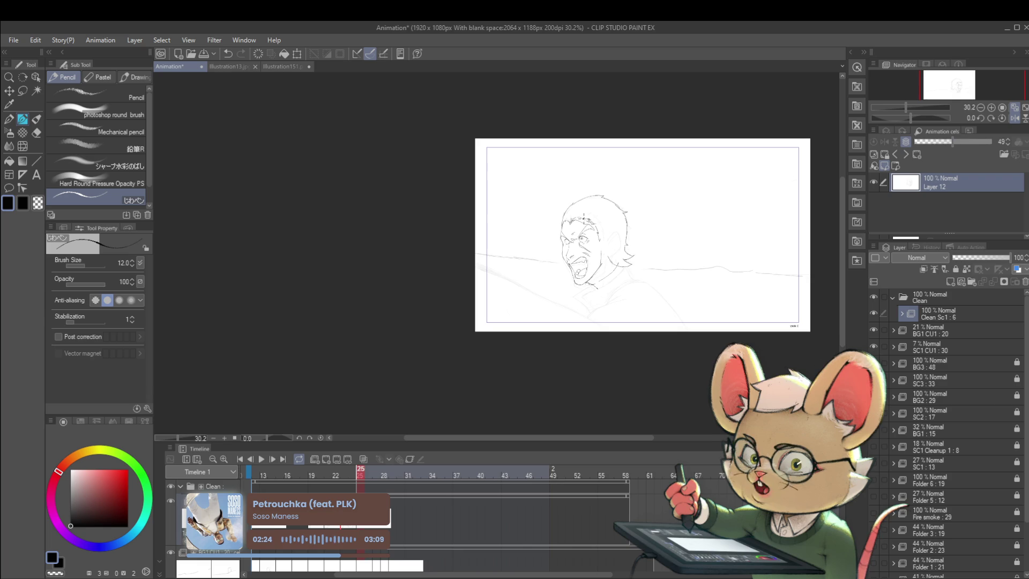
{"action": "scroll", "coordinate": [644, 236], "scroll_direction": "right", "scroll_amount": 5}
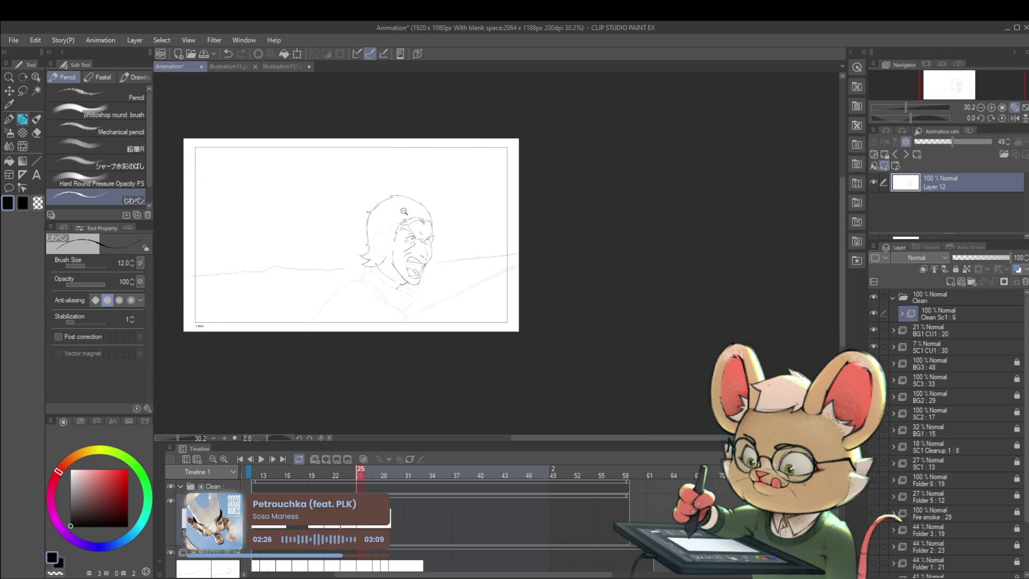
{"action": "scroll", "coordinate": [375, 196], "scroll_direction": "up", "scroll_amount": 3}
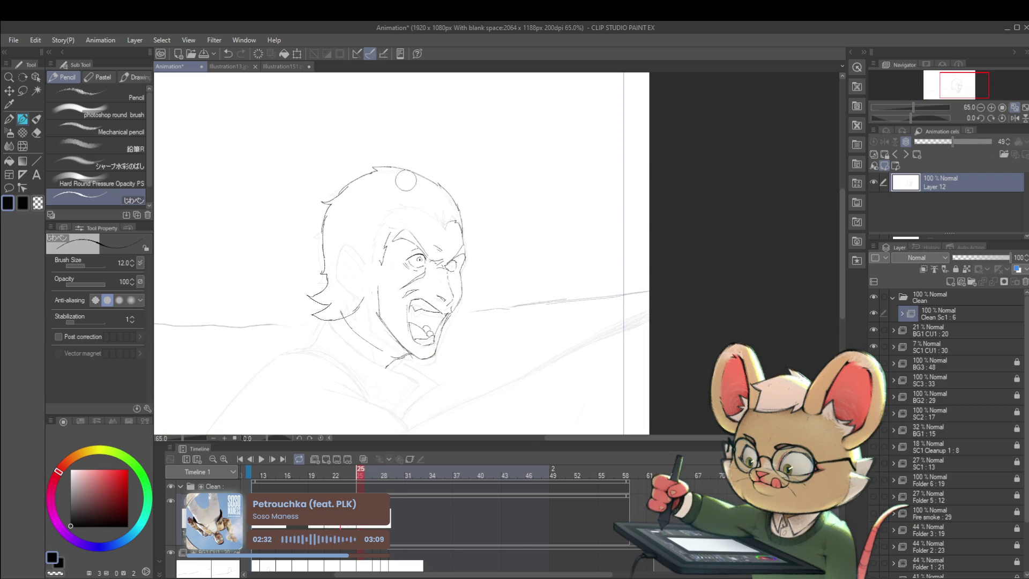
{"action": "scroll", "coordinate": [418, 263], "scroll_direction": "up", "scroll_amount": 4}
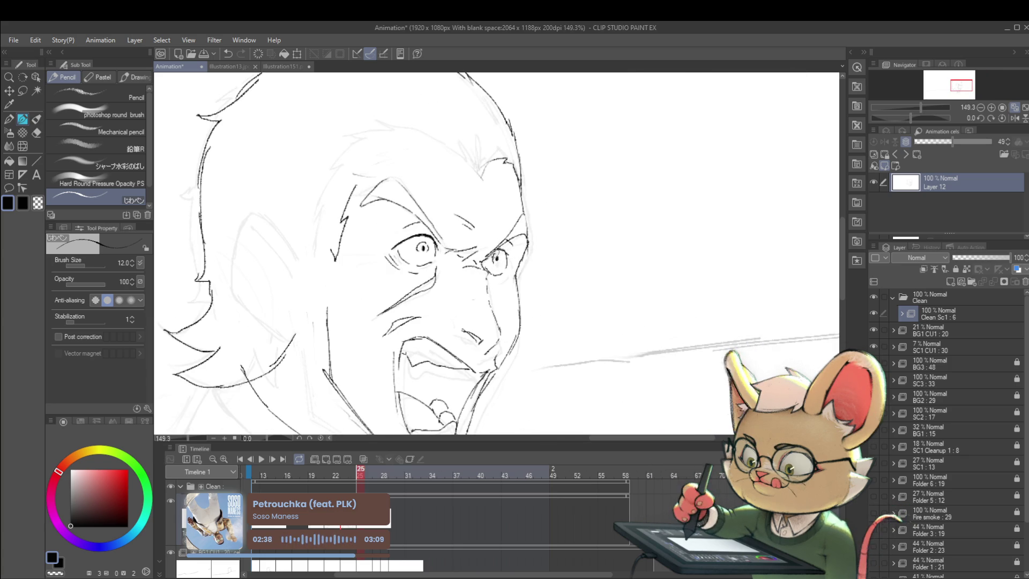
{"action": "scroll", "coordinate": [496, 258], "scroll_direction": "down", "scroll_amount": 4}
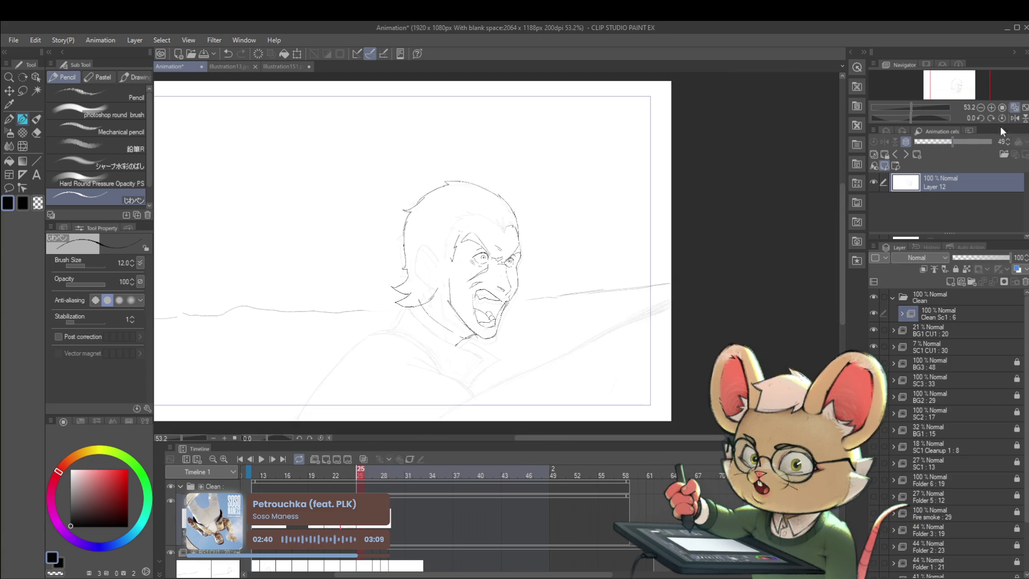
{"action": "scroll", "coordinate": [493, 251], "scroll_direction": "left", "scroll_amount": 3}
{"action": "scroll", "coordinate": [490, 254], "scroll_direction": "up", "scroll_amount": 5}
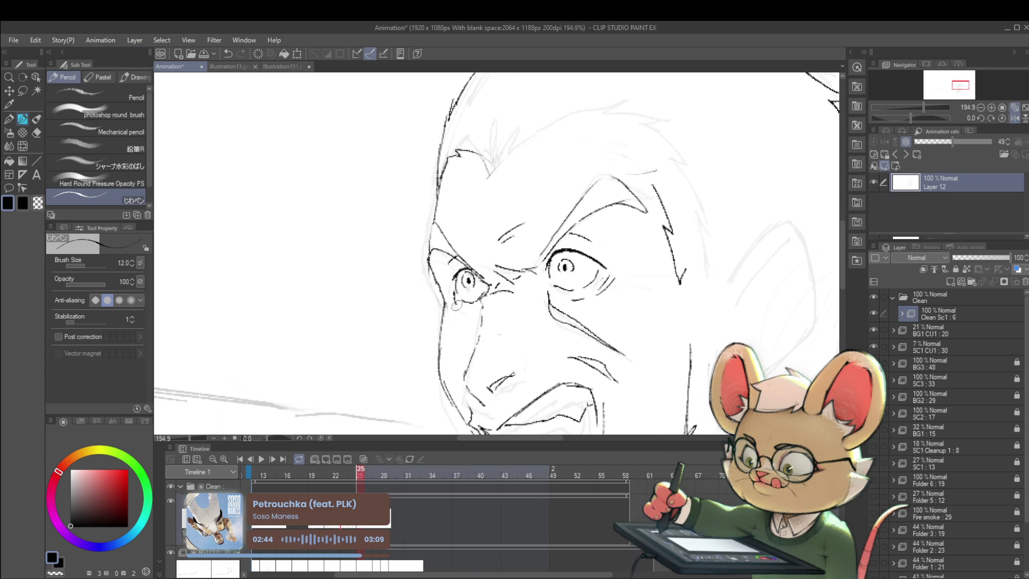
{"action": "left_click_drag", "start_coordinate": [460, 307], "coordinate": [470, 315]}
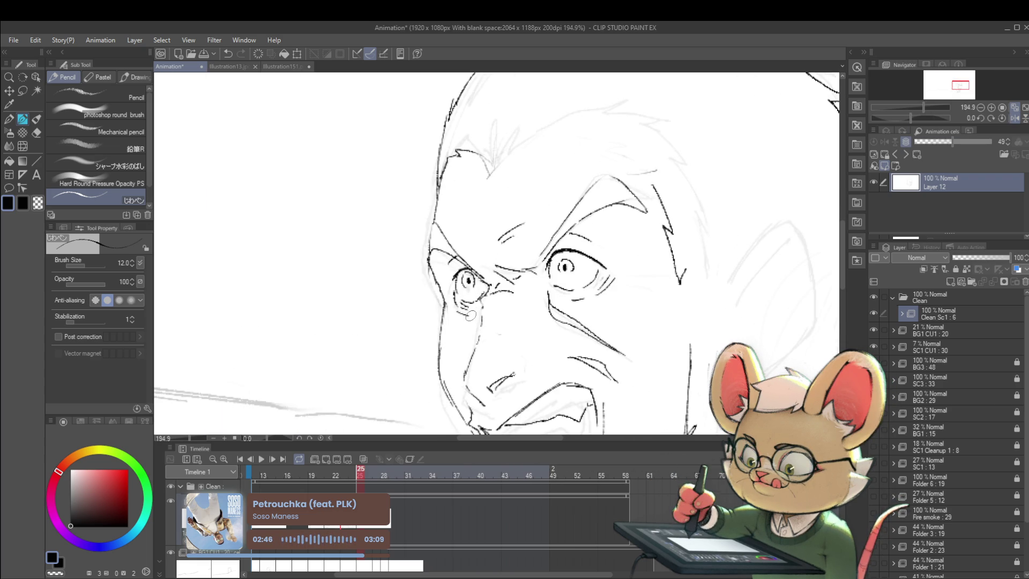
{"action": "scroll", "coordinate": [547, 294], "scroll_direction": "down", "scroll_amount": 6}
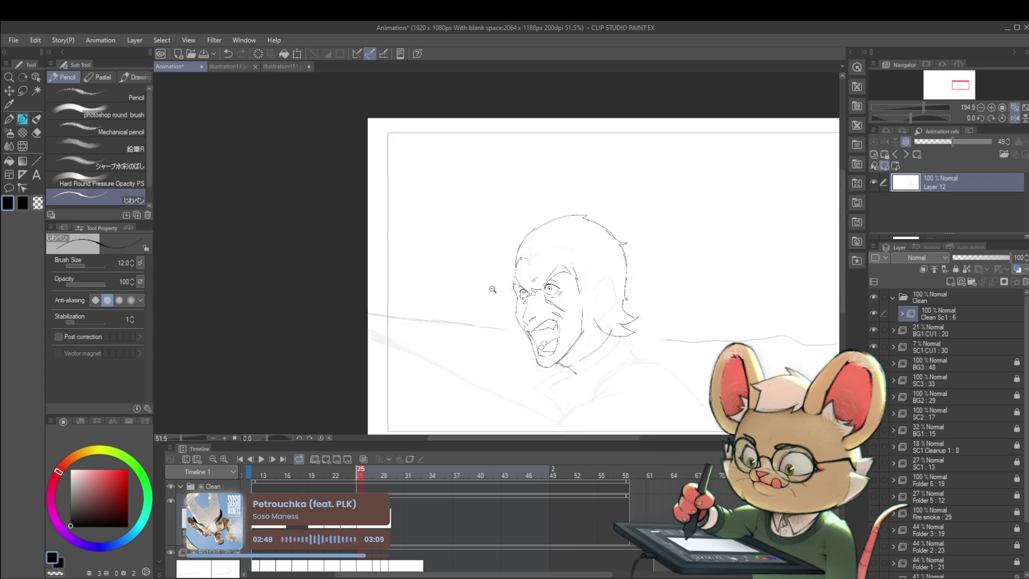
- Add hair strands at the front and along the hairline, then redraw the lock hanging toward the ear
{"action": "left_click_drag", "start_coordinate": [663, 310], "coordinate": [648, 250]}
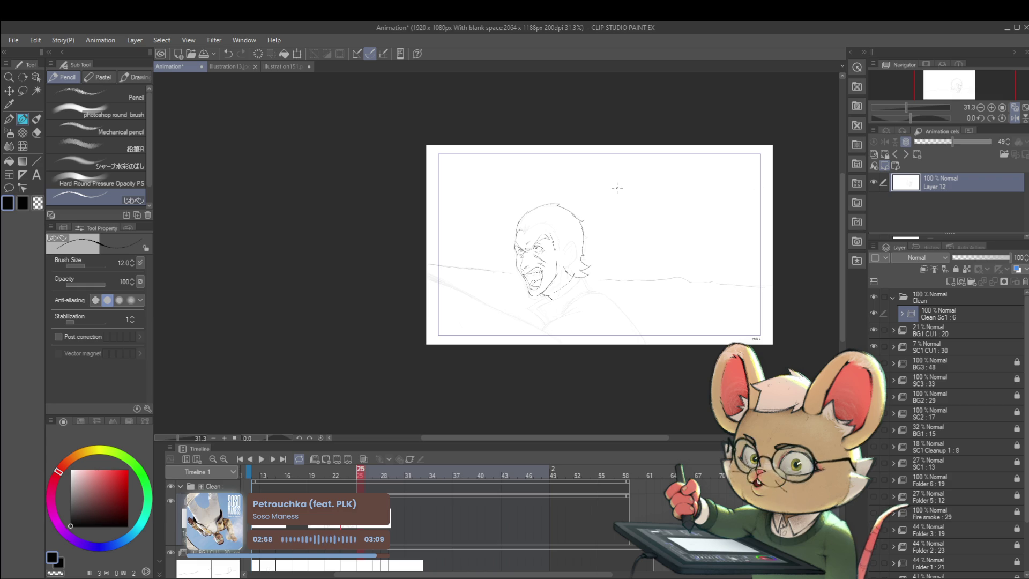
{"action": "scroll", "coordinate": [536, 242], "scroll_direction": "up", "scroll_amount": 5}
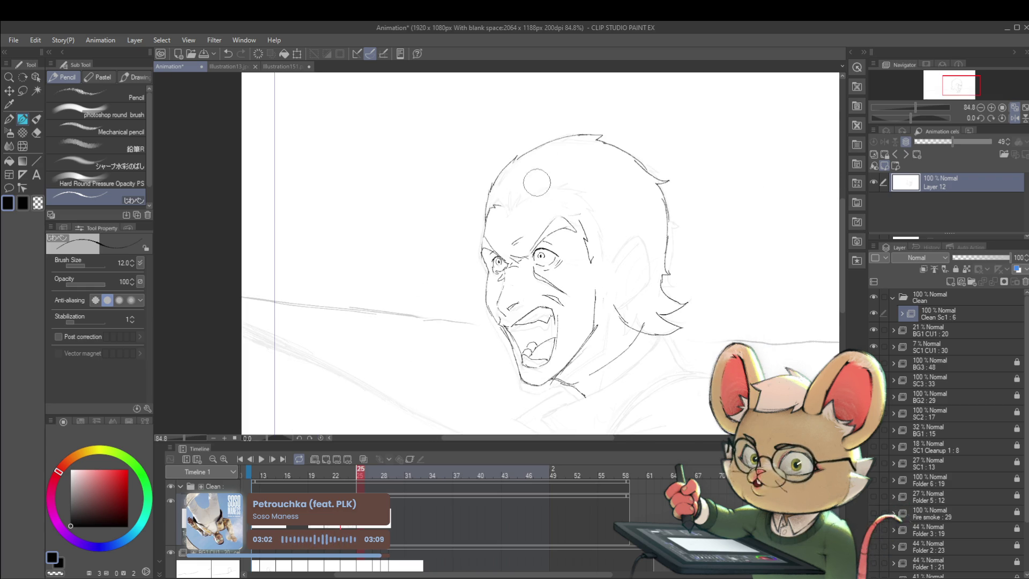
{"action": "scroll", "coordinate": [509, 214], "scroll_direction": "up", "scroll_amount": 2}
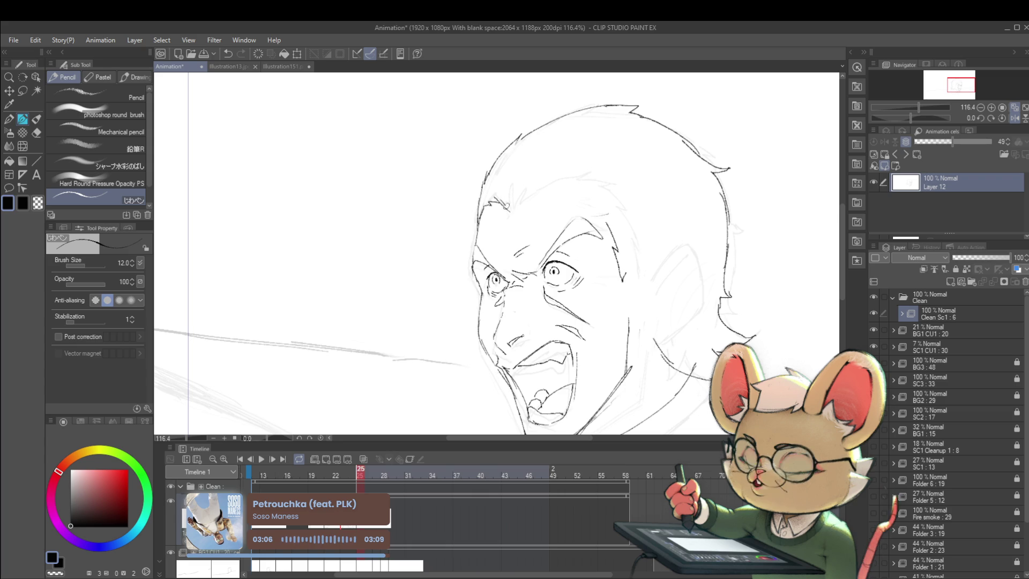
{"action": "left_click_drag", "start_coordinate": [537, 182], "coordinate": [513, 211]}
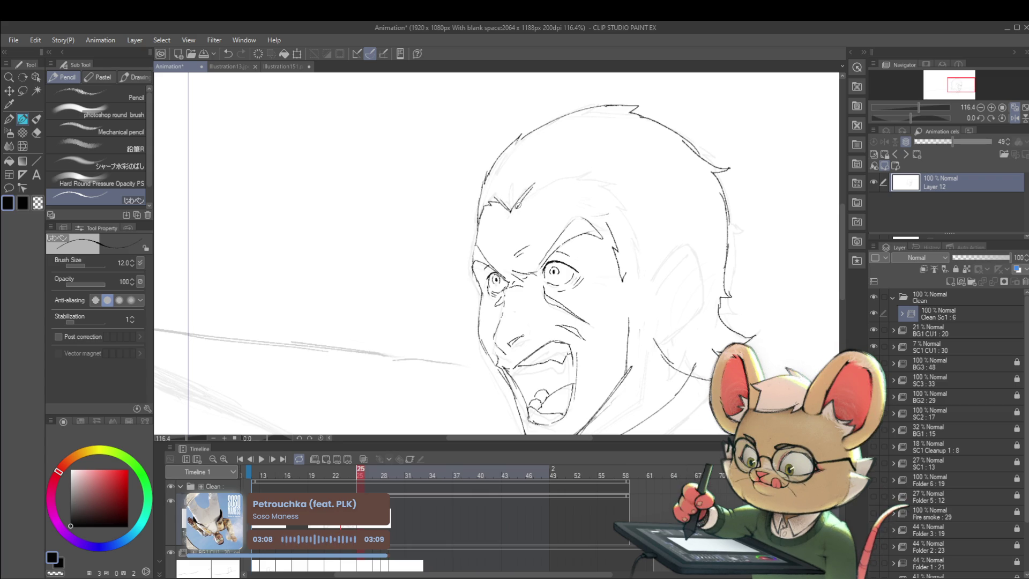
{"action": "left_click_drag", "start_coordinate": [582, 168], "coordinate": [561, 181]}
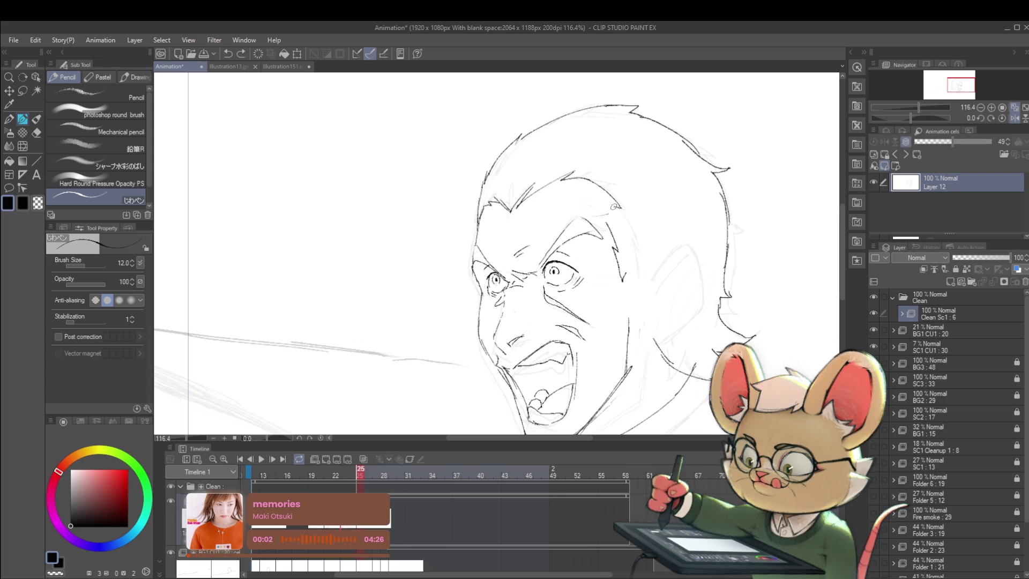
{"action": "key", "text": "ctrl+z"}
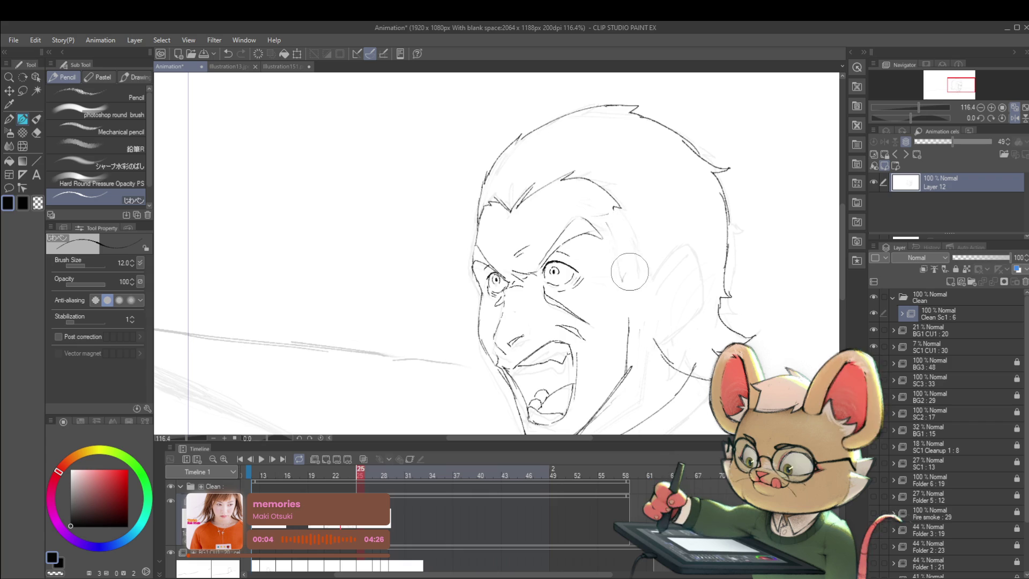
{"action": "left_click_drag", "start_coordinate": [617, 211], "coordinate": [628, 239]}
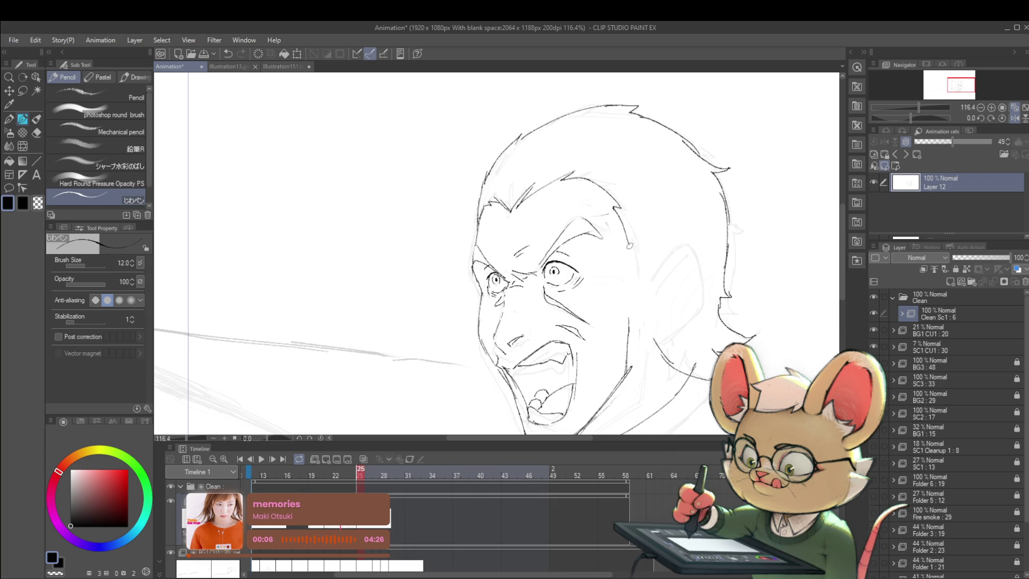
{"action": "scroll", "coordinate": [639, 271], "scroll_direction": "down", "scroll_amount": 5}
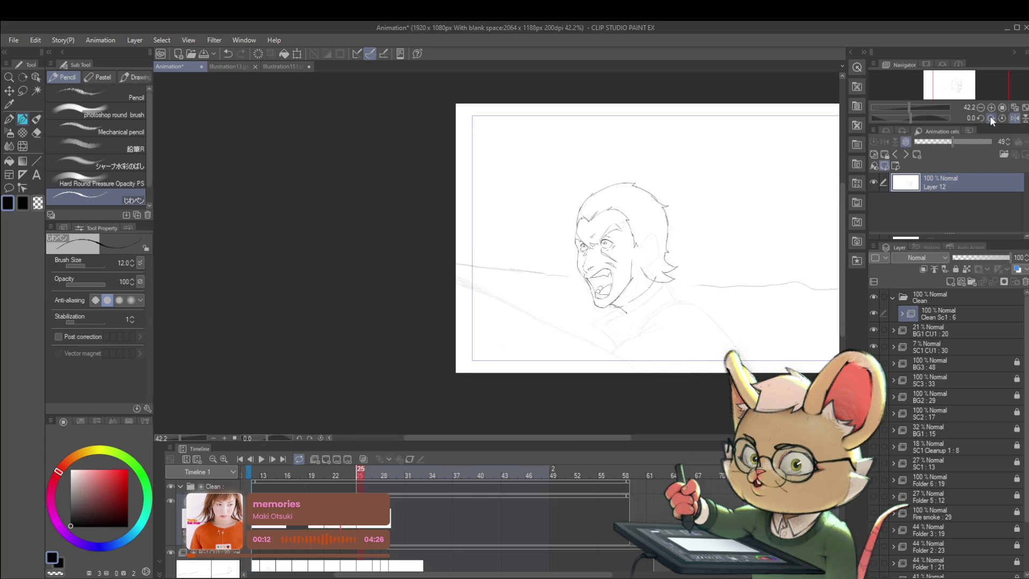
- Flip back and forth between frames 24 and 25 to compare the drawings
{"action": "key", "text": "Left"}
{"action": "key", "text": "Right"}
{"action": "key", "text": "Left"}
{"action": "key", "text": "Right"}
{"action": "key", "text": "Left"}
{"action": "key", "text": "Right"}
- Switch to the Liquify brush and toggle the mirrored canvas view
{"action": "scroll", "coordinate": [617, 209], "scroll_direction": "up", "scroll_amount": 3}
{"action": "key", "text": "j"}
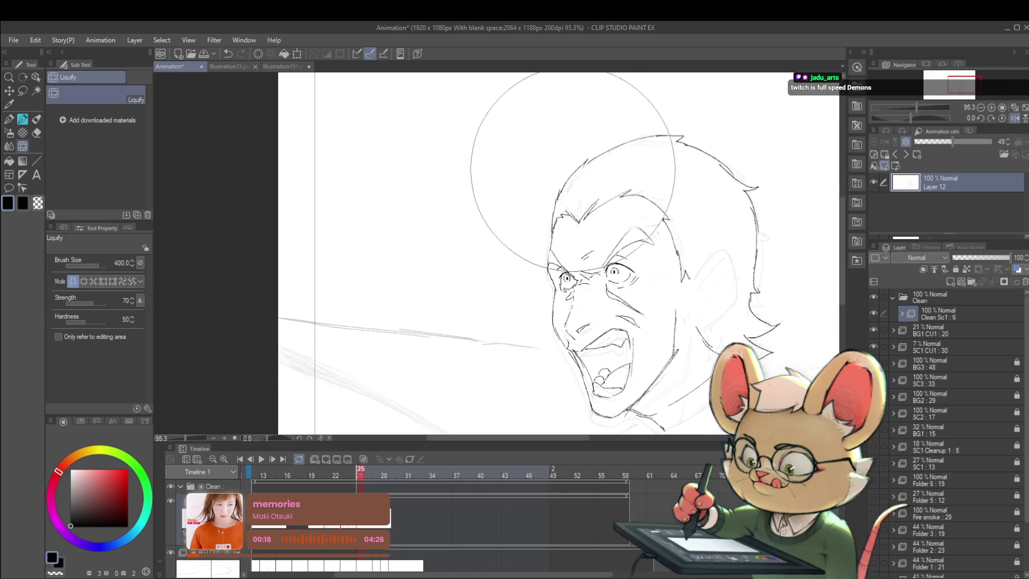
{"action": "scroll", "coordinate": [655, 119], "scroll_direction": "down", "scroll_amount": 3}
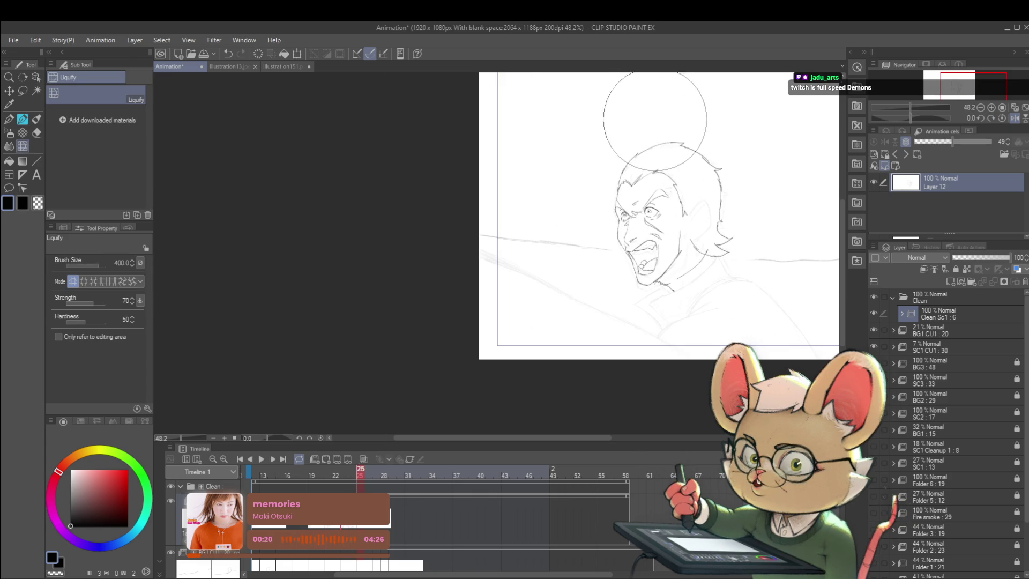
{"action": "left_click", "coordinate": [1016, 119]}
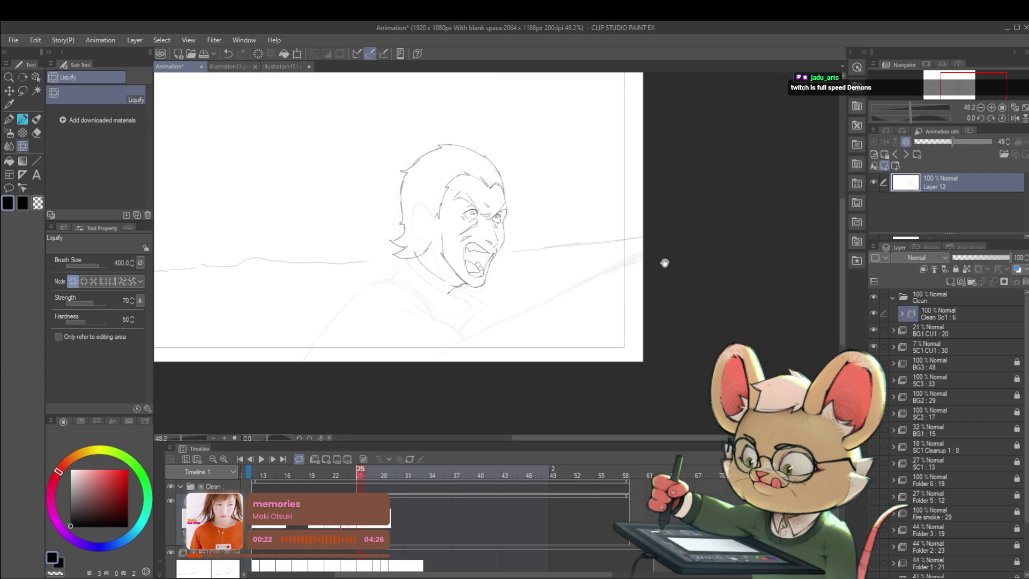
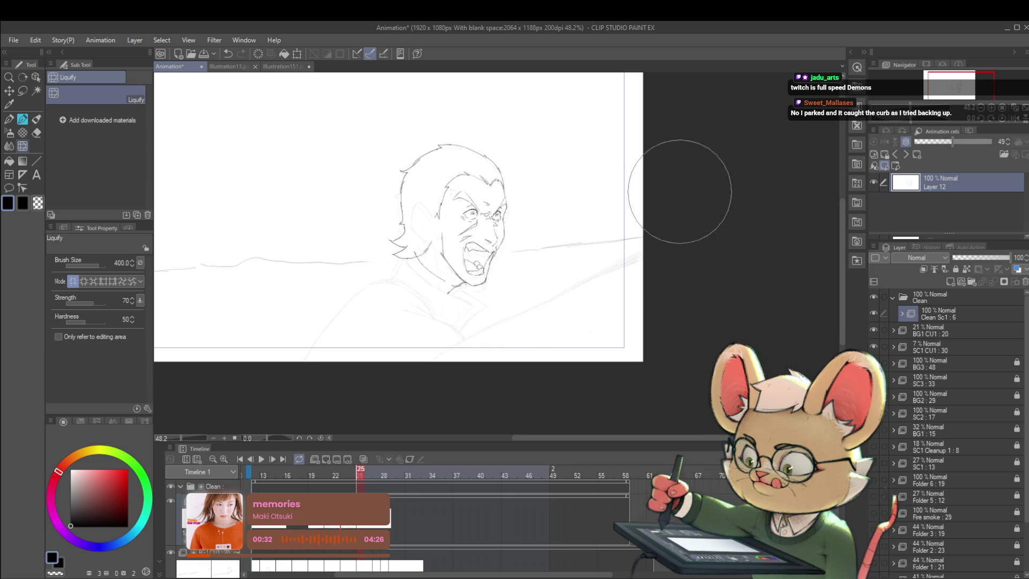
- Mirror the canvas view, then ink a clean pencil line along the man's chin and jaw
{"action": "scroll", "coordinate": [653, 188], "scroll_direction": "down", "scroll_amount": 2}
{"action": "left_click", "coordinate": [1021, 119]}
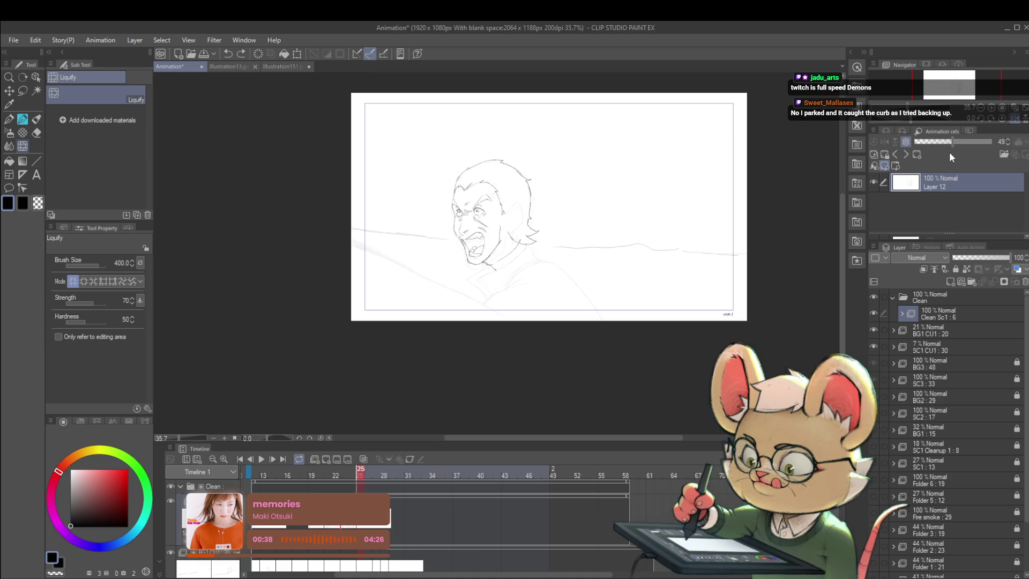
{"action": "scroll", "coordinate": [482, 241], "scroll_direction": "up", "scroll_amount": 4}
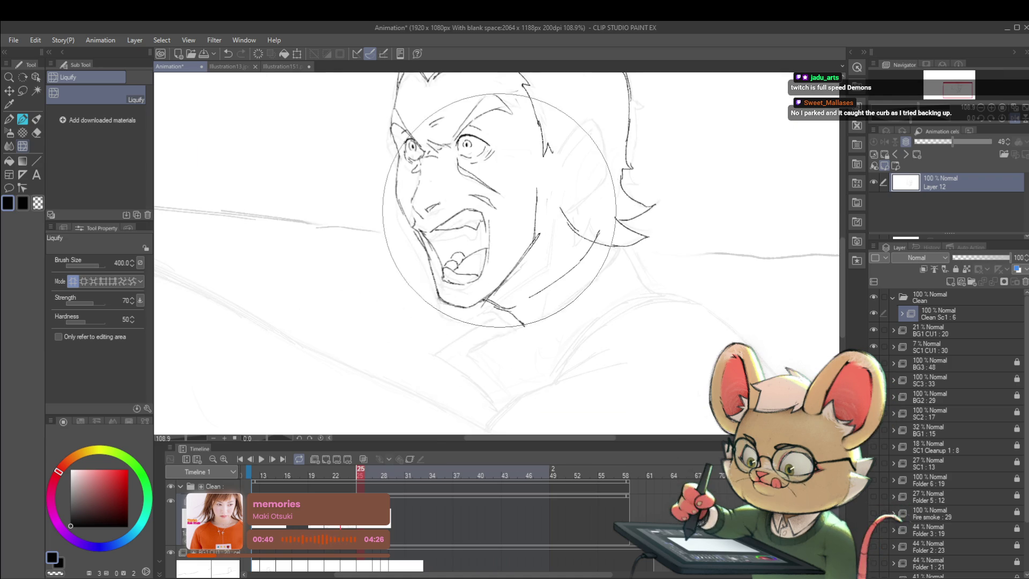
{"action": "scroll", "coordinate": [534, 150], "scroll_direction": "down", "scroll_amount": 3}
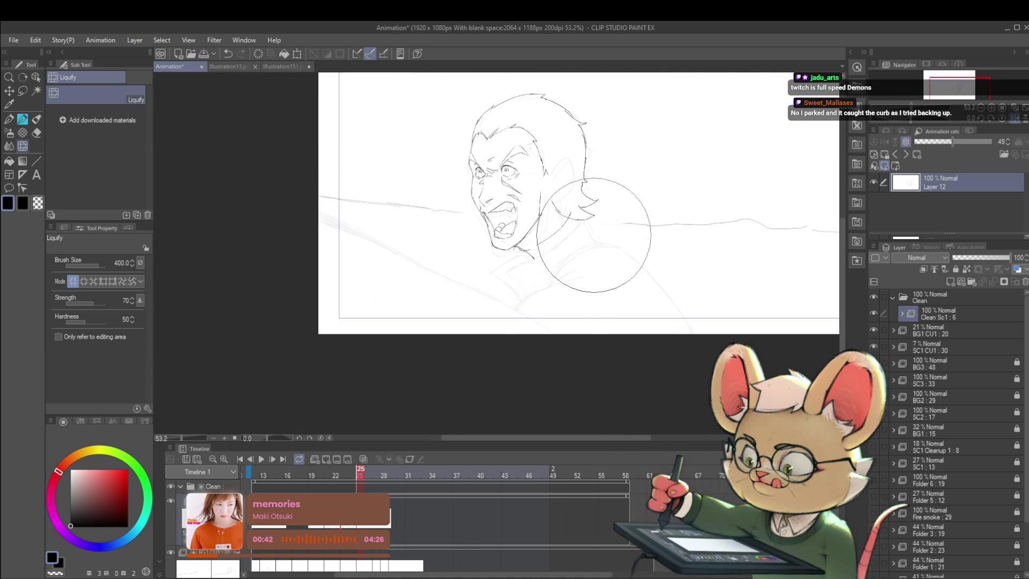
{"action": "scroll", "coordinate": [499, 252], "scroll_direction": "up", "scroll_amount": 2}
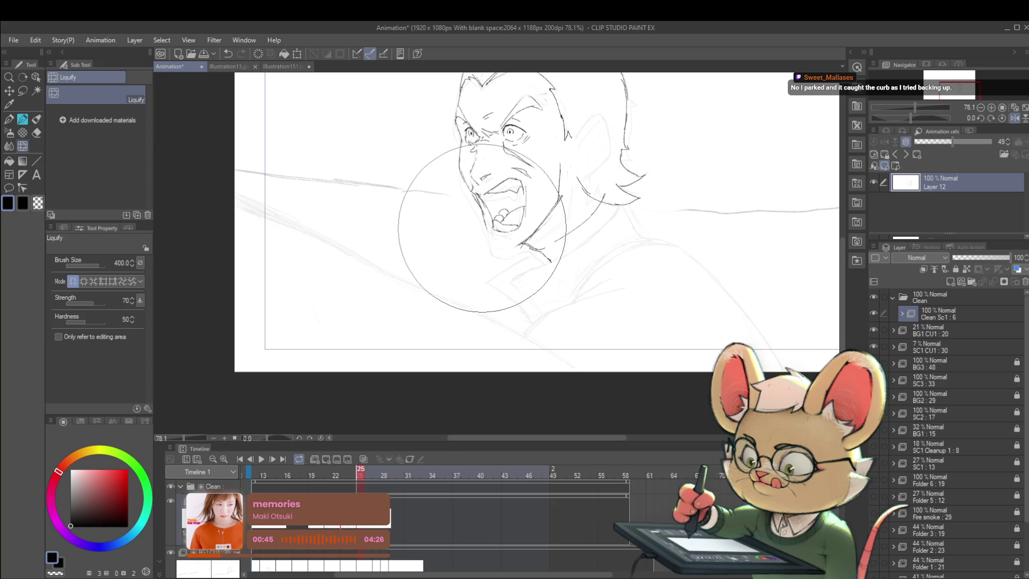
{"action": "key", "text": "p"}
{"action": "left_click_drag", "start_coordinate": [491, 244], "coordinate": [518, 242]}
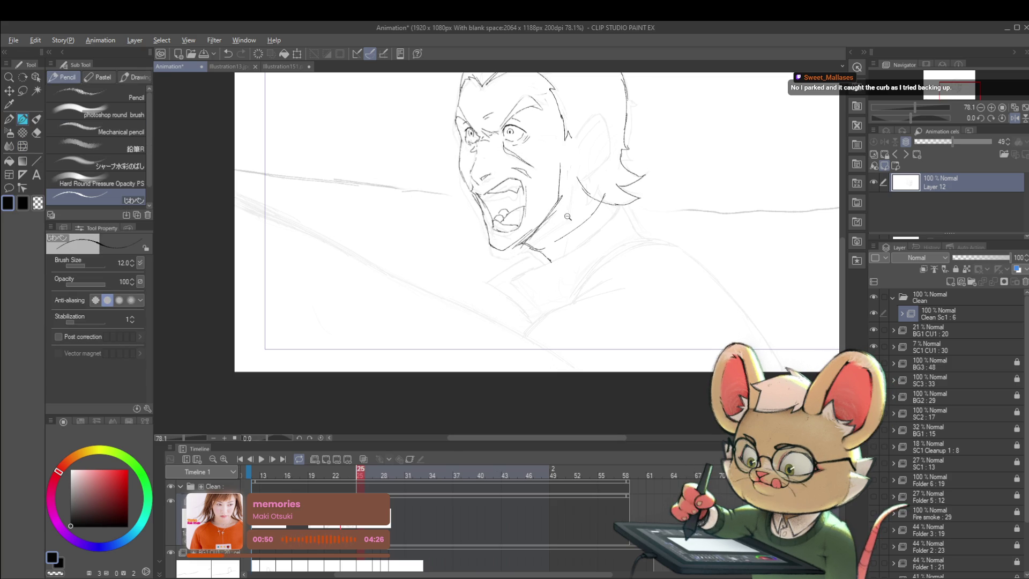
- Switch the drawing colour to near-black and undo the stray stroke near the mouth
{"action": "scroll", "coordinate": [523, 236], "scroll_direction": "down", "scroll_amount": 5}
{"action": "scroll", "coordinate": [526, 216], "scroll_direction": "up", "scroll_amount": 4}
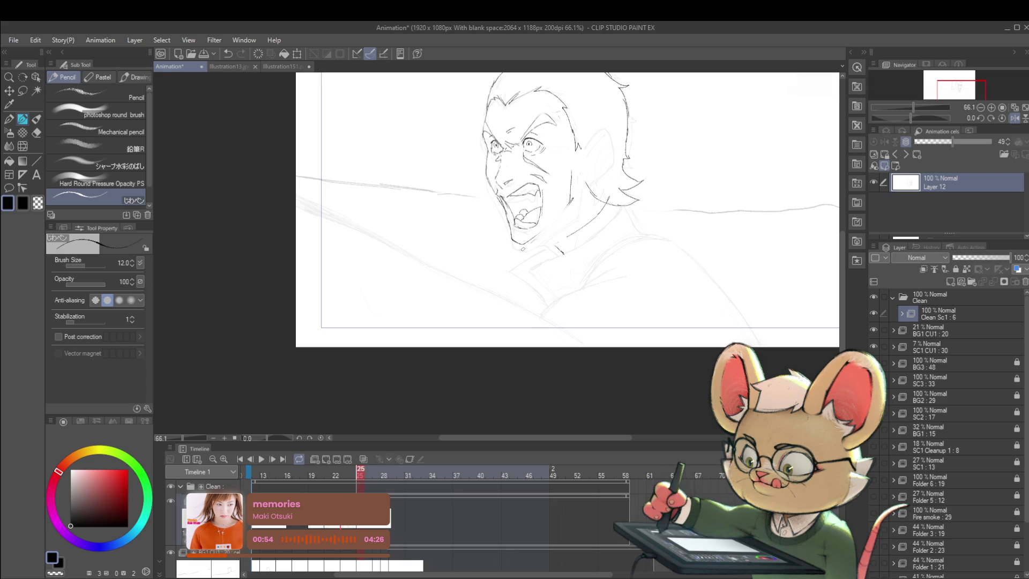
{"action": "left_click", "coordinate": [70, 519]}
{"action": "key", "text": "ctrl+z"}
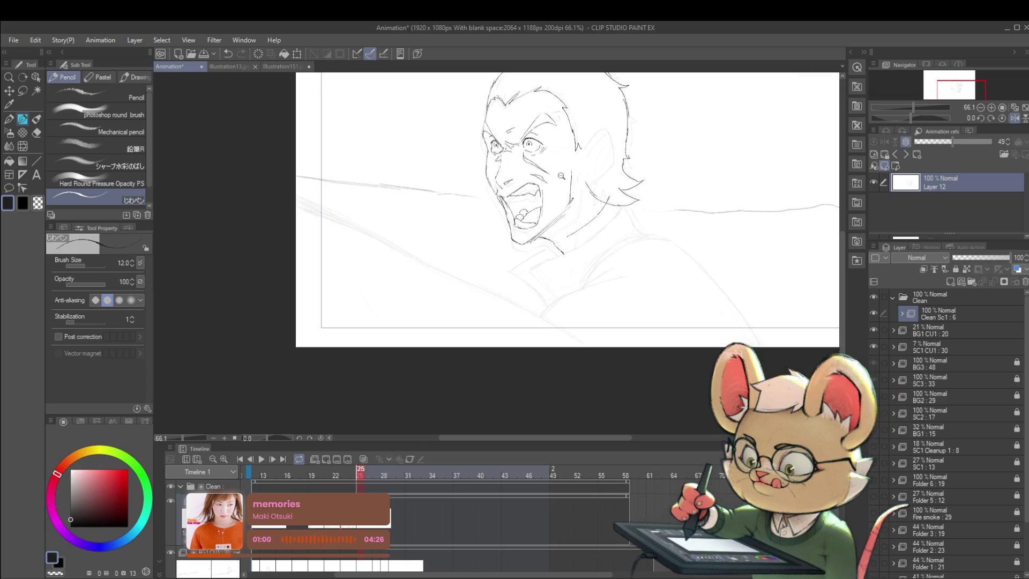
- Flip the view, compare frames 24 and 25, and turn on onion skin
{"action": "scroll", "coordinate": [527, 144], "scroll_direction": "down", "scroll_amount": 2}
{"action": "scroll", "coordinate": [810, 304], "scroll_direction": "down", "scroll_amount": 1}
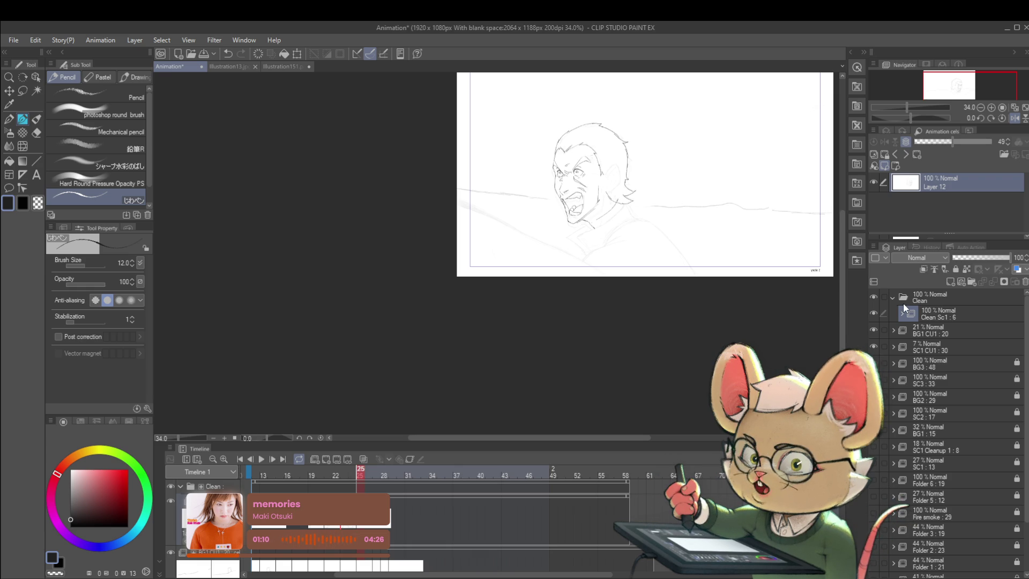
{"action": "scroll", "coordinate": [810, 304], "scroll_direction": "right", "scroll_amount": 5}
{"action": "scroll", "coordinate": [810, 304], "scroll_direction": "up", "scroll_amount": 4}
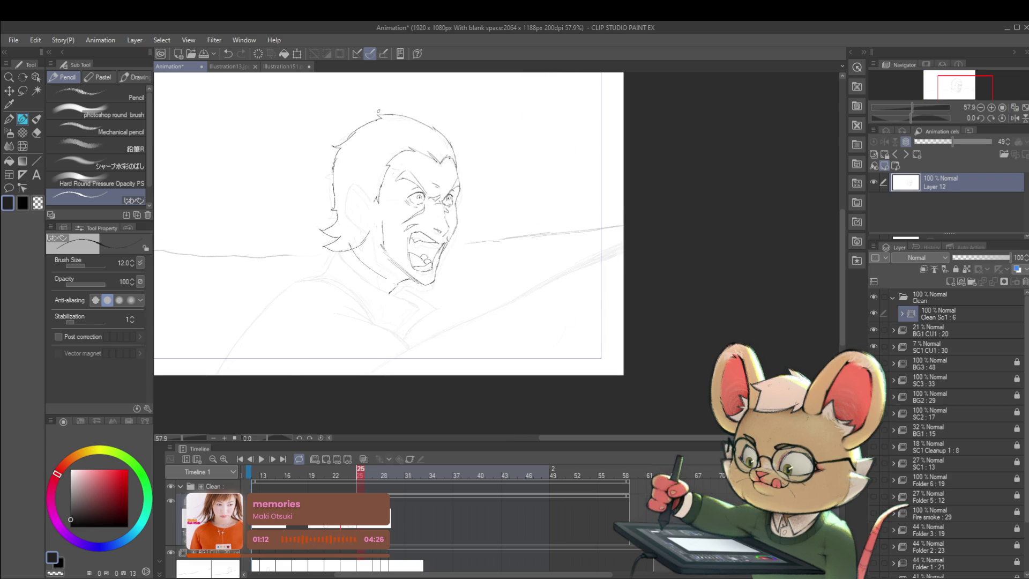
{"action": "scroll", "coordinate": [442, 128], "scroll_direction": "down", "scroll_amount": 3}
{"action": "scroll", "coordinate": [500, 270], "scroll_direction": "up", "scroll_amount": 3}
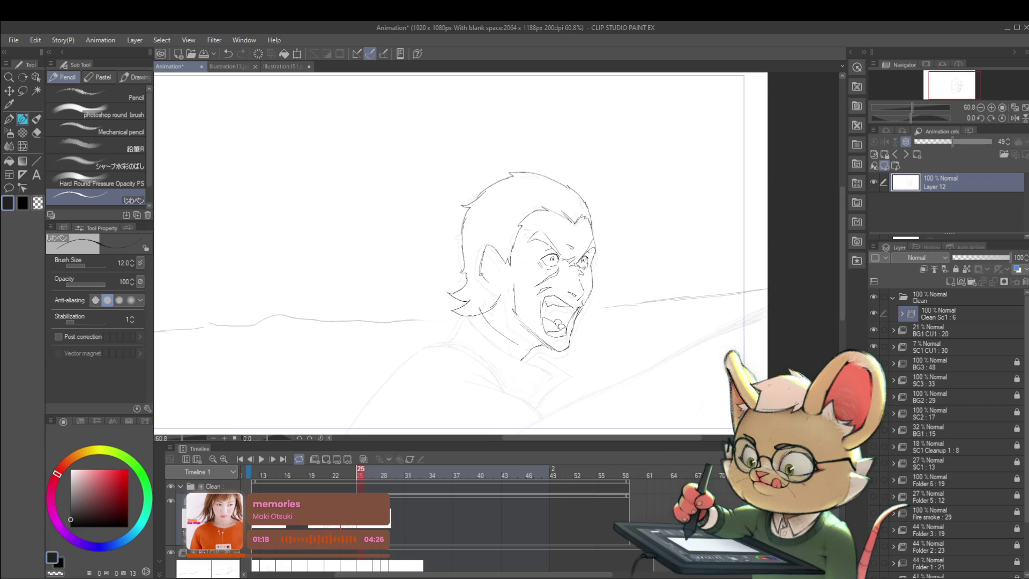
{"action": "scroll", "coordinate": [526, 272], "scroll_direction": "down", "scroll_amount": 3}
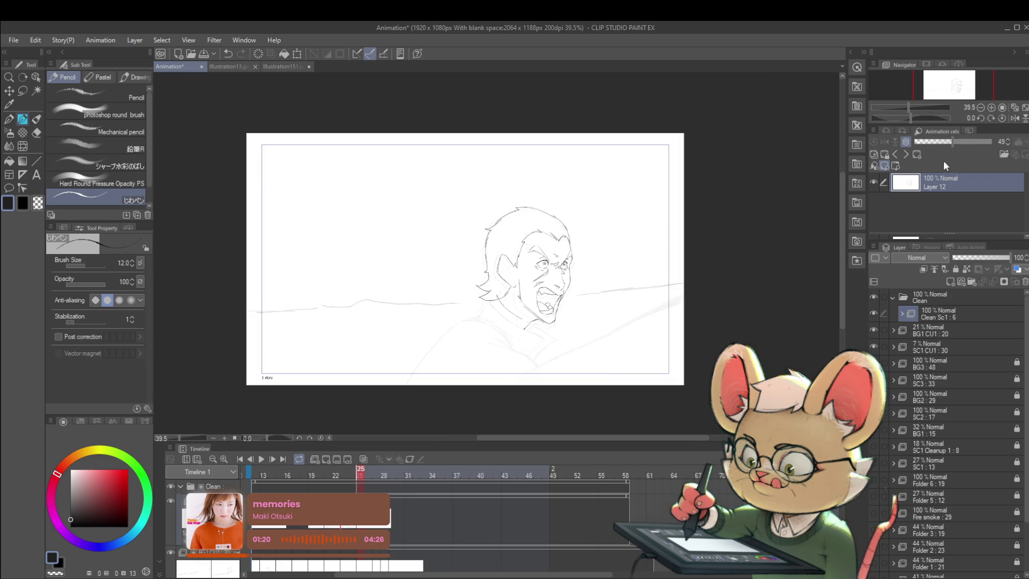
{"action": "left_click", "coordinate": [1014, 118]}
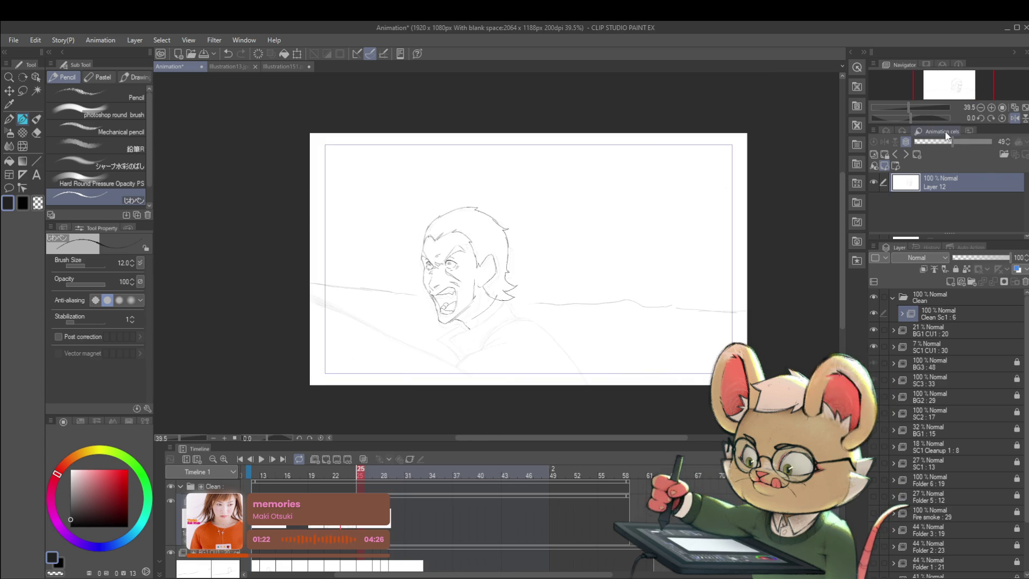
{"action": "key", "text": "Left"}
{"action": "key", "text": "Right"}
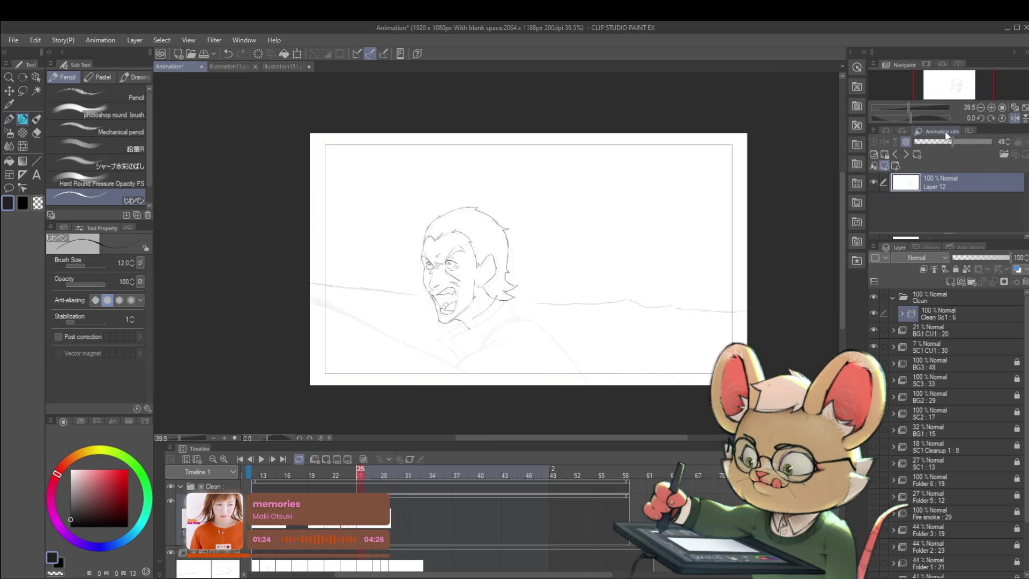
{"action": "left_click", "coordinate": [365, 459]}
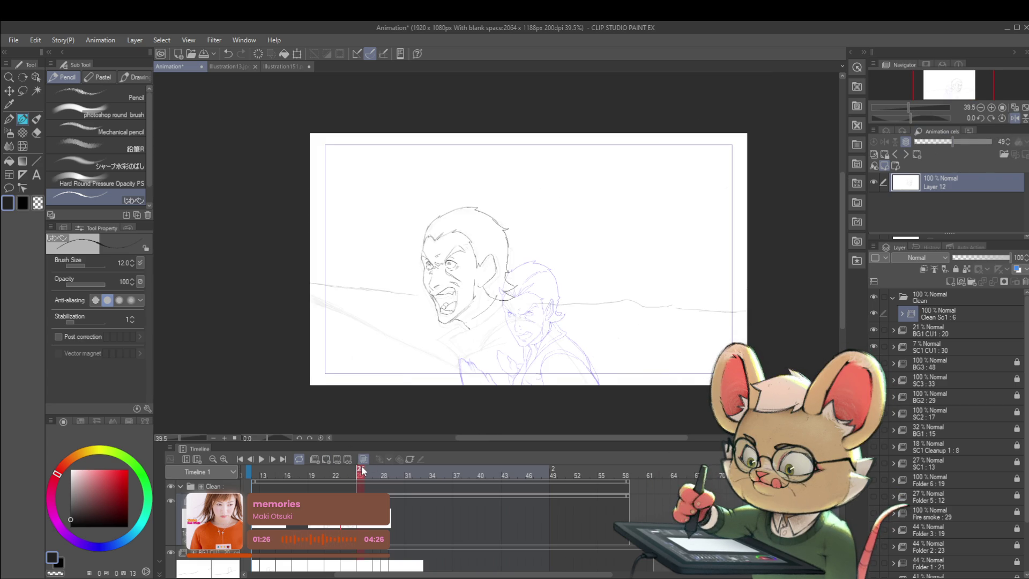
- Zoom in on the mouth and ink the left side of the open mouth
{"action": "scroll", "coordinate": [460, 273], "scroll_direction": "up", "scroll_amount": 3}
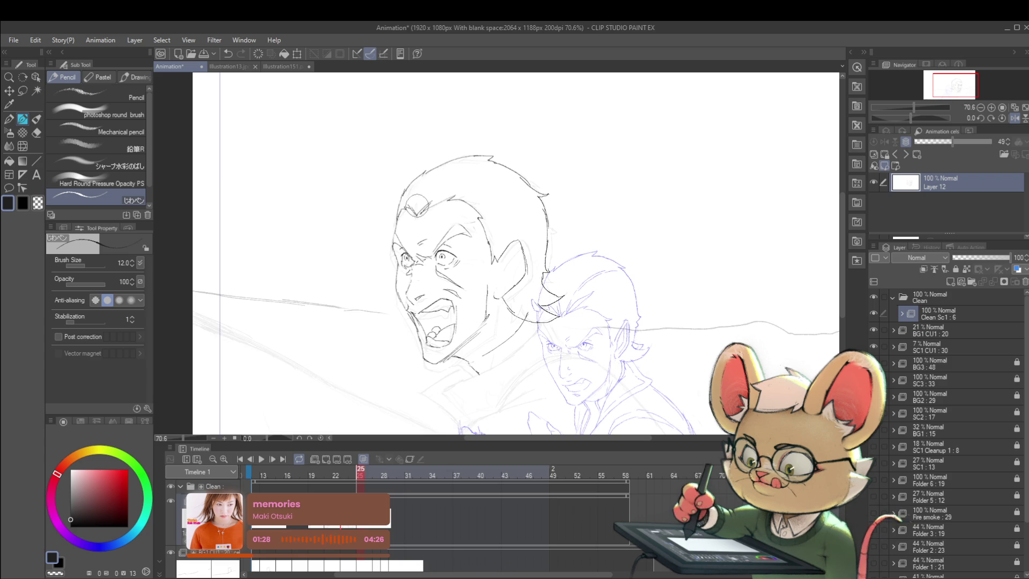
{"action": "scroll", "coordinate": [383, 292], "scroll_direction": "up", "scroll_amount": 1}
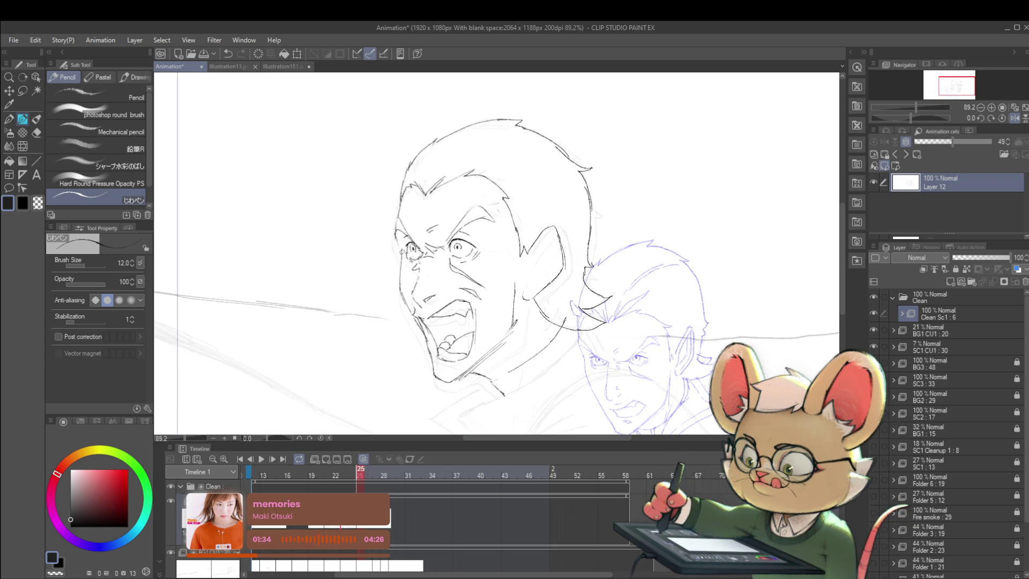
{"action": "scroll", "coordinate": [402, 212], "scroll_direction": "down", "scroll_amount": 3}
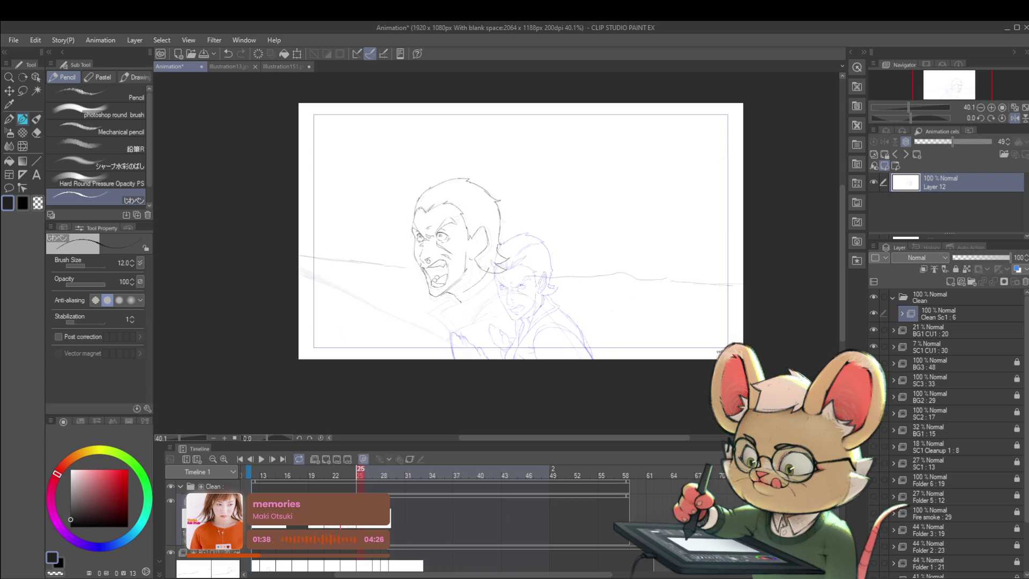
{"action": "scroll", "coordinate": [435, 272], "scroll_direction": "up", "scroll_amount": 5}
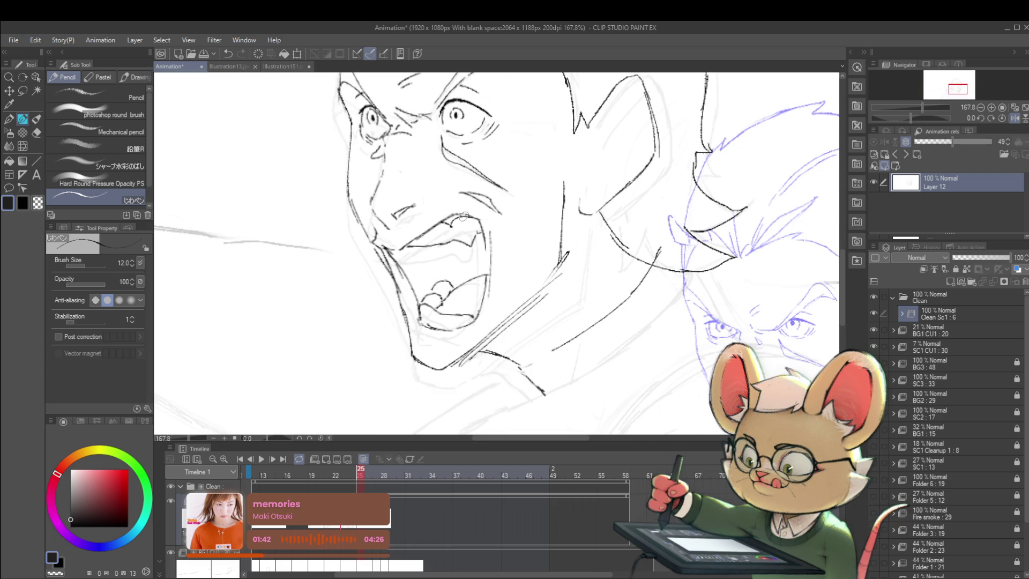
{"action": "scroll", "coordinate": [464, 216], "scroll_direction": "down", "scroll_amount": 8}
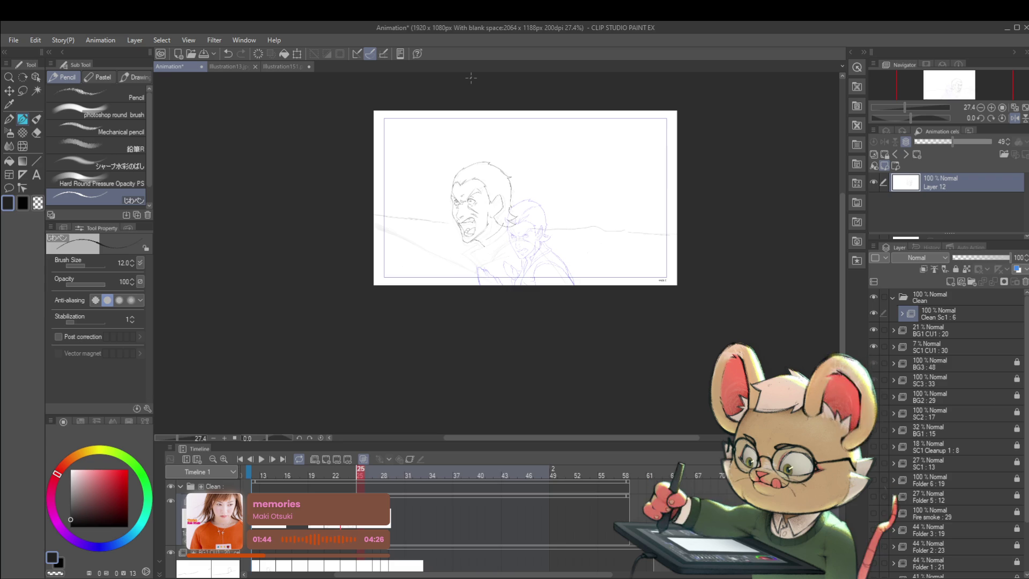
{"action": "scroll", "coordinate": [445, 251], "scroll_direction": "up", "scroll_amount": 5}
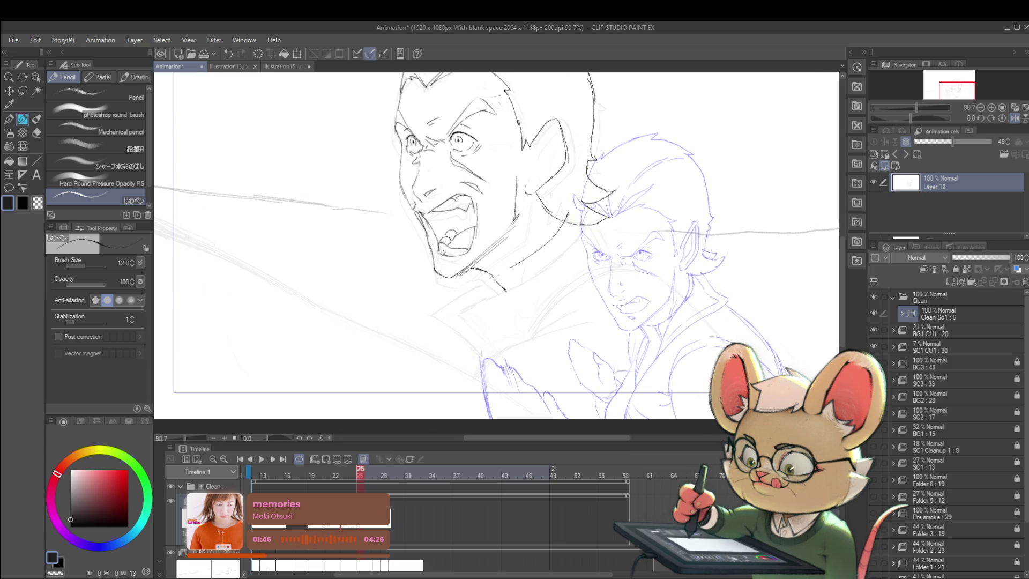
{"action": "scroll", "coordinate": [440, 227], "scroll_direction": "down", "scroll_amount": 3}
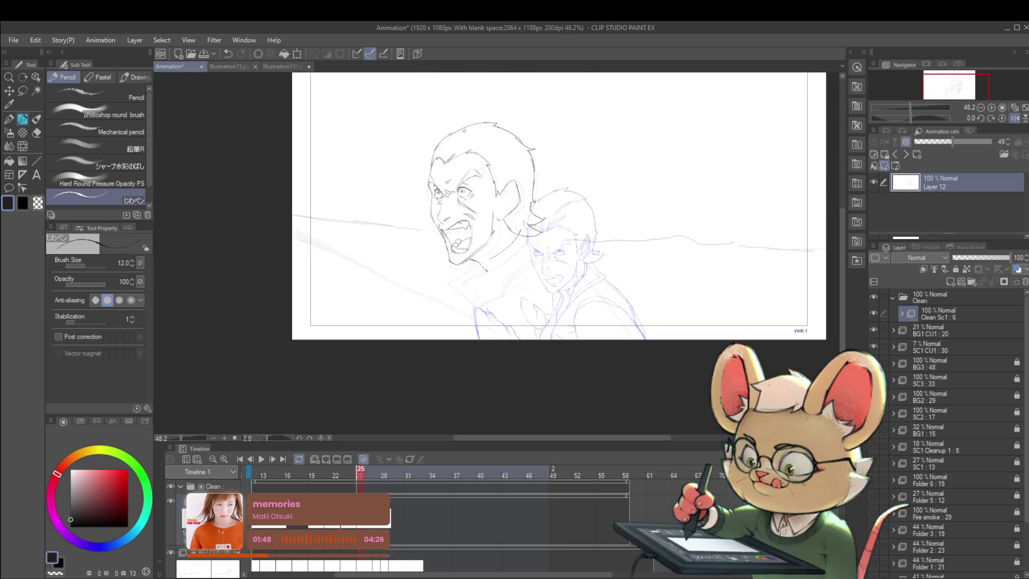
{"action": "scroll", "coordinate": [462, 249], "scroll_direction": "up", "scroll_amount": 5}
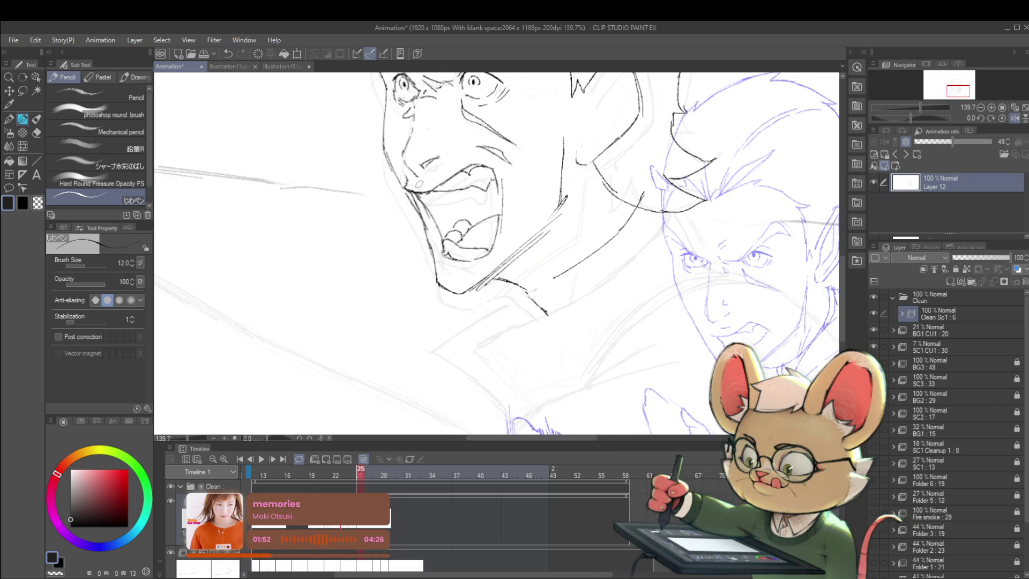
{"action": "scroll", "coordinate": [436, 175], "scroll_direction": "down", "scroll_amount": 6}
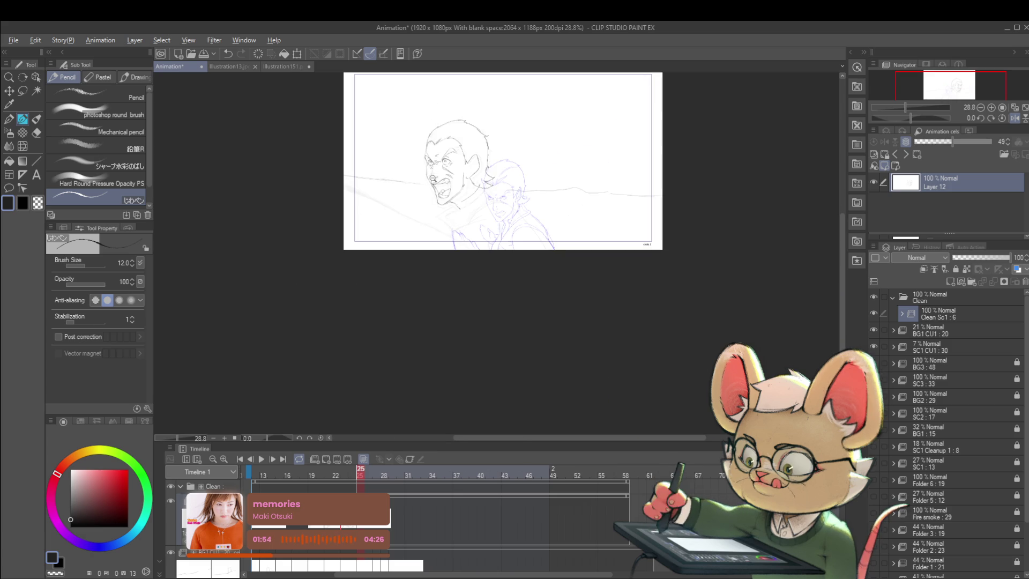
{"action": "scroll", "coordinate": [435, 163], "scroll_direction": "up", "scroll_amount": 5}
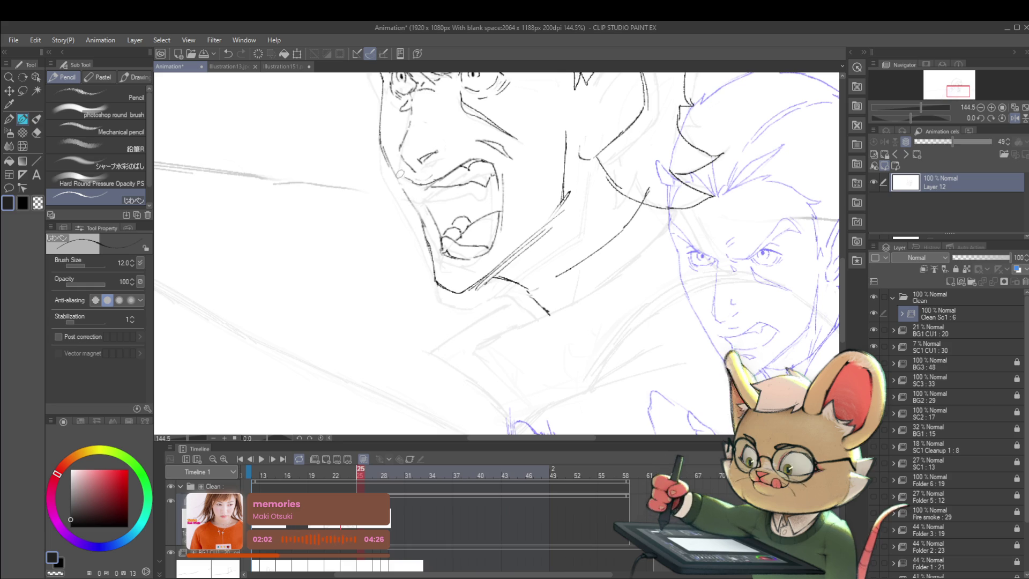
{"action": "key", "text": "ctrl+0"}
{"action": "scroll", "coordinate": [365, 157], "scroll_direction": "up", "scroll_amount": 5}
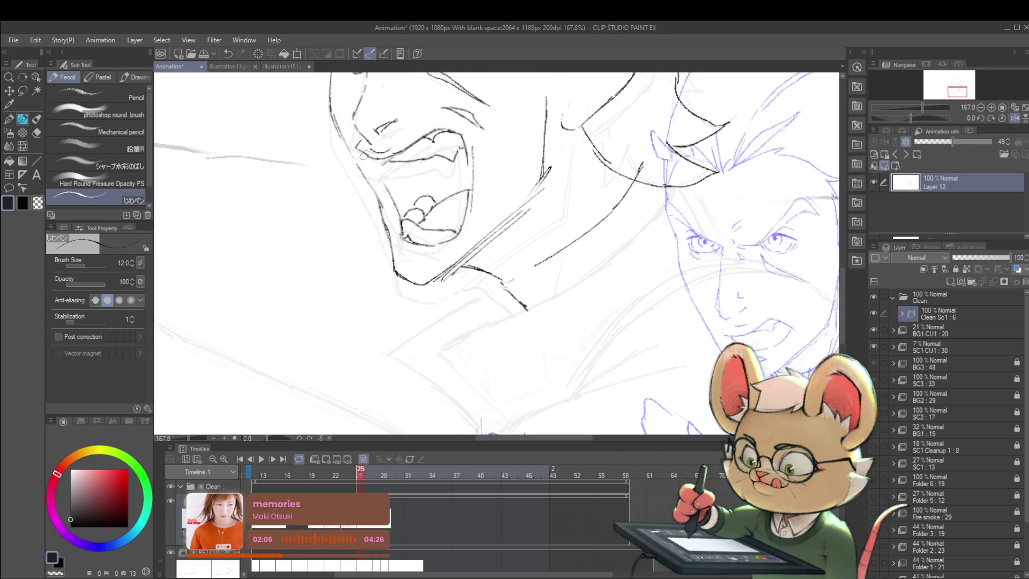
{"action": "left_click_drag", "start_coordinate": [361, 151], "coordinate": [391, 192]}
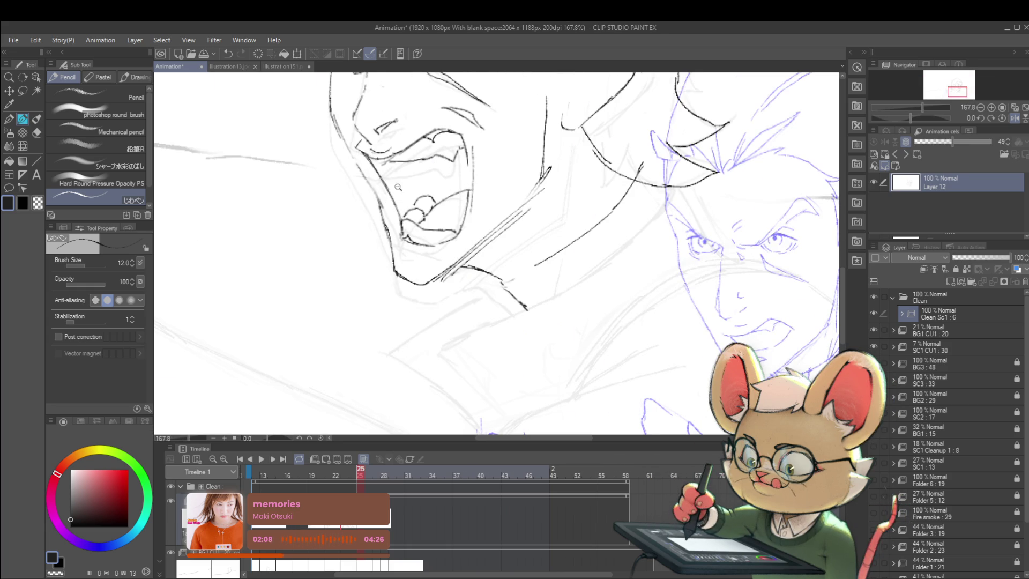
- Reinforce the left edge of the open mouth with a second pencil stroke
{"action": "key", "text": "ctrl+0"}
{"action": "scroll", "coordinate": [439, 159], "scroll_direction": "up", "scroll_amount": 2}
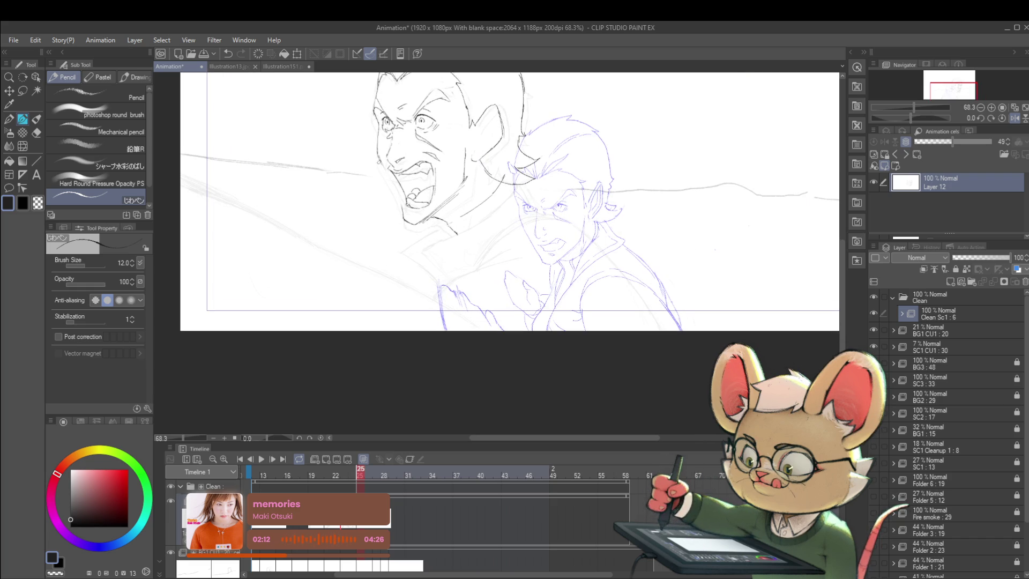
{"action": "left_click_drag", "start_coordinate": [375, 156], "coordinate": [400, 197]}
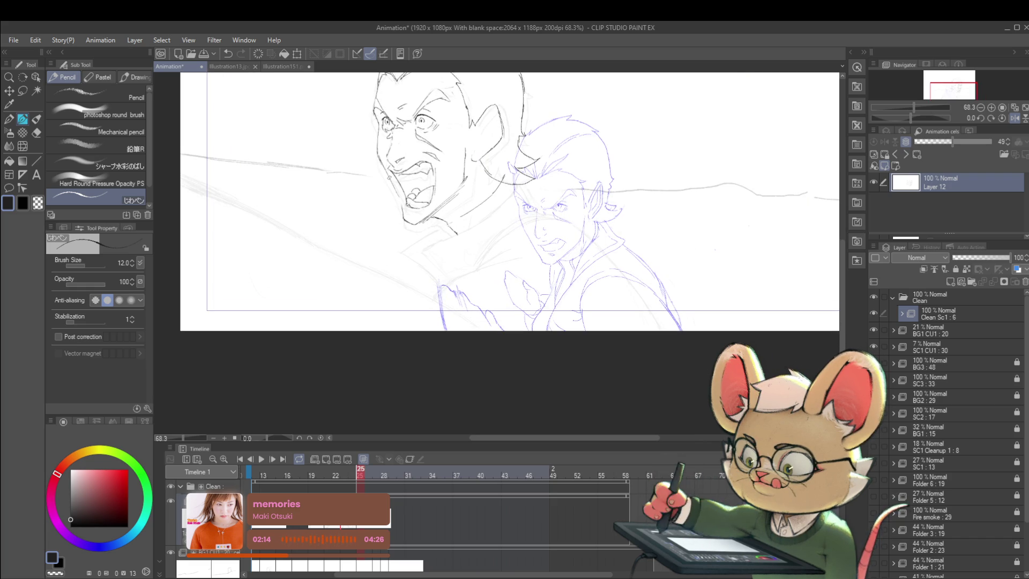
{"action": "scroll", "coordinate": [412, 156], "scroll_direction": "down", "scroll_amount": 3}
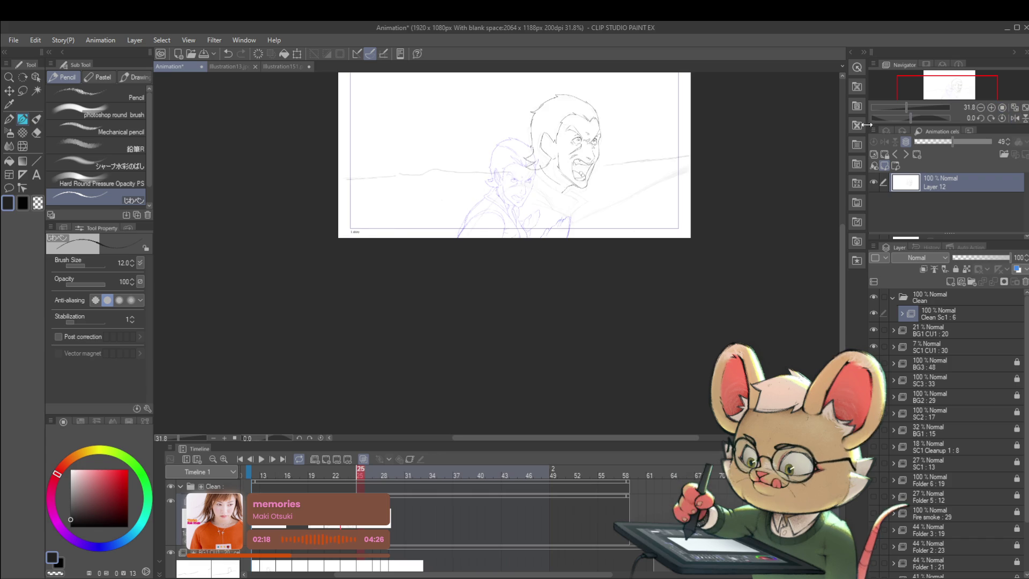
- Mirror the canvas view to check the face drawing
{"action": "scroll", "coordinate": [578, 183], "scroll_direction": "up", "scroll_amount": 4}
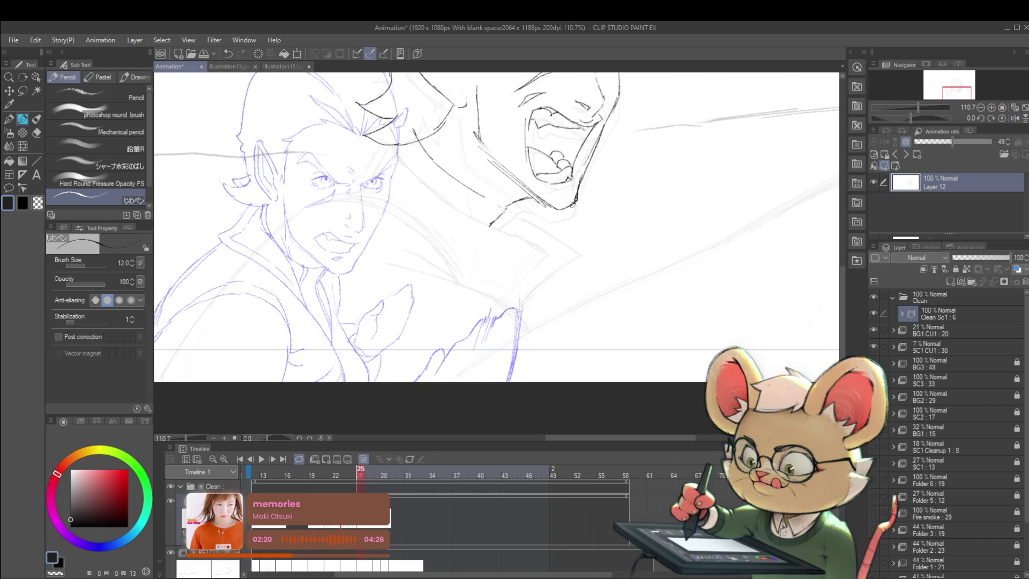
{"action": "scroll", "coordinate": [573, 200], "scroll_direction": "down", "scroll_amount": 4}
{"action": "scroll", "coordinate": [642, 178], "scroll_direction": "up", "scroll_amount": 2}
{"action": "scroll", "coordinate": [587, 200], "scroll_direction": "up", "scroll_amount": 1}
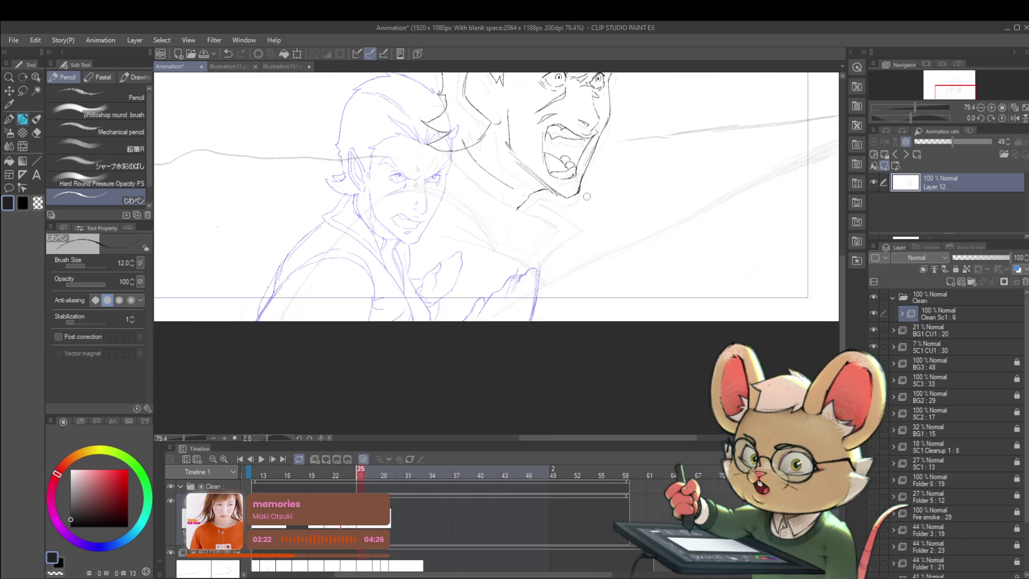
{"action": "scroll", "coordinate": [604, 170], "scroll_direction": "down", "scroll_amount": 3}
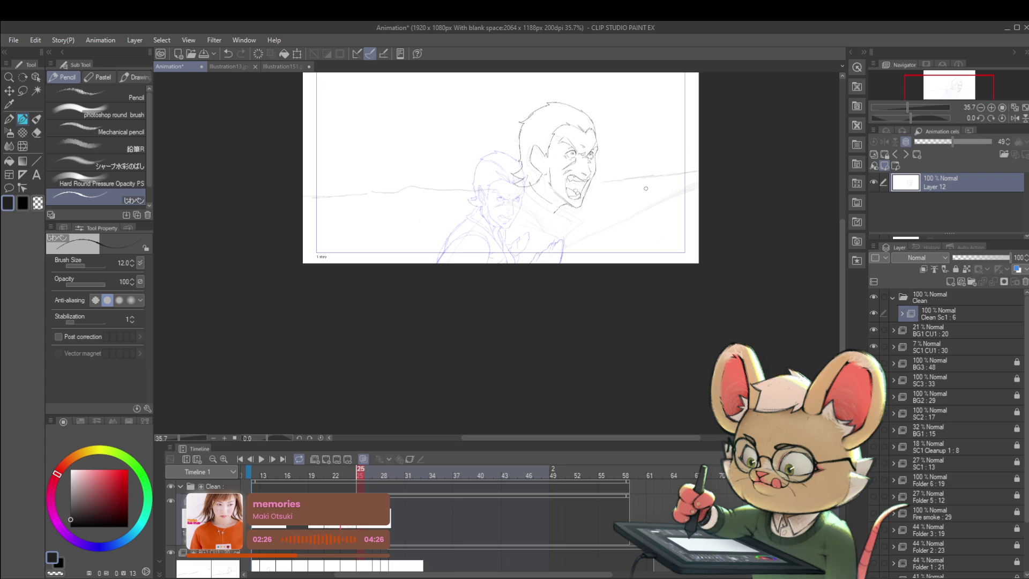
{"action": "left_click", "coordinate": [1014, 118]}
- Zoom in and add a small pencil mark at the man's eye
{"action": "scroll", "coordinate": [428, 148], "scroll_direction": "up", "scroll_amount": 5}
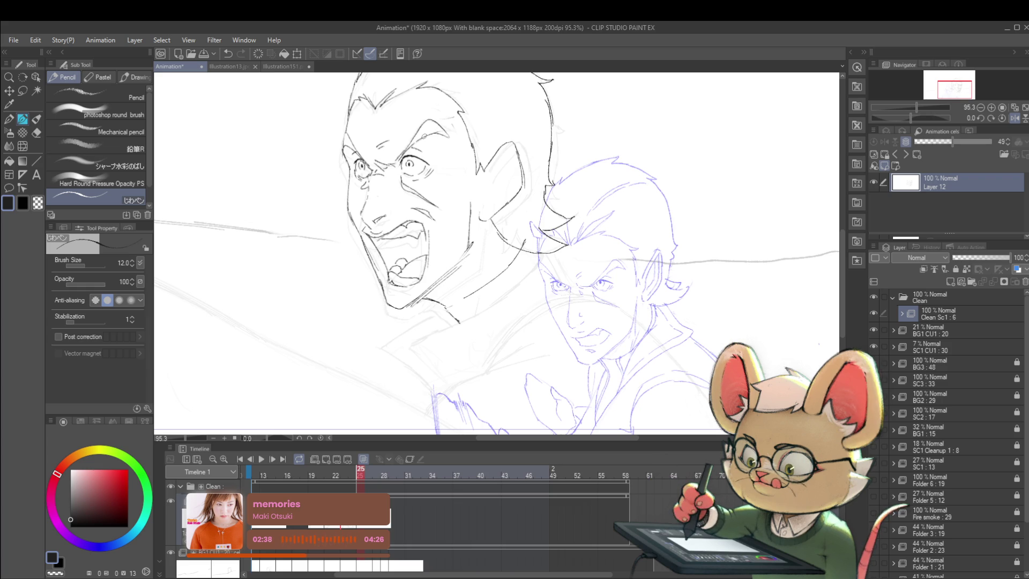
{"action": "scroll", "coordinate": [431, 133], "scroll_direction": "down", "scroll_amount": 5}
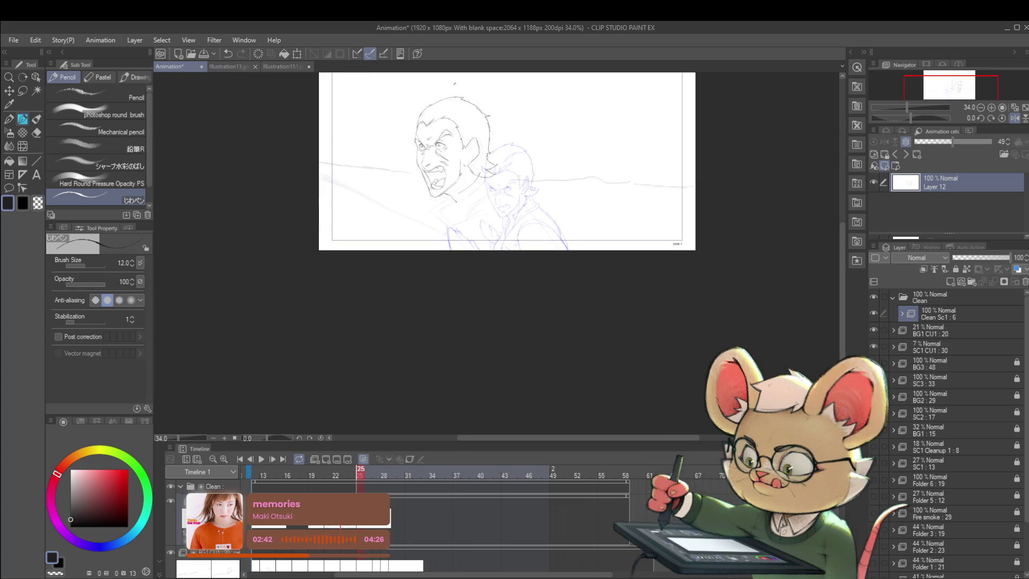
{"action": "scroll", "coordinate": [437, 131], "scroll_direction": "up", "scroll_amount": 6}
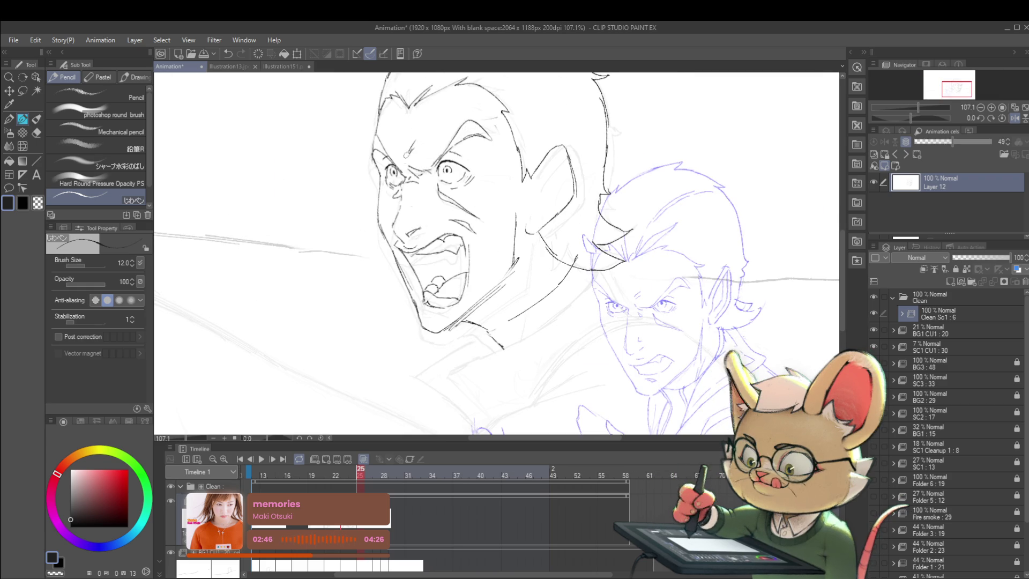
{"action": "scroll", "coordinate": [426, 136], "scroll_direction": "down", "scroll_amount": 6}
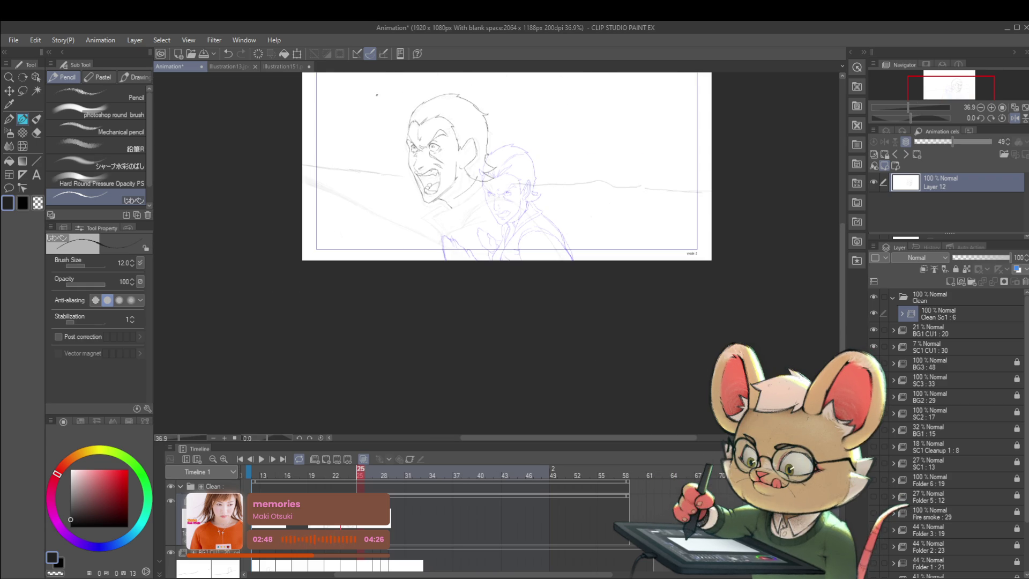
{"action": "scroll", "coordinate": [433, 138], "scroll_direction": "up", "scroll_amount": 6}
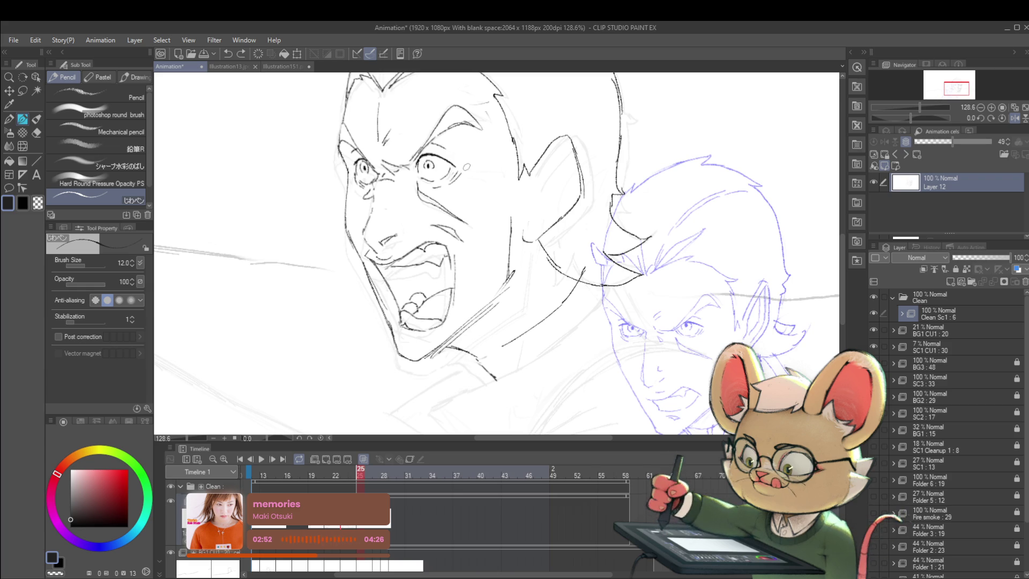
{"action": "left_click", "coordinate": [461, 165]}
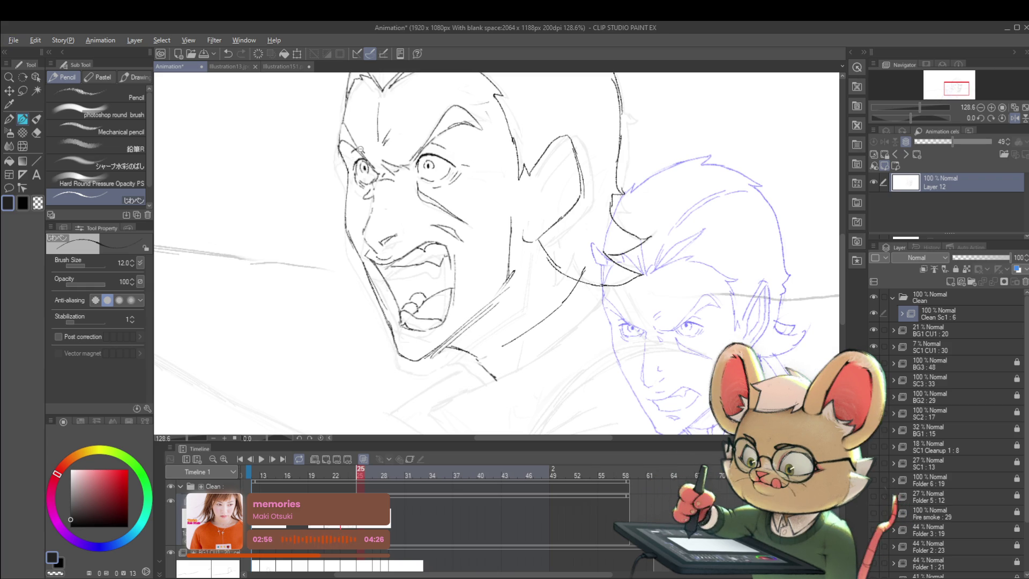
{"action": "scroll", "coordinate": [375, 151], "scroll_direction": "down", "scroll_amount": 5}
{"action": "scroll", "coordinate": [386, 152], "scroll_direction": "up", "scroll_amount": 5}
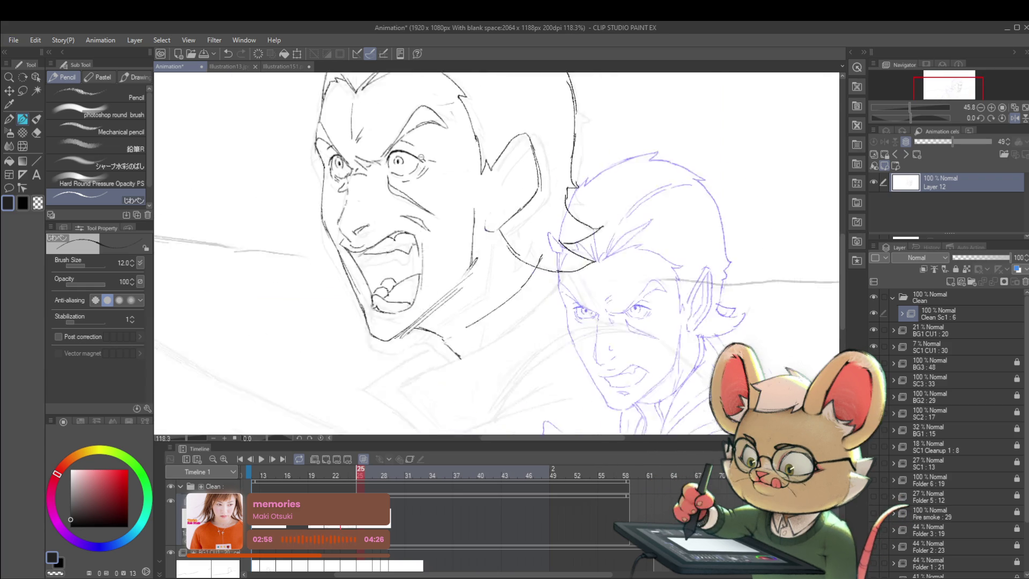
- Lasso the man's eye and transform it into a better position
{"action": "key", "text": "m"}
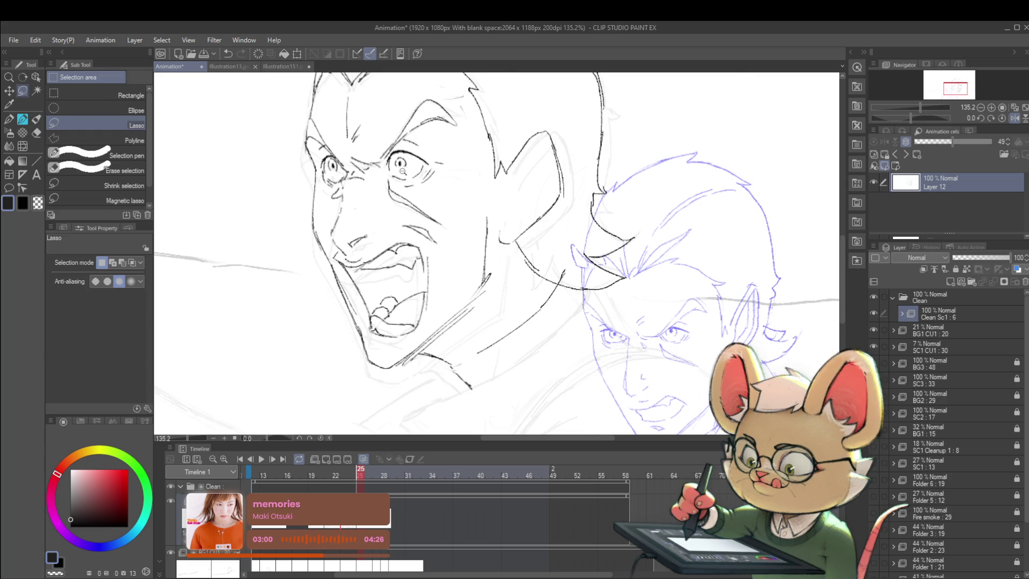
{"action": "scroll", "coordinate": [403, 163], "scroll_direction": "up", "scroll_amount": 3}
{"action": "left_click_drag", "start_coordinate": [398, 140], "coordinate": [416, 158]}
{"action": "key", "text": "ctrl+t"}
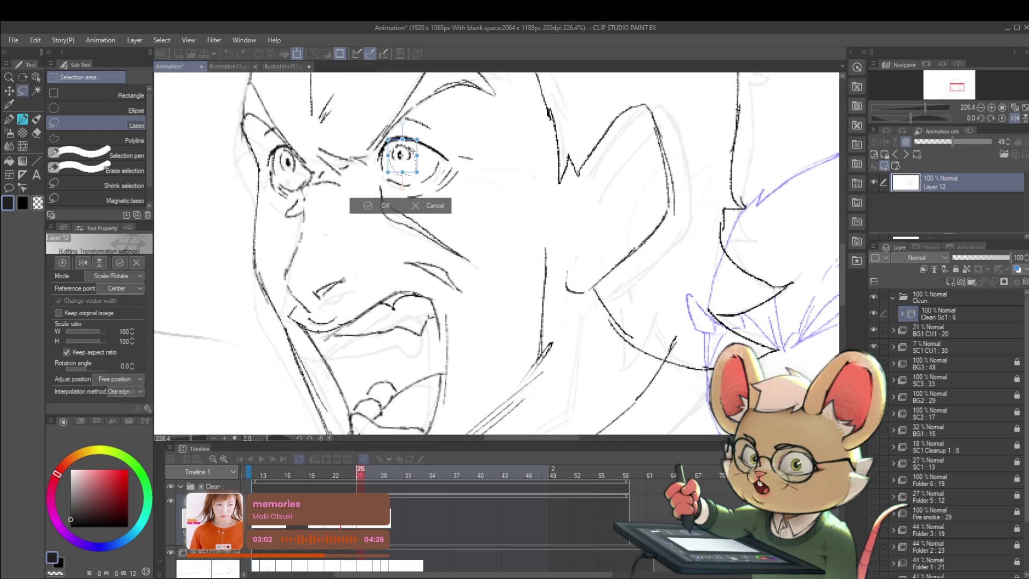
{"action": "scroll", "coordinate": [417, 158], "scroll_direction": "down", "scroll_amount": 5}
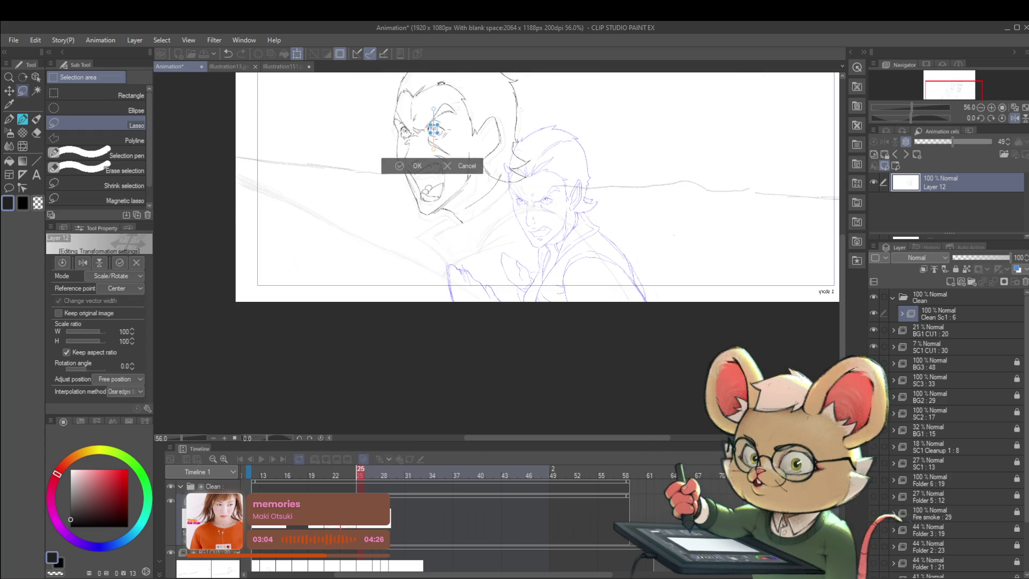
{"action": "key", "text": "Return"}
- Mirror and recentre the view, then draw a short pencil line near the jaw
{"action": "scroll", "coordinate": [427, 74], "scroll_direction": "down", "scroll_amount": 1}
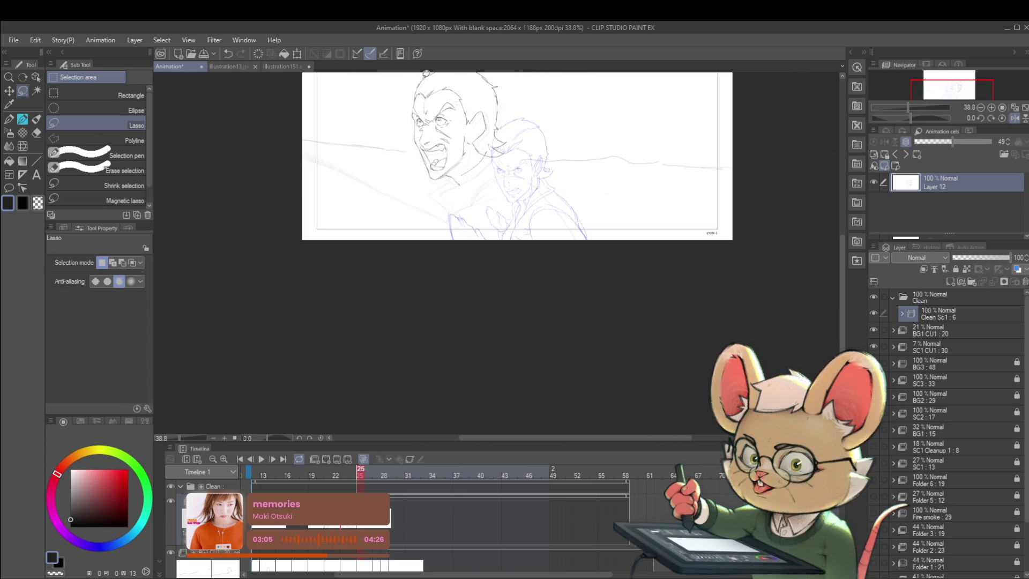
{"action": "left_click", "coordinate": [1016, 119]}
{"action": "left_click_drag", "start_coordinate": [749, 259], "coordinate": [742, 323]}
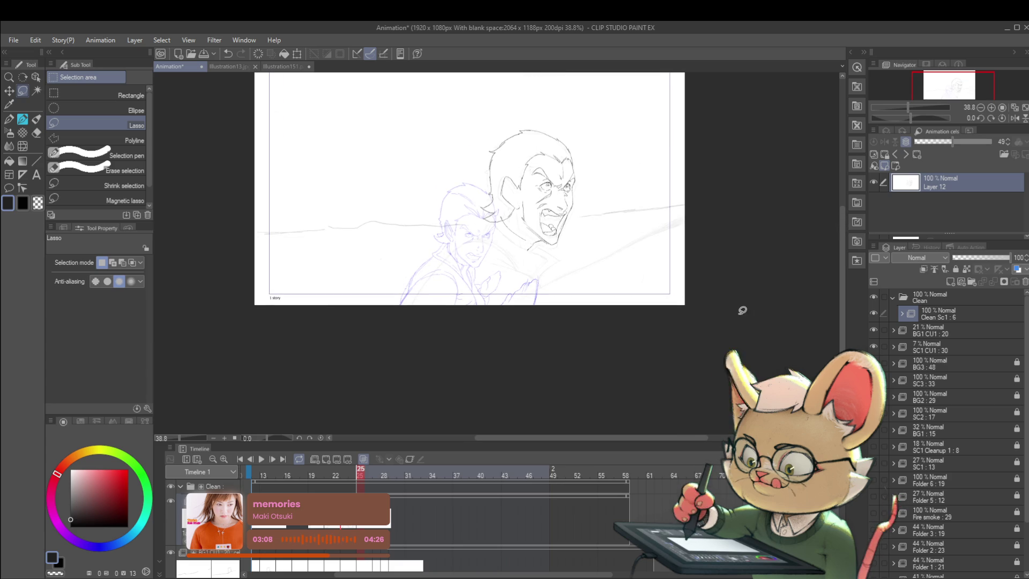
{"action": "scroll", "coordinate": [564, 224], "scroll_direction": "up", "scroll_amount": 1}
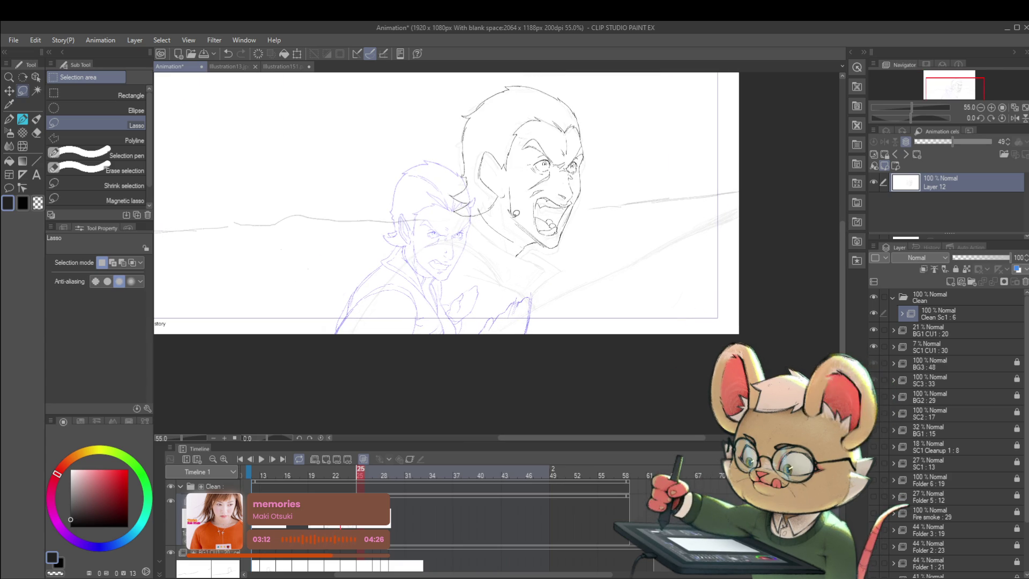
{"action": "key", "text": "p"}
{"action": "key", "text": "p"}
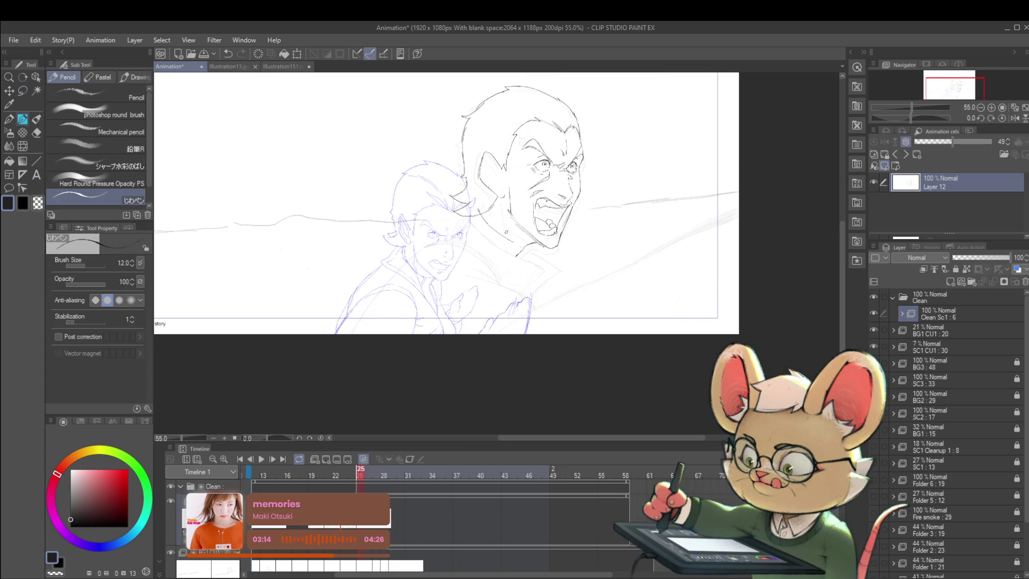
{"action": "left_click_drag", "start_coordinate": [508, 209], "coordinate": [511, 228]}
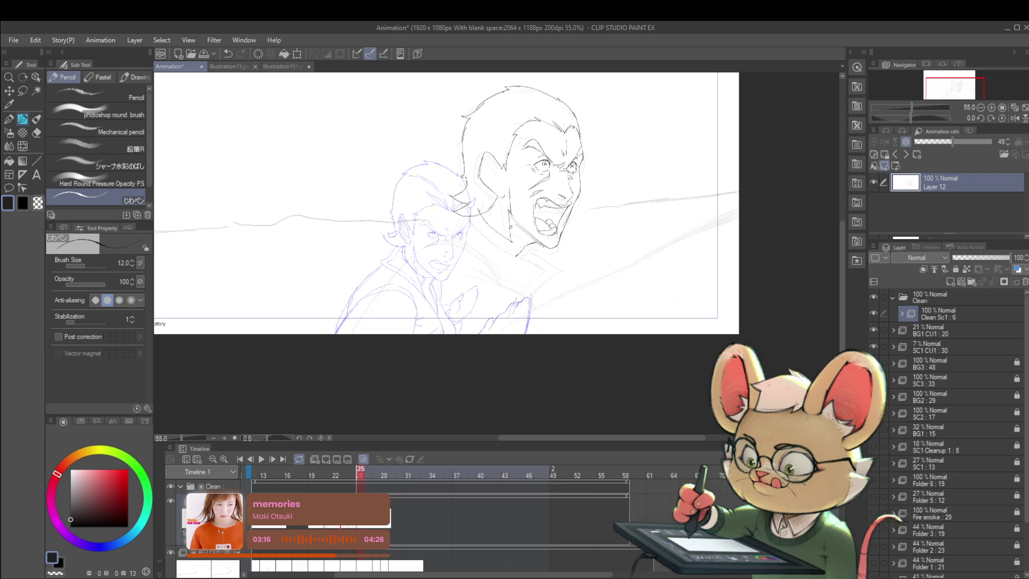
- Mirror the canvas view to check the face drawing
{"action": "scroll", "coordinate": [447, 282], "scroll_direction": "down", "scroll_amount": 2}
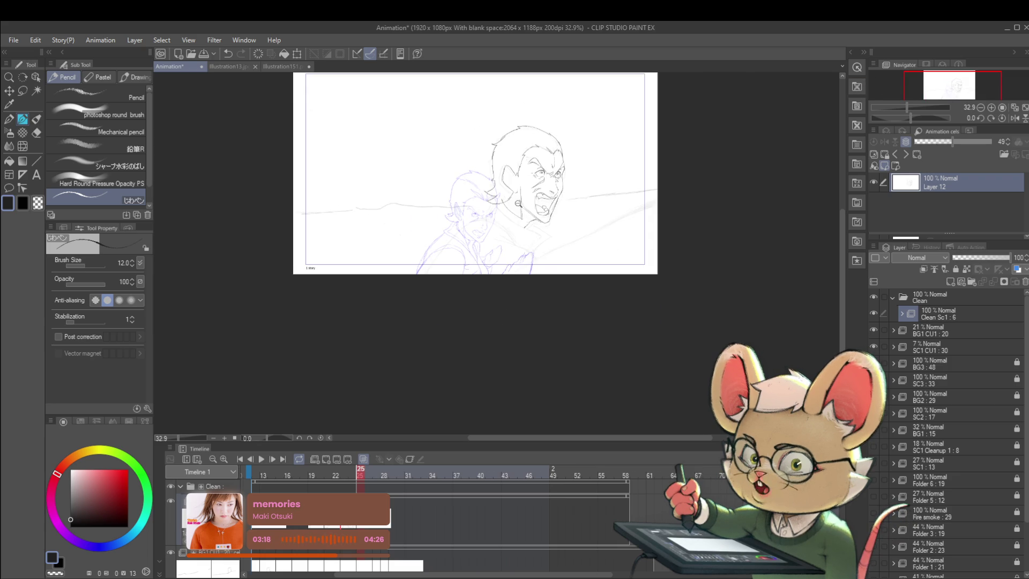
{"action": "scroll", "coordinate": [447, 281], "scroll_direction": "up", "scroll_amount": 3}
{"action": "scroll", "coordinate": [536, 185], "scroll_direction": "down", "scroll_amount": 3}
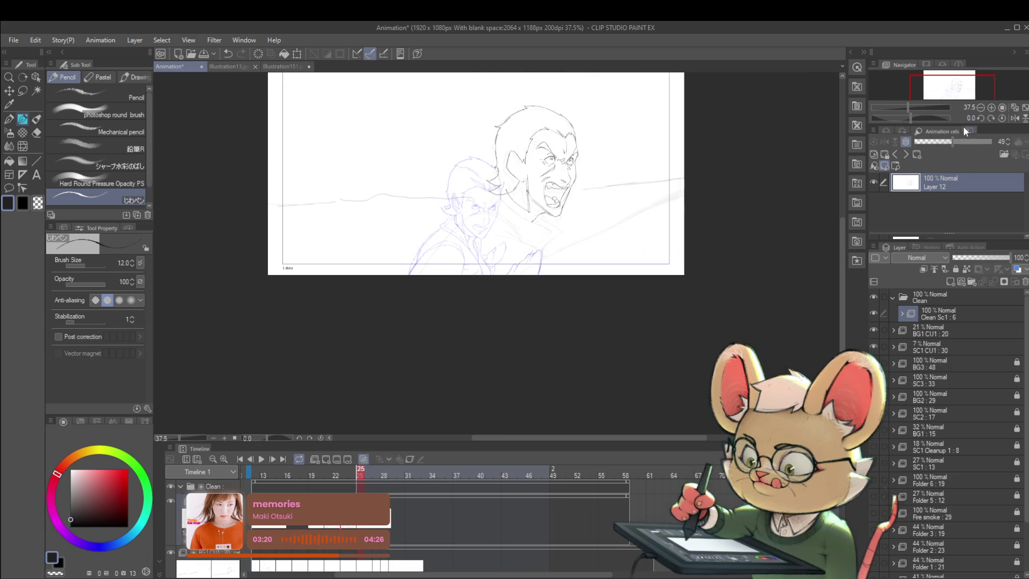
{"action": "left_click", "coordinate": [1014, 118]}
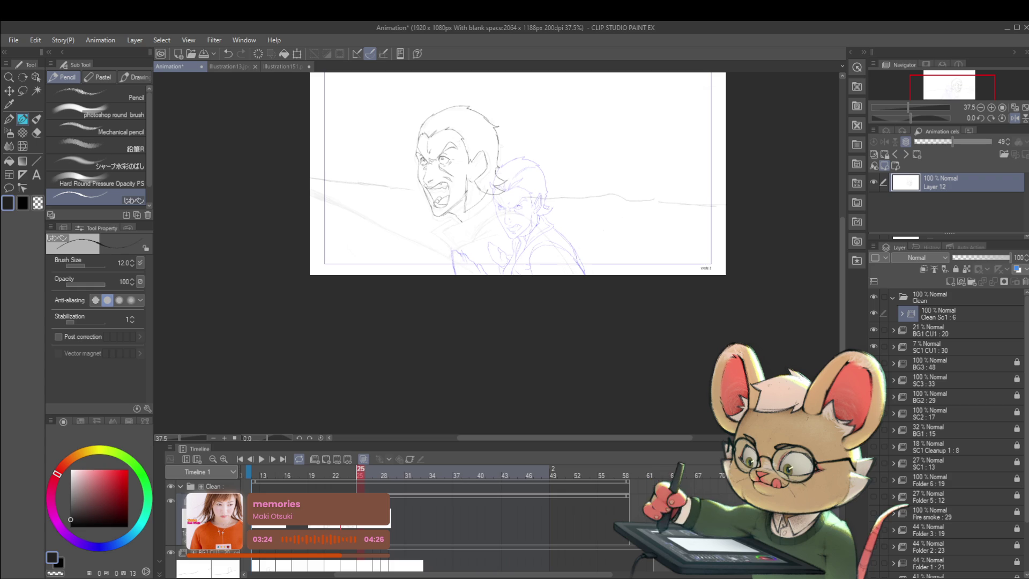
{"action": "scroll", "coordinate": [471, 206], "scroll_direction": "up", "scroll_amount": 2}
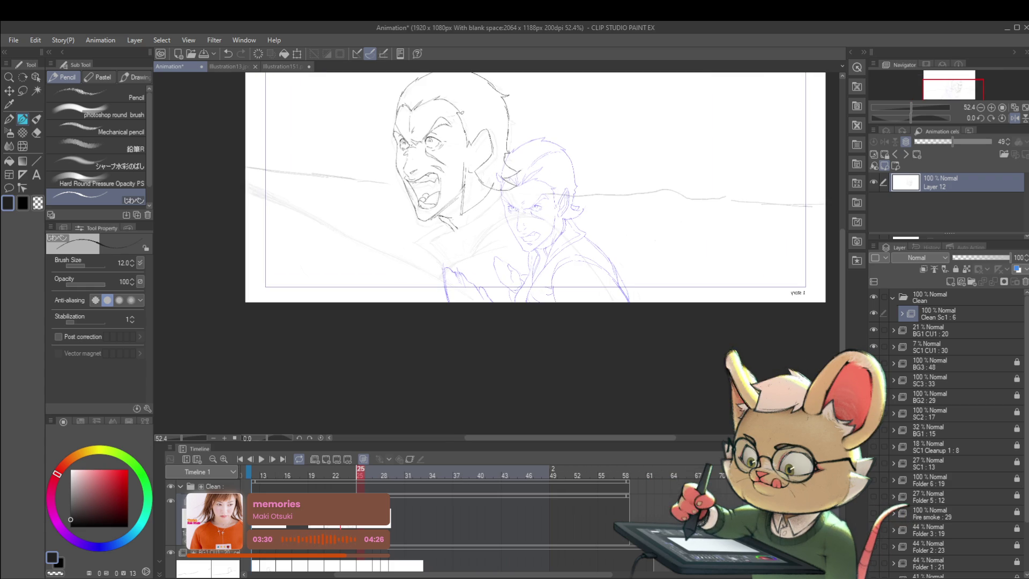
{"action": "scroll", "coordinate": [501, 187], "scroll_direction": "down", "scroll_amount": 2}
{"action": "scroll", "coordinate": [501, 187], "scroll_direction": "up", "scroll_amount": 2}
{"action": "scroll", "coordinate": [501, 187], "scroll_direction": "up", "scroll_amount": 1}
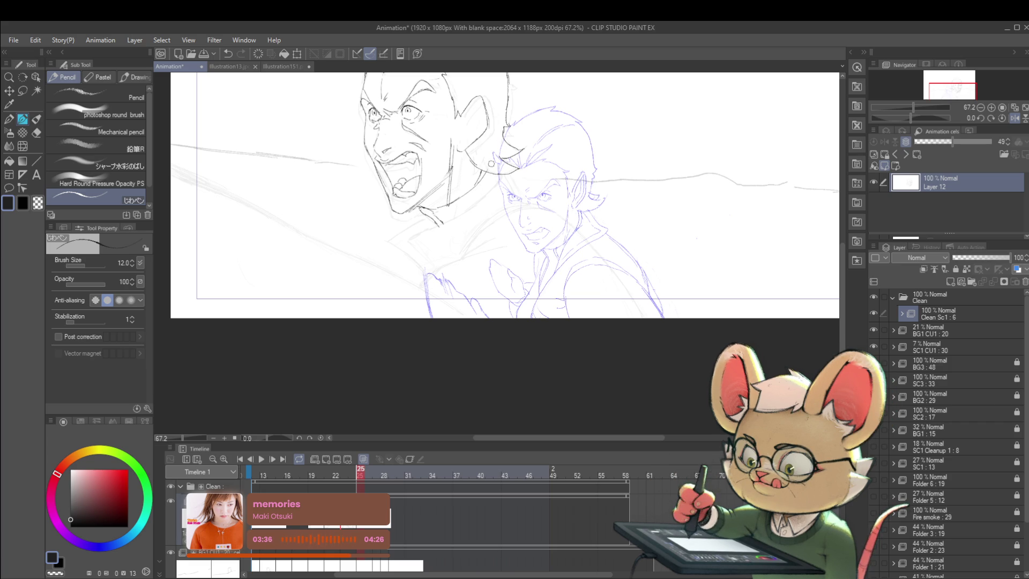
{"action": "scroll", "coordinate": [475, 176], "scroll_direction": "down", "scroll_amount": 4}
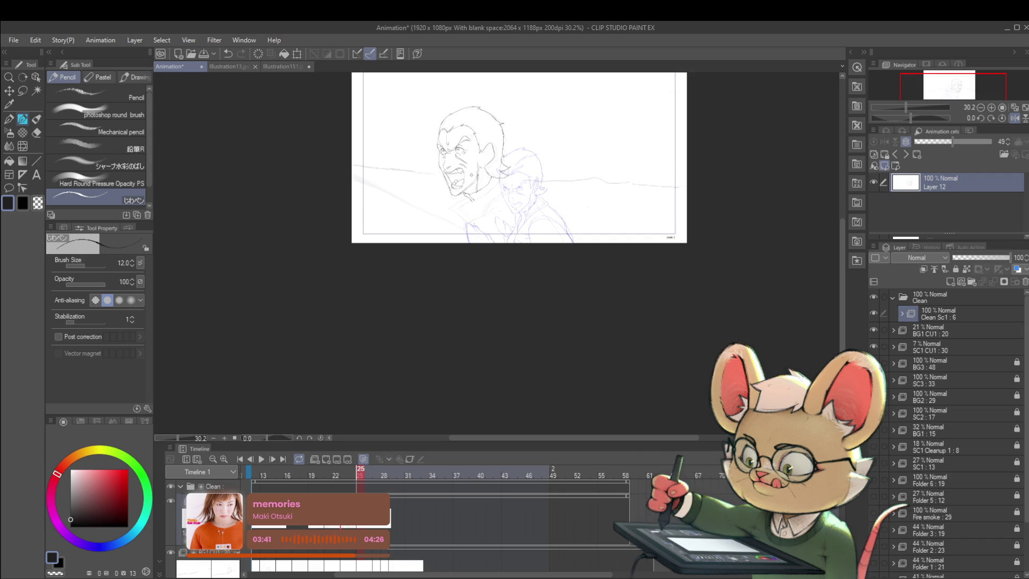
- Unmirror the view, ink a line along the face edge, then mirror it again
{"action": "left_click", "coordinate": [1013, 119]}
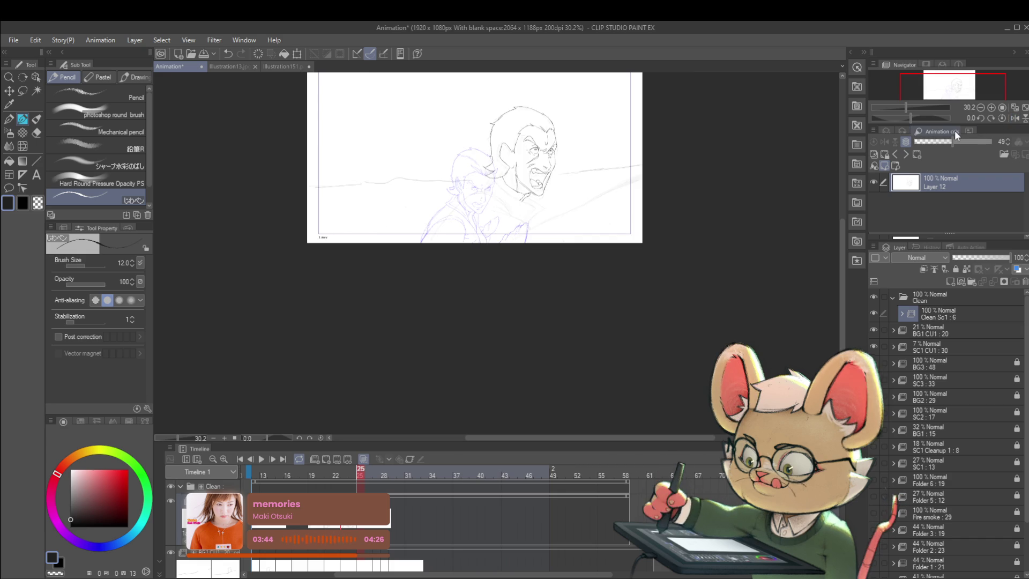
{"action": "scroll", "coordinate": [915, 130], "scroll_direction": "up", "scroll_amount": 3}
{"action": "scroll", "coordinate": [660, 131], "scroll_direction": "down", "scroll_amount": 2}
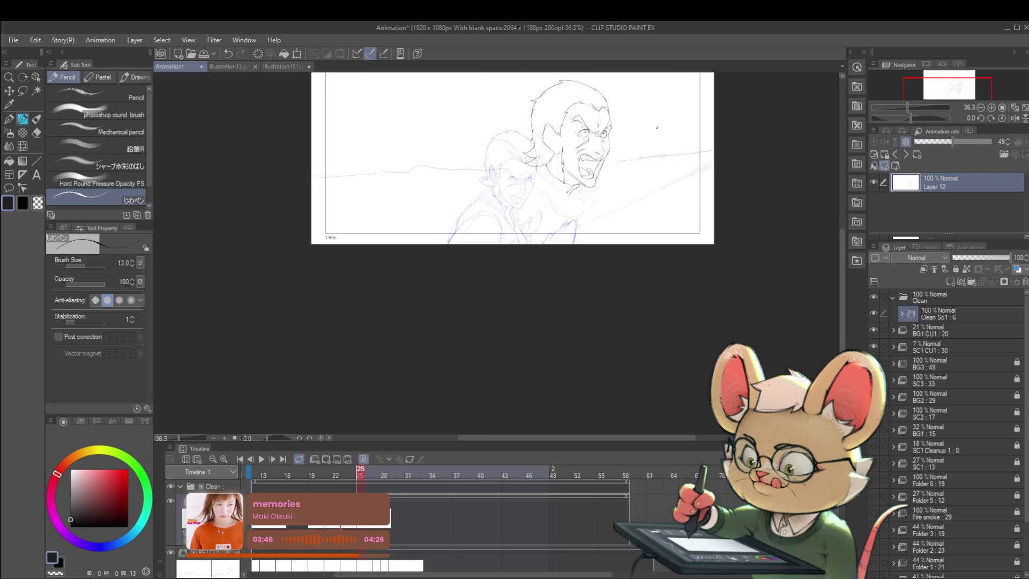
{"action": "scroll", "coordinate": [552, 139], "scroll_direction": "up", "scroll_amount": 4}
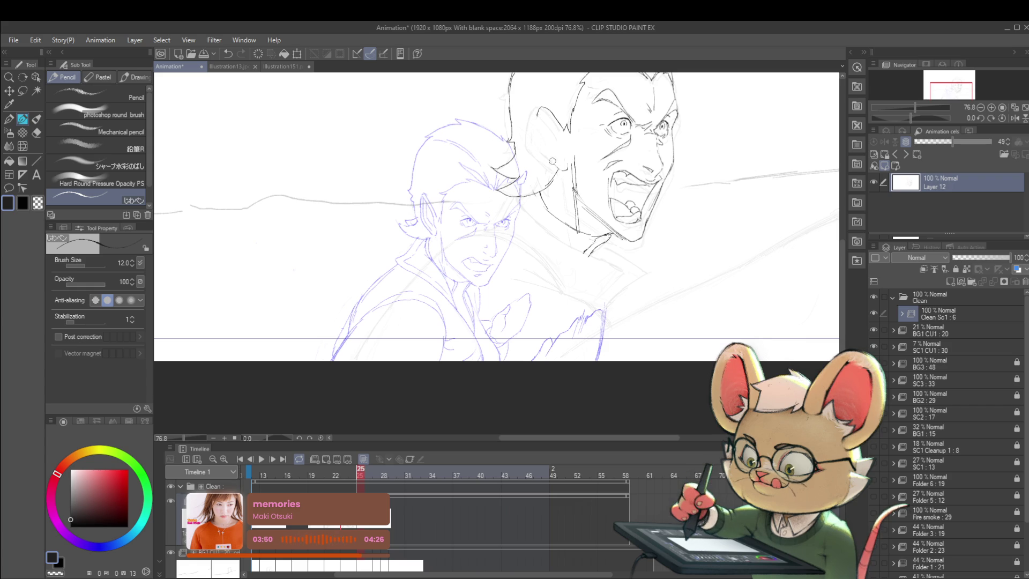
{"action": "left_click_drag", "start_coordinate": [540, 110], "coordinate": [546, 159]}
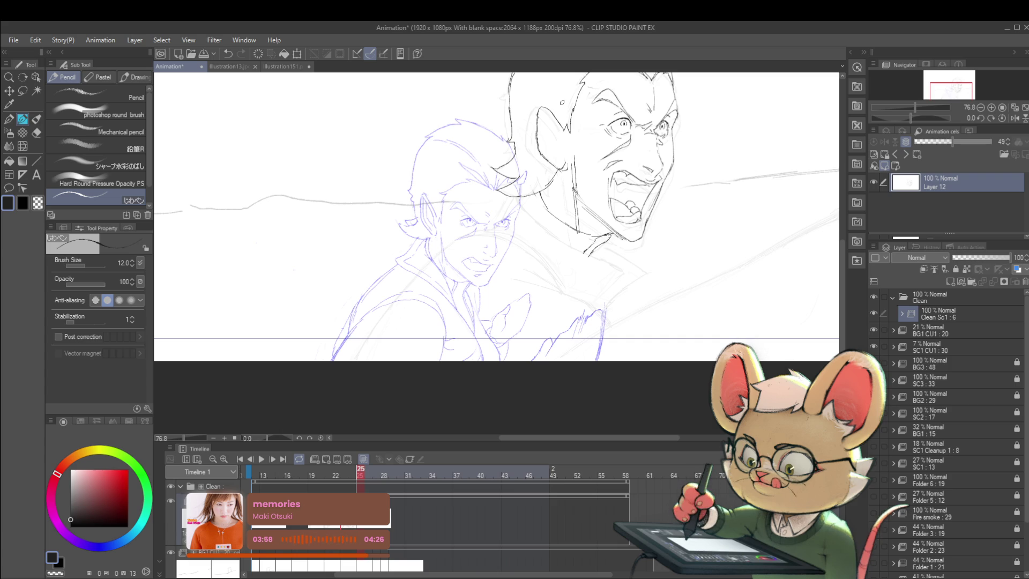
{"action": "scroll", "coordinate": [557, 107], "scroll_direction": "down", "scroll_amount": 3}
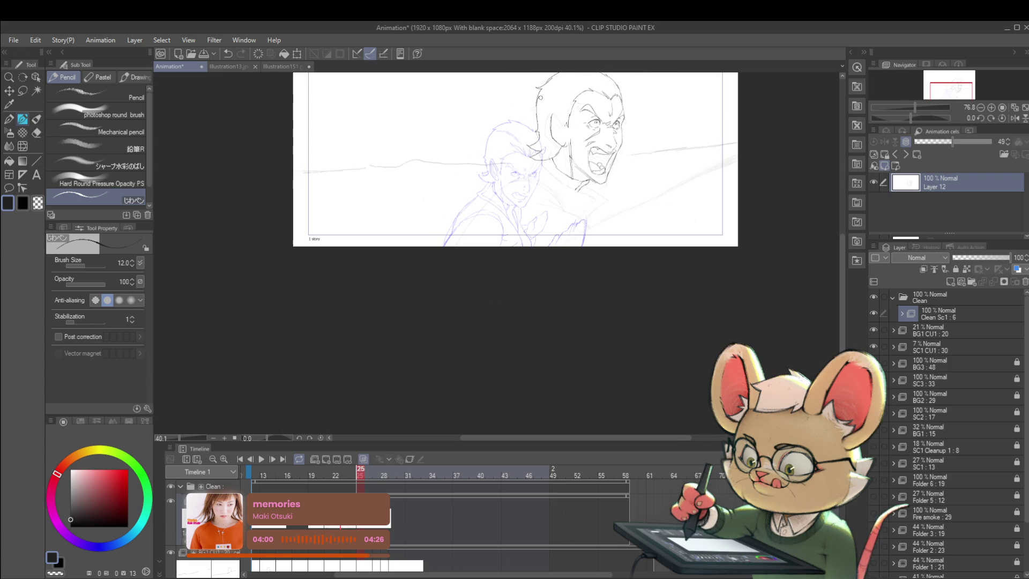
{"action": "left_click", "coordinate": [1014, 118]}
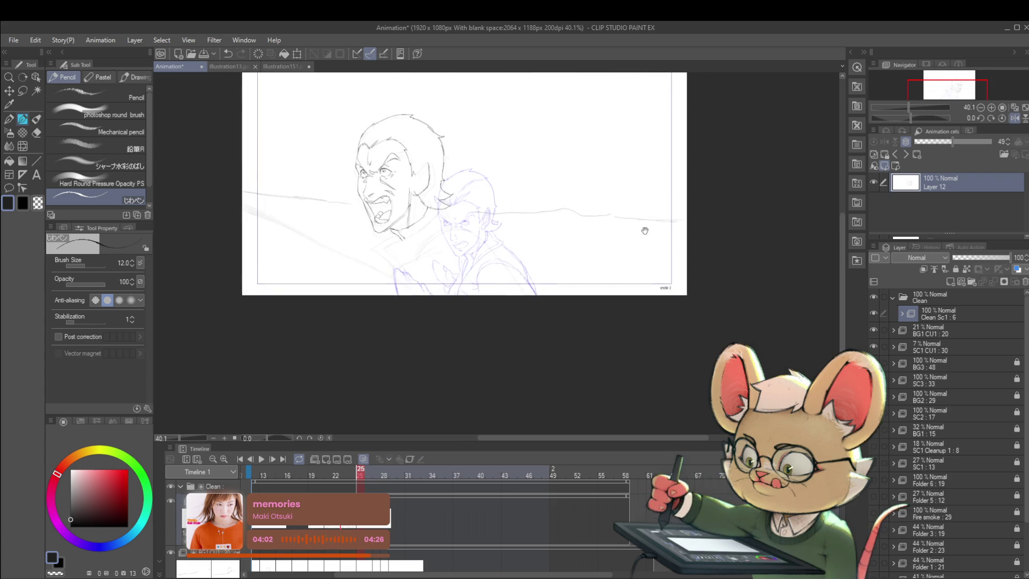
{"action": "scroll", "coordinate": [413, 179], "scroll_direction": "up", "scroll_amount": 2}
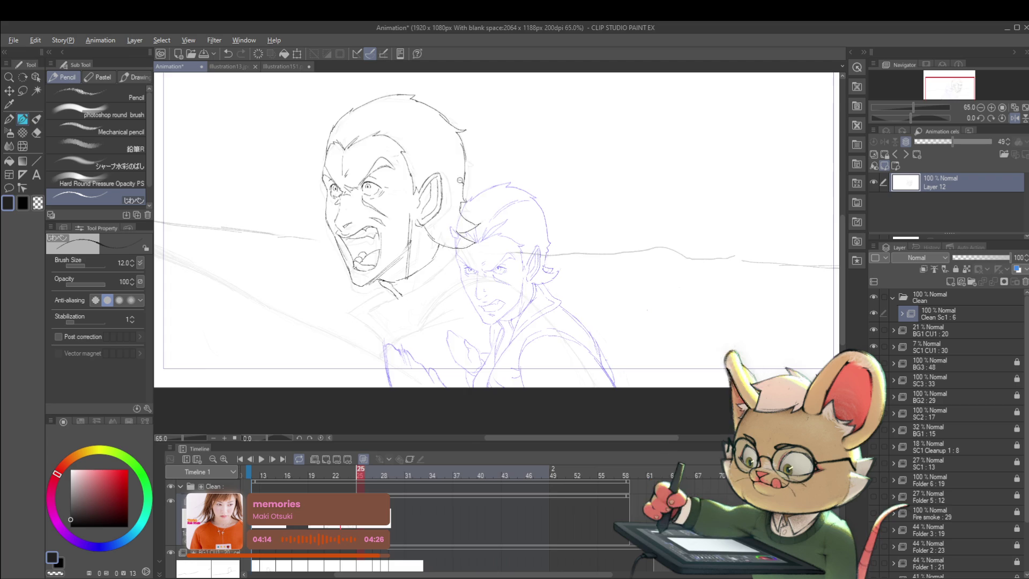
{"action": "scroll", "coordinate": [472, 191], "scroll_direction": "down", "scroll_amount": 3}
{"action": "scroll", "coordinate": [472, 191], "scroll_direction": "up", "scroll_amount": 4}
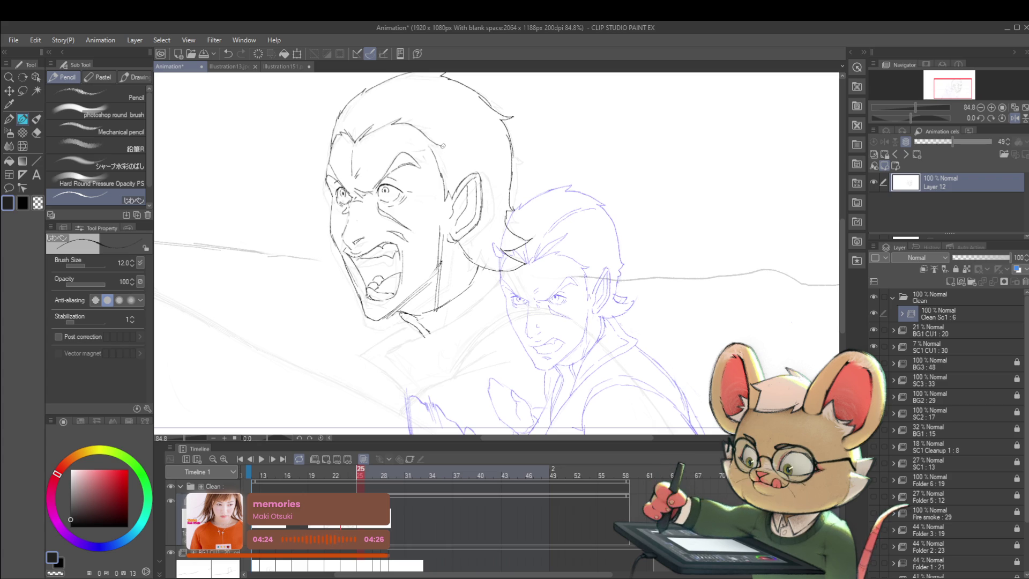
{"action": "scroll", "coordinate": [444, 146], "scroll_direction": "down", "scroll_amount": 5}
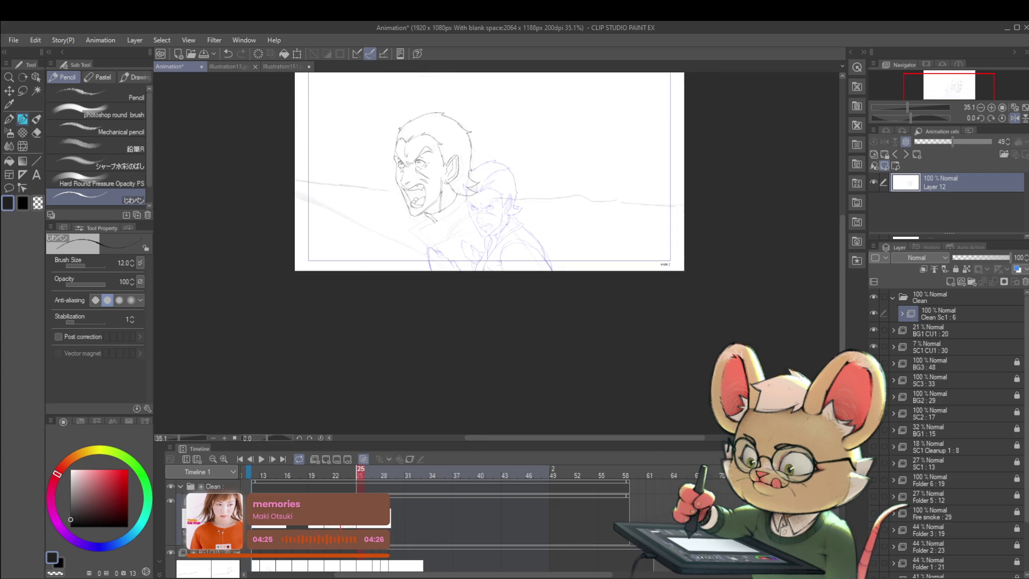
{"action": "scroll", "coordinate": [429, 102], "scroll_direction": "up", "scroll_amount": 3}
{"action": "scroll", "coordinate": [428, 102], "scroll_direction": "up", "scroll_amount": 1}
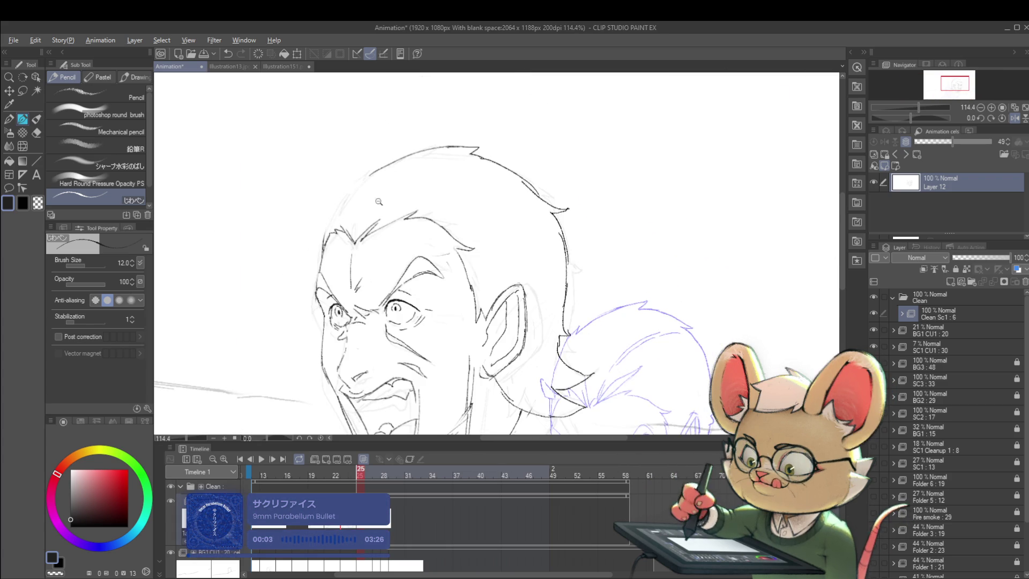
{"action": "scroll", "coordinate": [333, 186], "scroll_direction": "down", "scroll_amount": 5}
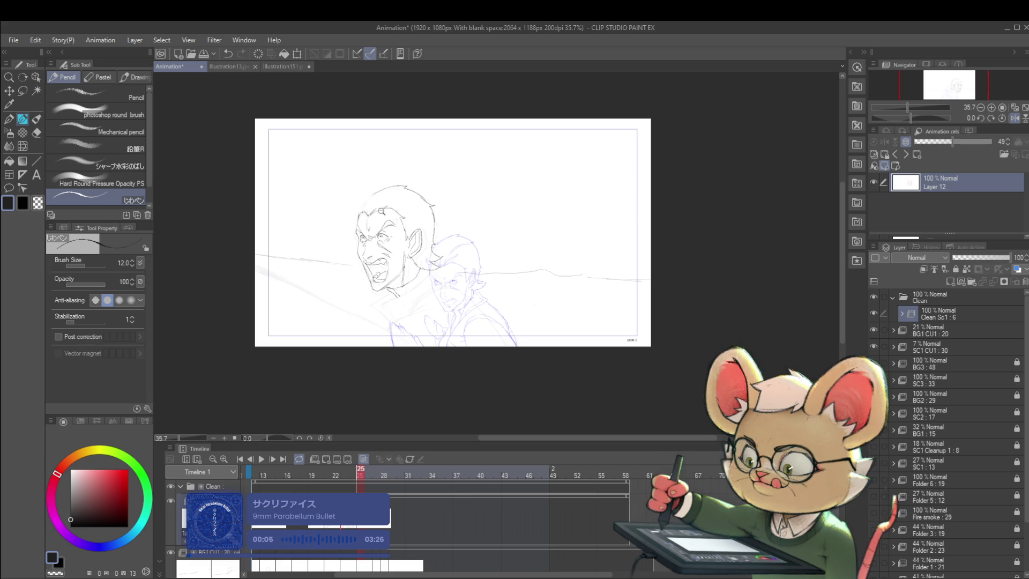
{"action": "scroll", "coordinate": [373, 214], "scroll_direction": "up", "scroll_amount": 2}
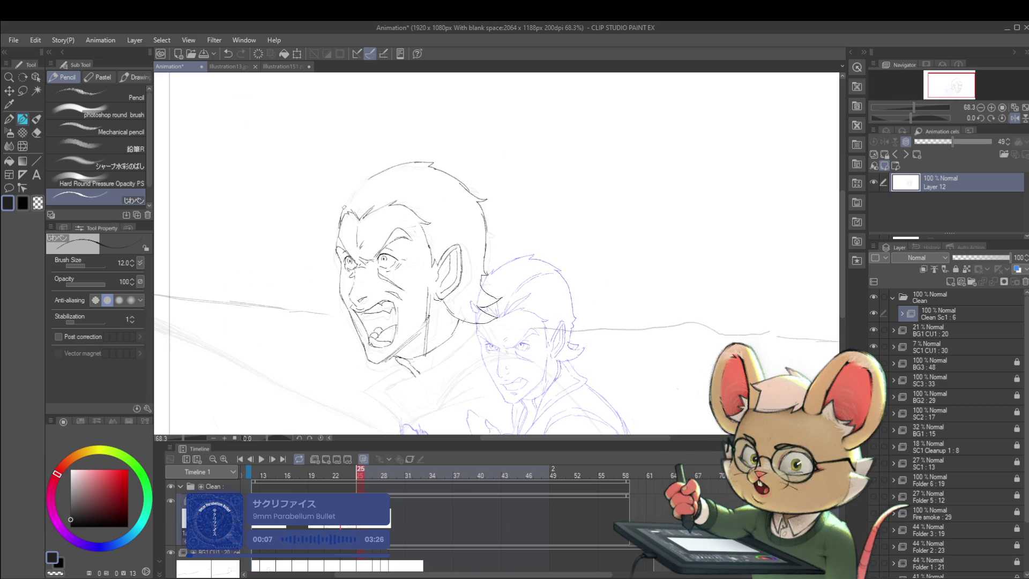
{"action": "scroll", "coordinate": [424, 158], "scroll_direction": "down", "scroll_amount": 2}
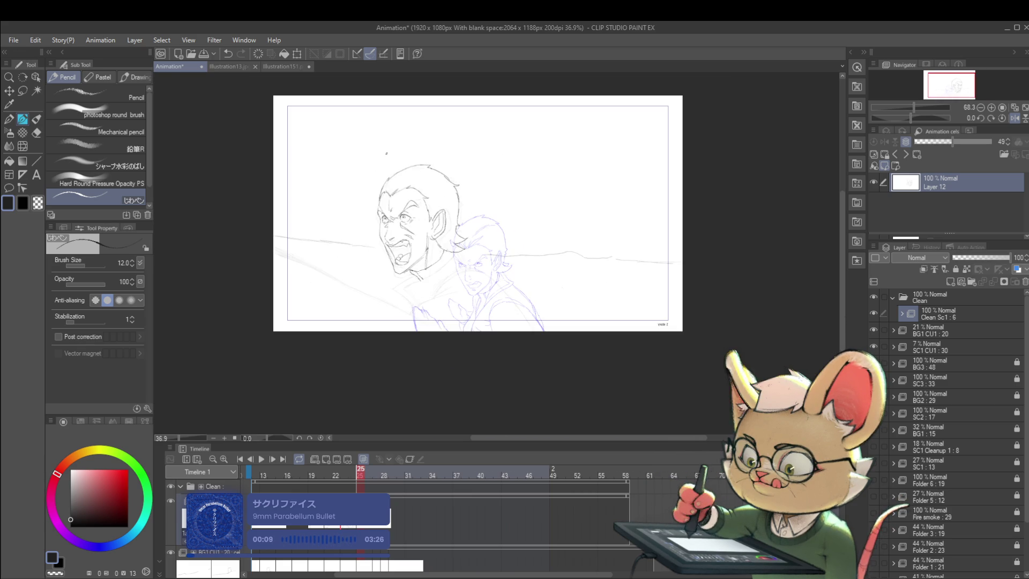
{"action": "scroll", "coordinate": [412, 197], "scroll_direction": "up", "scroll_amount": 2}
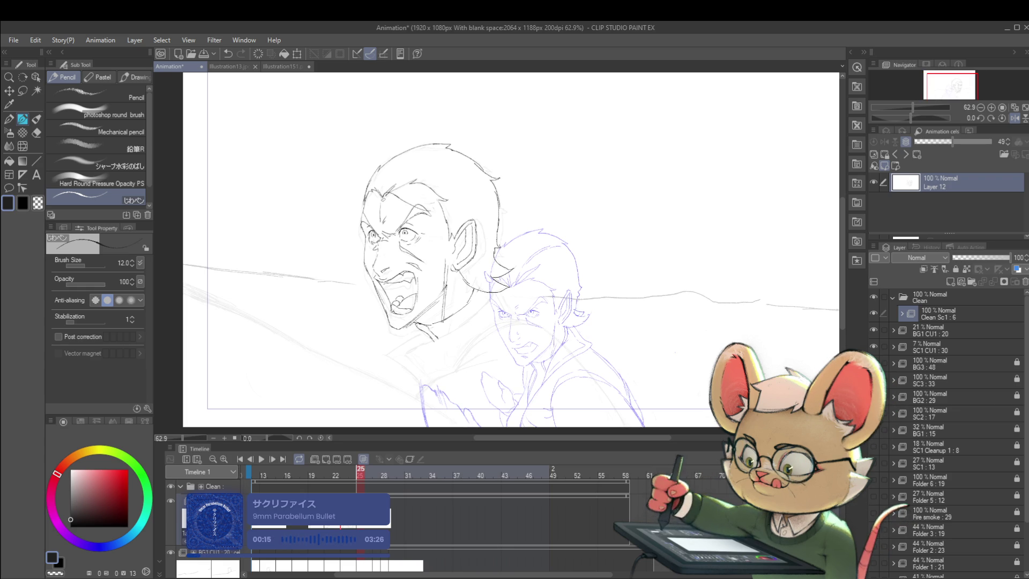
{"action": "scroll", "coordinate": [397, 206], "scroll_direction": "down", "scroll_amount": 2}
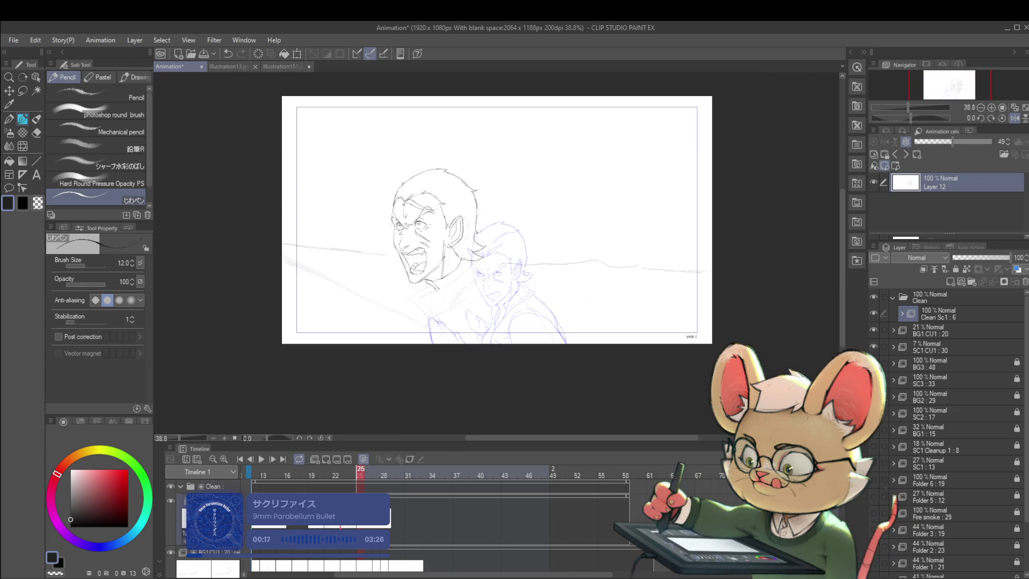
{"action": "scroll", "coordinate": [391, 193], "scroll_direction": "up", "scroll_amount": 3}
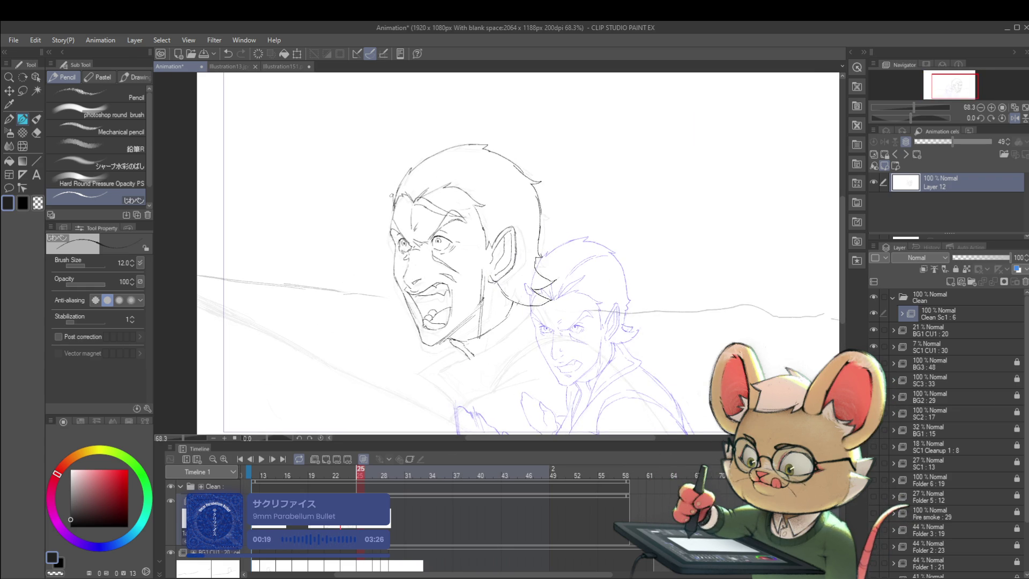
{"action": "scroll", "coordinate": [384, 168], "scroll_direction": "down", "scroll_amount": 3}
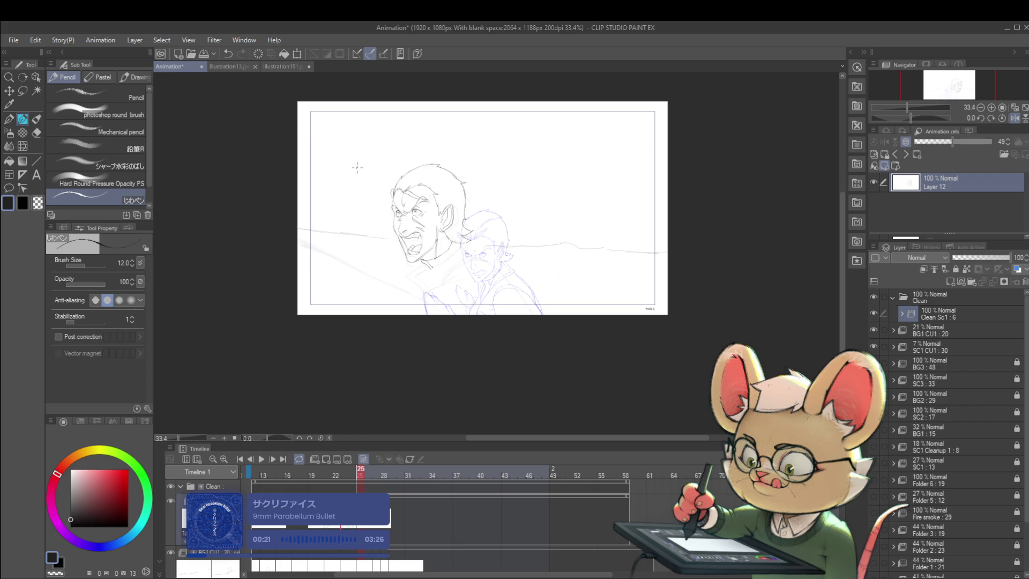
{"action": "scroll", "coordinate": [455, 197], "scroll_direction": "up", "scroll_amount": 1}
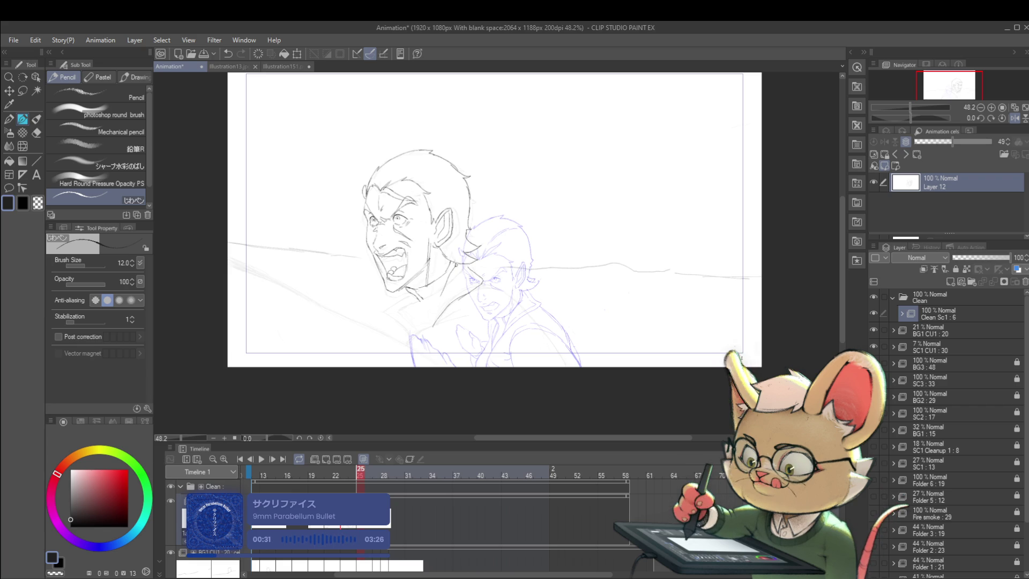
{"action": "key", "text": "ctrl+minus"}
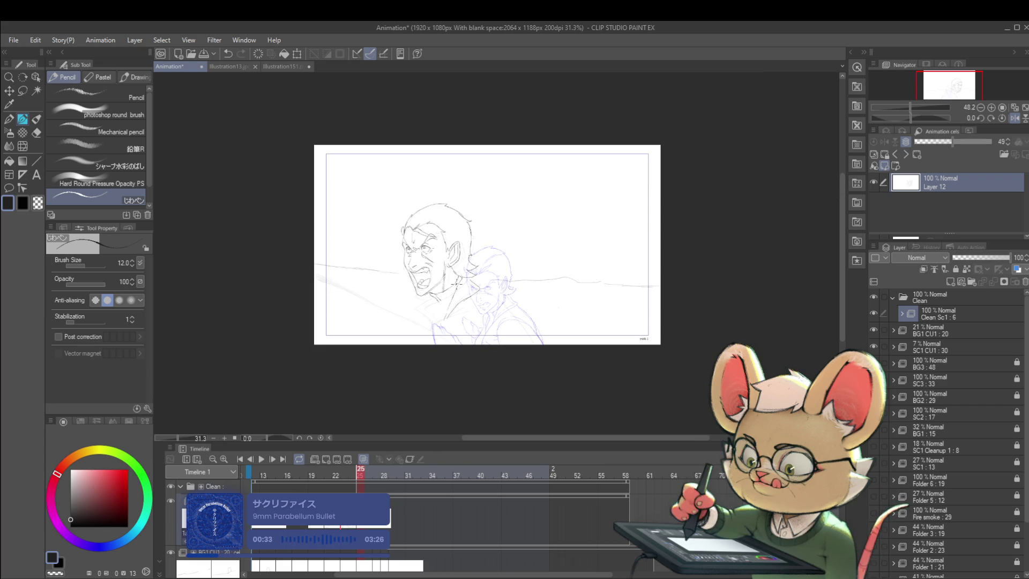
- Mirror the view and step through earlier frames, landing on frame 24
{"action": "left_click", "coordinate": [1015, 118]}
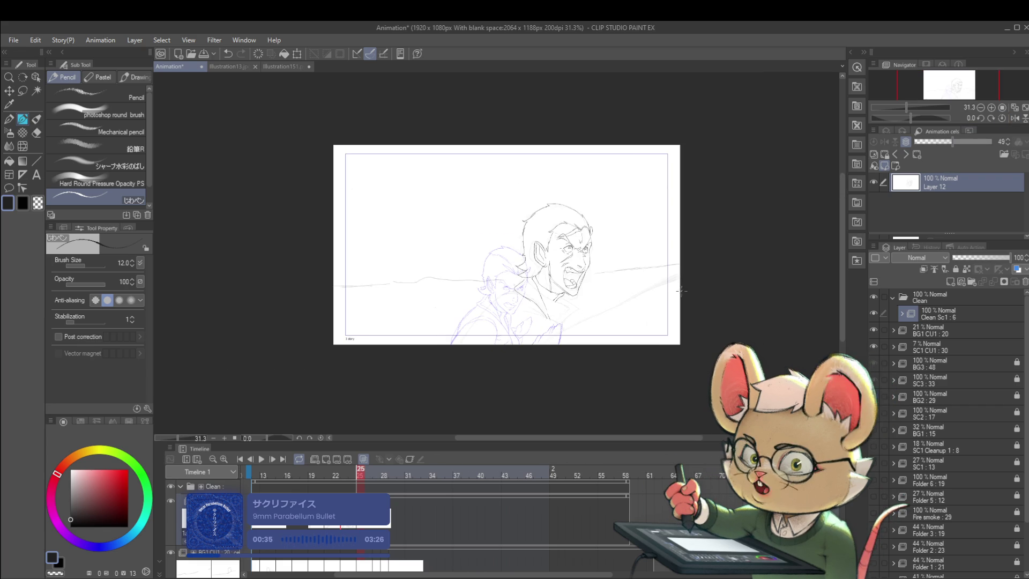
{"action": "scroll", "coordinate": [591, 298], "scroll_direction": "up", "scroll_amount": 3}
{"action": "scroll", "coordinate": [571, 309], "scroll_direction": "up", "scroll_amount": 1}
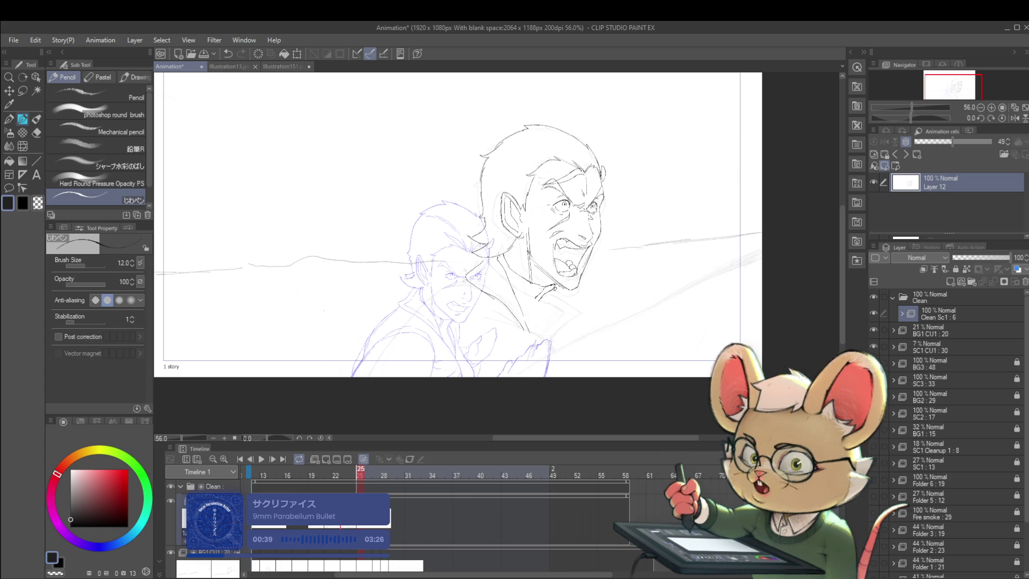
{"action": "key", "text": "Left"}
{"action": "key", "text": "Left"}
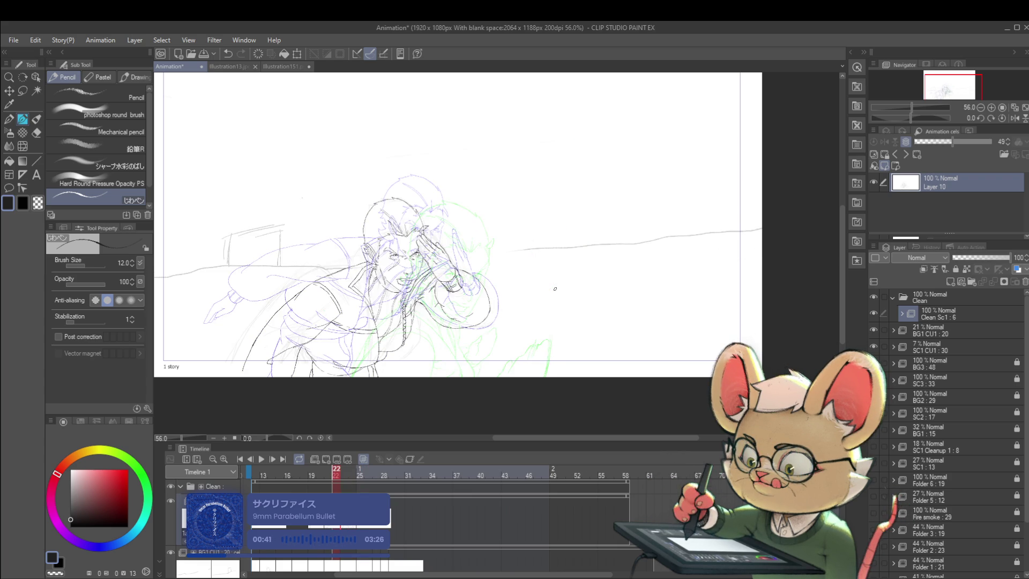
{"action": "key", "text": "Left"}
{"action": "key", "text": "Left"}
{"action": "key", "text": "Right"}
{"action": "key", "text": "Right"}
{"action": "key", "text": "Right"}
{"action": "key", "text": "Right"}
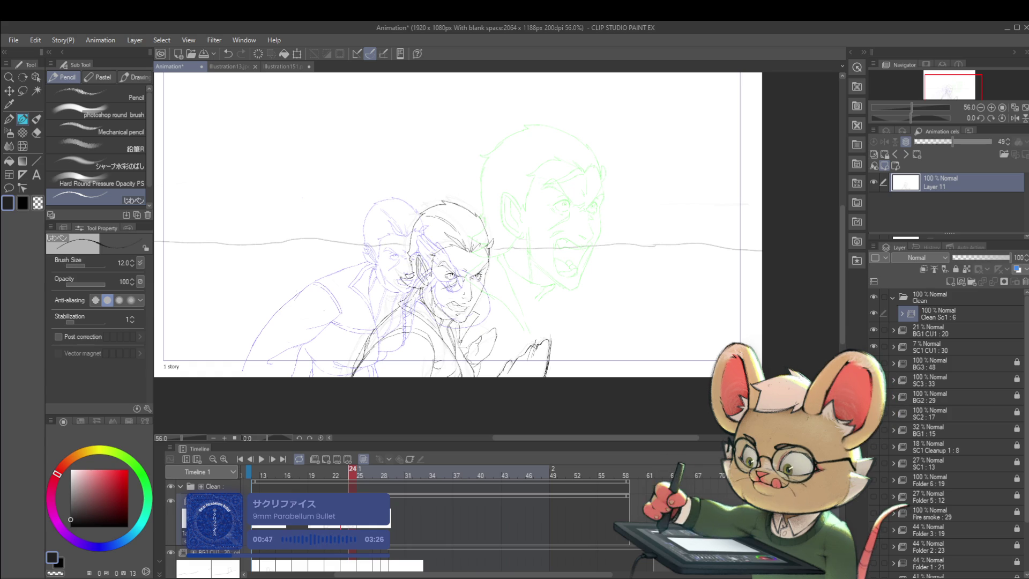
- Undo the small stroke near the collar and redraw it with the pencil
{"action": "key", "text": "ctrl+z"}
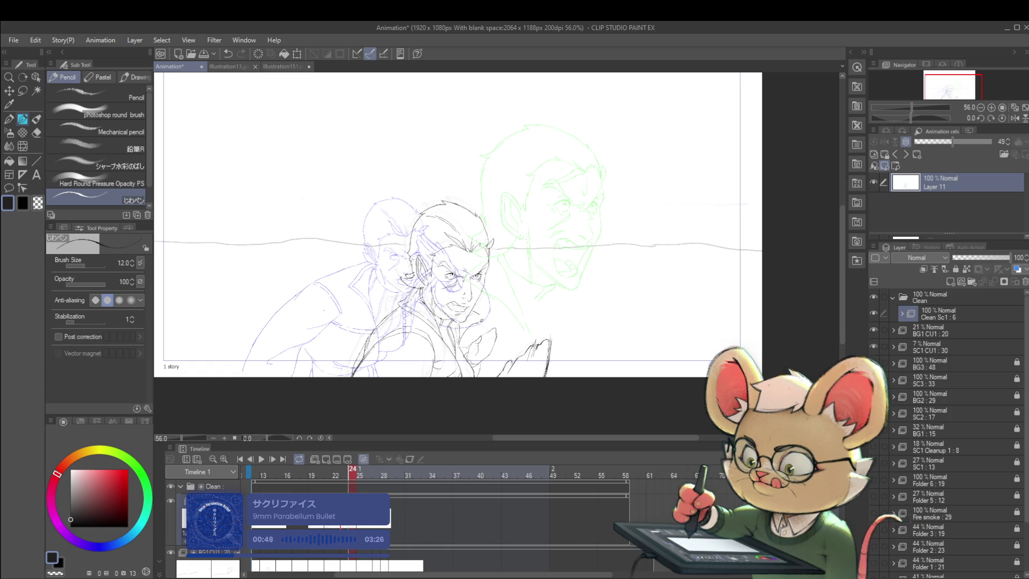
{"action": "left_click_drag", "start_coordinate": [471, 310], "coordinate": [477, 314]}
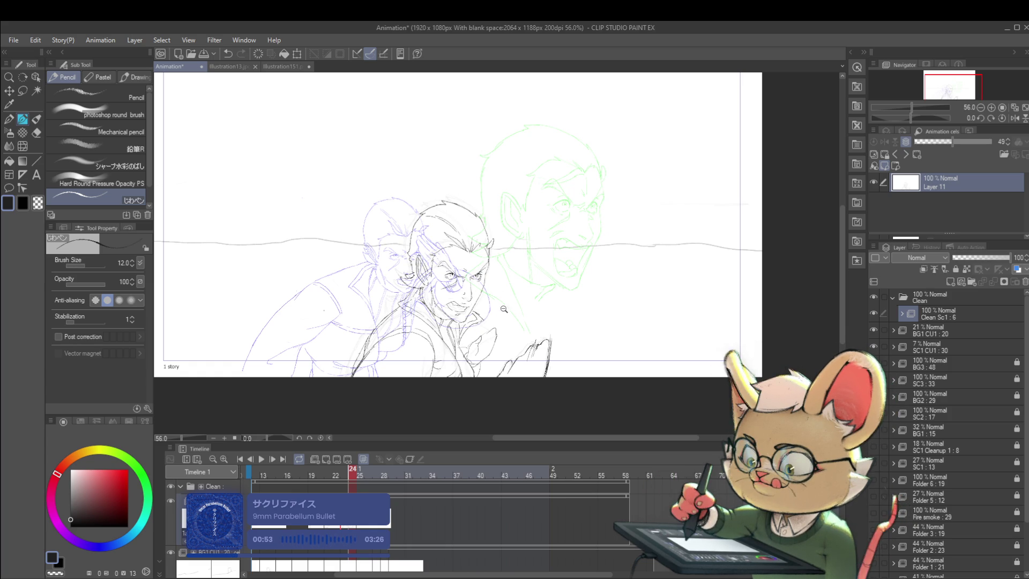
{"action": "scroll", "coordinate": [477, 305], "scroll_direction": "up", "scroll_amount": 4}
{"action": "scroll", "coordinate": [486, 311], "scroll_direction": "down", "scroll_amount": 5}
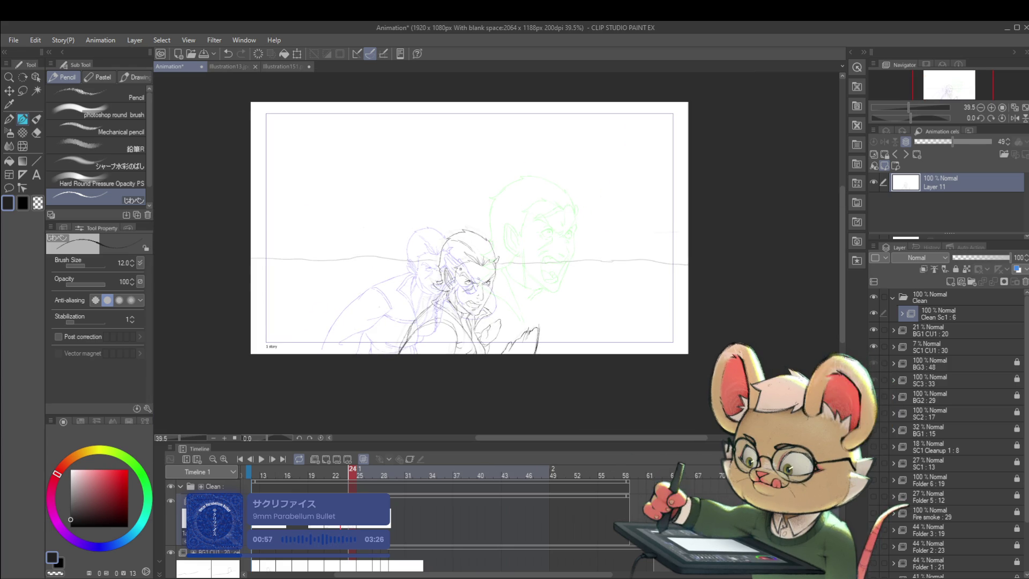
- Hide the onion skin and return to the frame 25 lineart
{"action": "left_click", "coordinate": [365, 460]}
{"action": "left_click", "coordinate": [361, 470]}
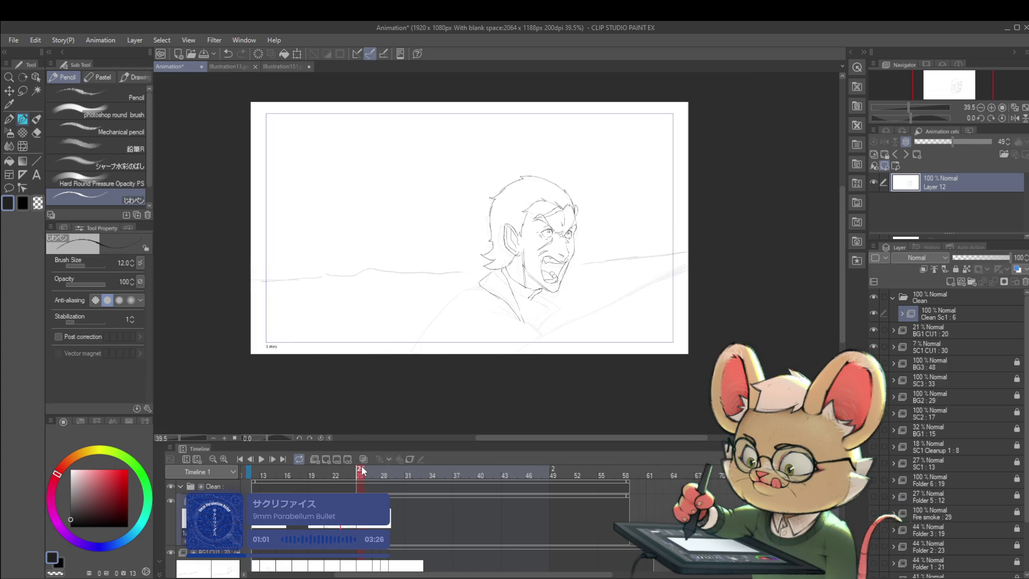
{"action": "key", "text": "Right"}
{"action": "key", "text": "Left"}
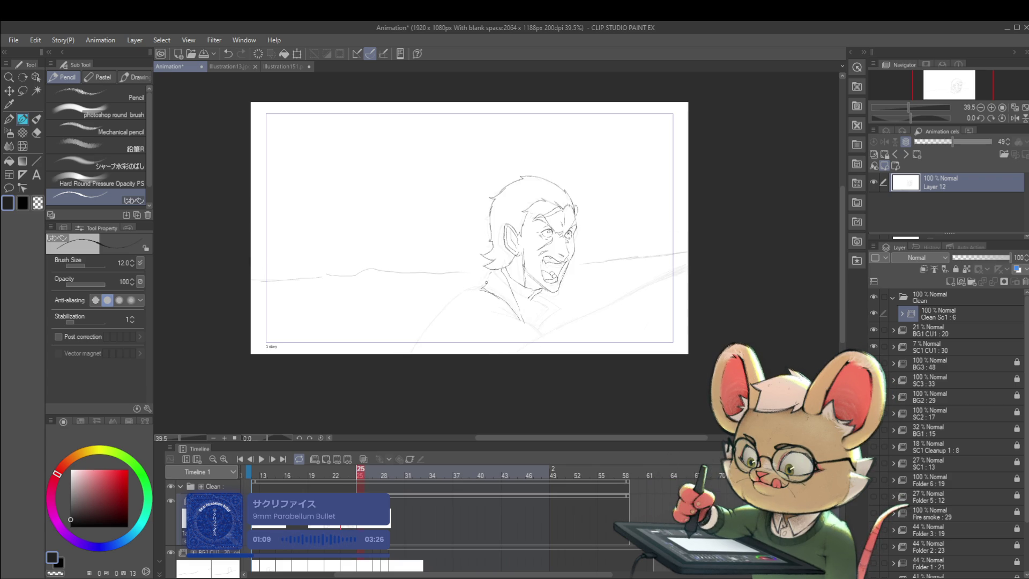
{"action": "scroll", "coordinate": [571, 255], "scroll_direction": "down", "scroll_amount": 2}
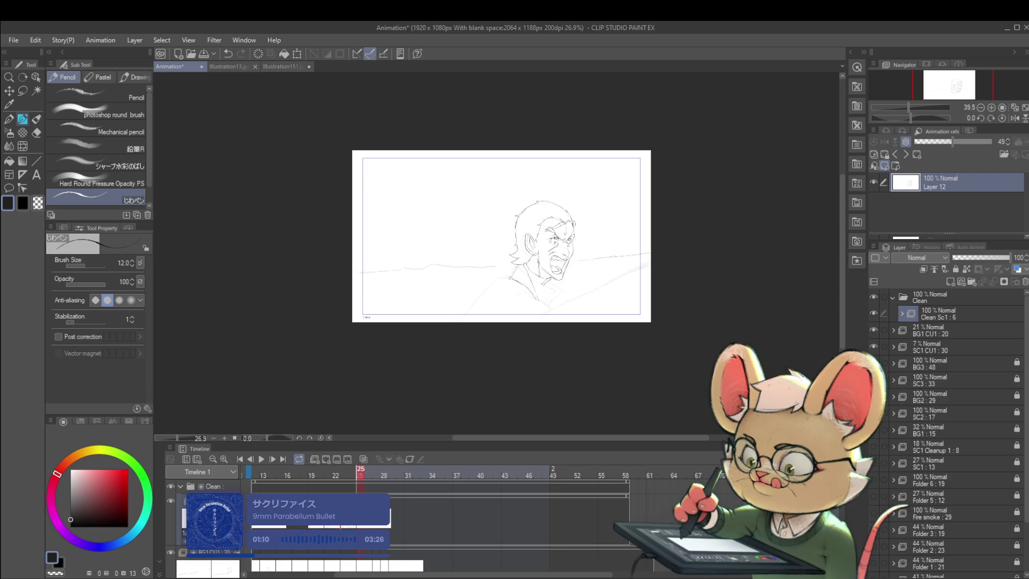
- Restore the normal view and flip repeatedly between frame 25 and its neighbour to compare
{"action": "left_click", "coordinate": [1014, 118]}
{"action": "scroll", "coordinate": [459, 260], "scroll_direction": "up", "scroll_amount": 6}
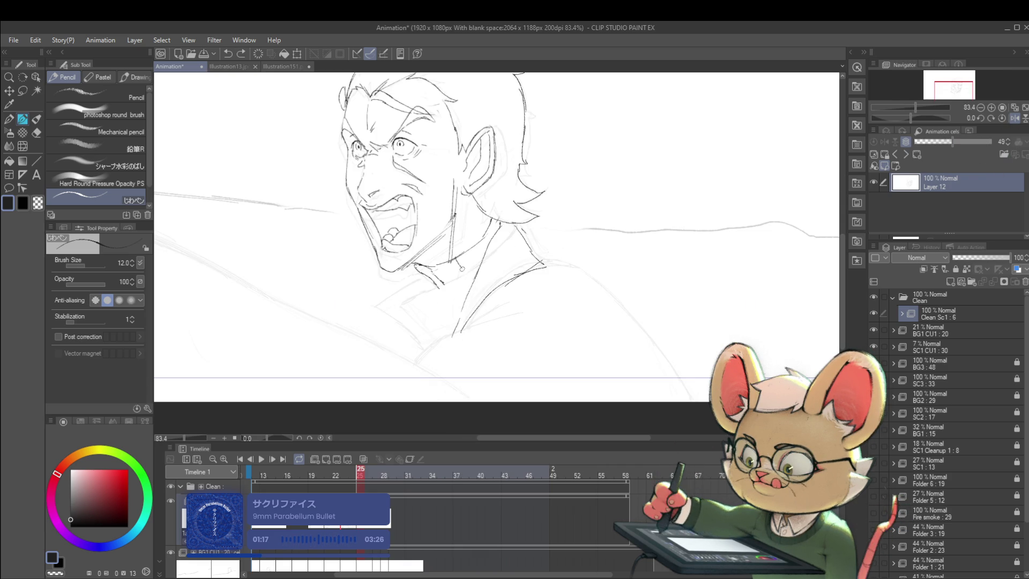
{"action": "key", "text": "Left"}
{"action": "key", "text": "Right"}
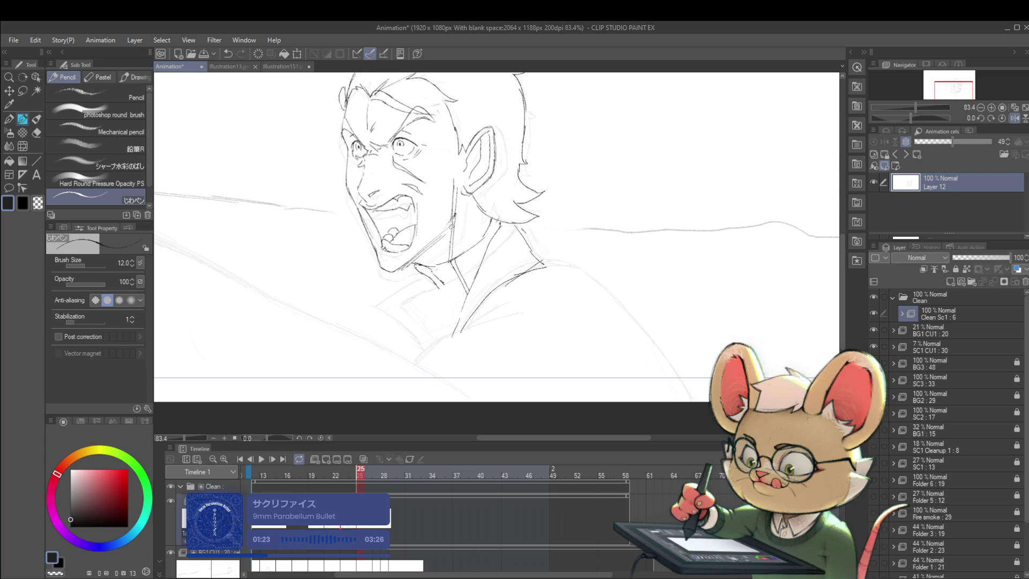
{"action": "key", "text": "Left"}
{"action": "key", "text": "Right"}
{"action": "key", "text": "Left"}
{"action": "key", "text": "Right"}
{"action": "key", "text": "Left"}
{"action": "key", "text": "Right"}
{"action": "key", "text": "Left"}
{"action": "key", "text": "Right"}
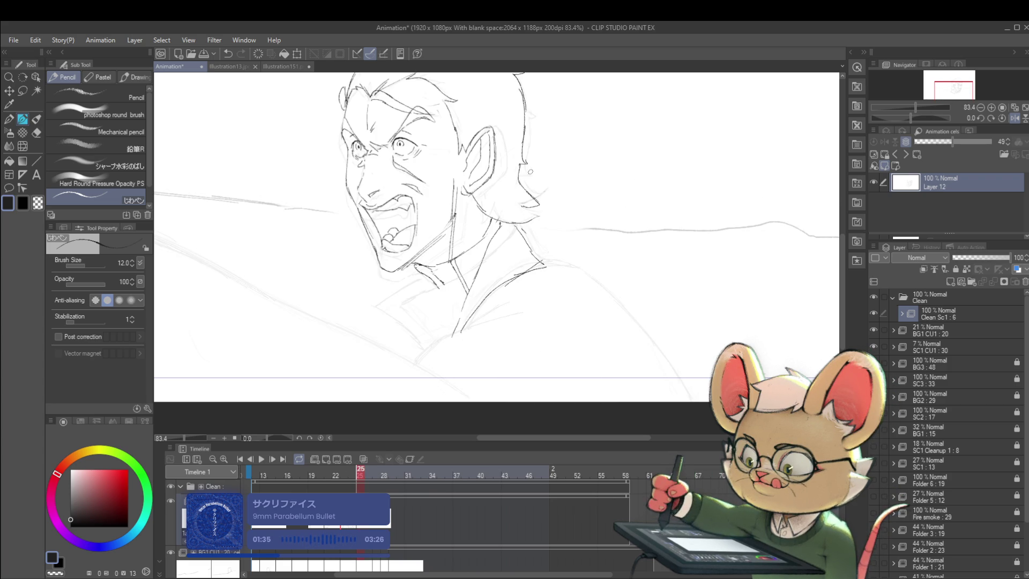
{"action": "scroll", "coordinate": [586, 218], "scroll_direction": "down", "scroll_amount": 4}
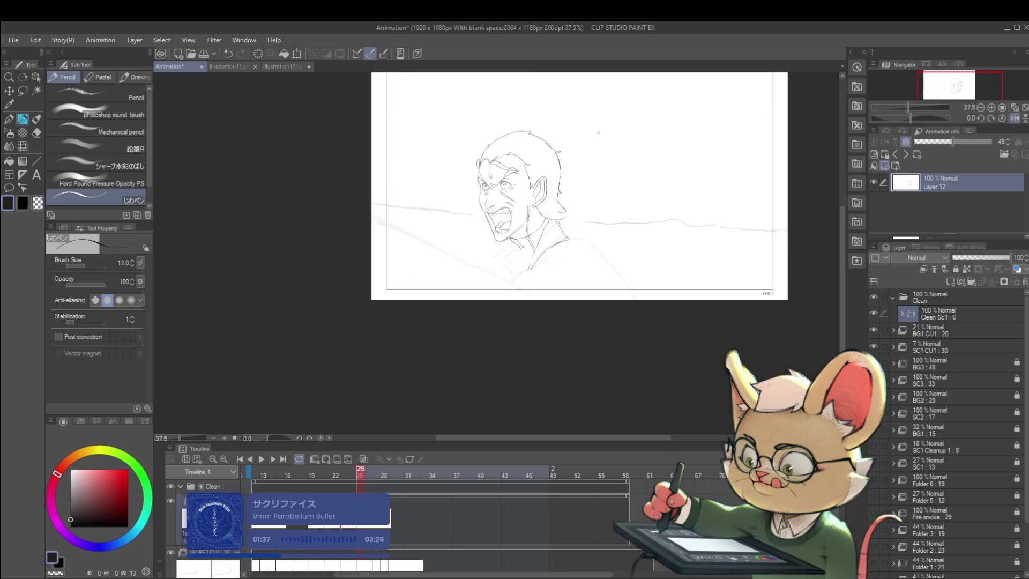
{"action": "scroll", "coordinate": [563, 212], "scroll_direction": "up", "scroll_amount": 3}
{"action": "key", "text": "Left"}
{"action": "key", "text": "Right"}
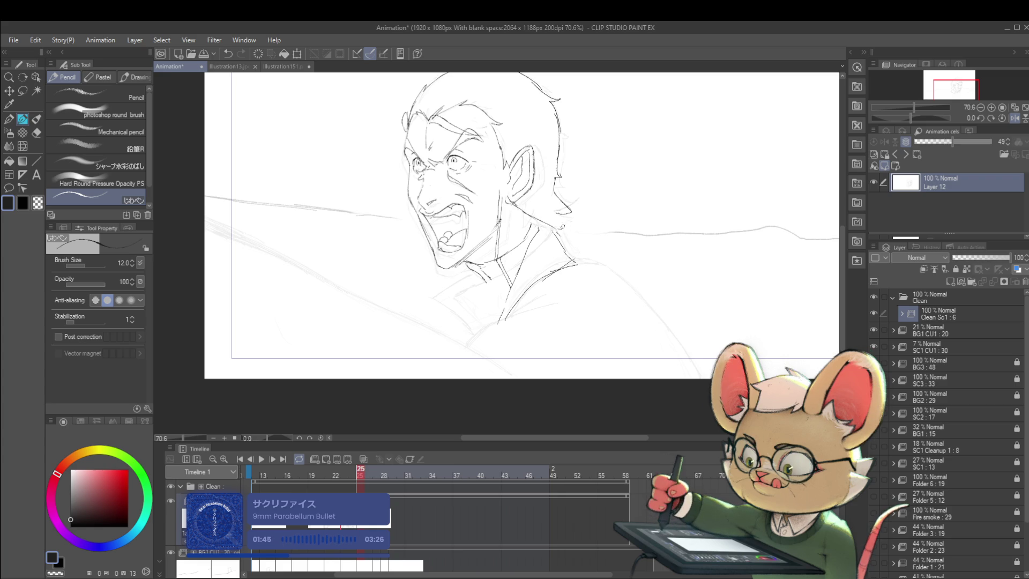
- Mirror the view, then play and stop the animation
{"action": "scroll", "coordinate": [558, 214], "scroll_direction": "down", "scroll_amount": 2}
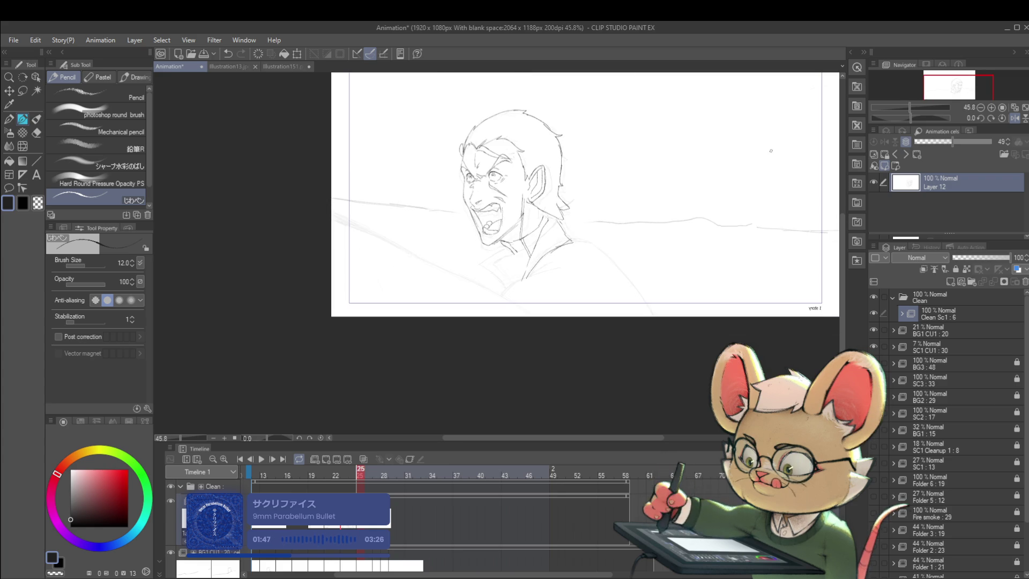
{"action": "left_click", "coordinate": [1013, 119]}
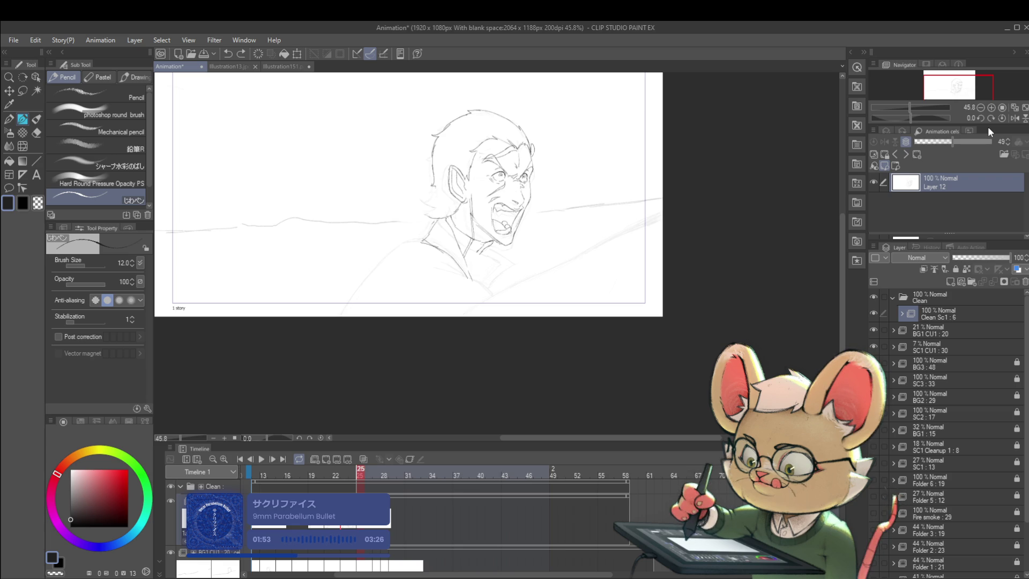
{"action": "left_click", "coordinate": [261, 459]}
{"action": "left_click", "coordinate": [258, 460]}
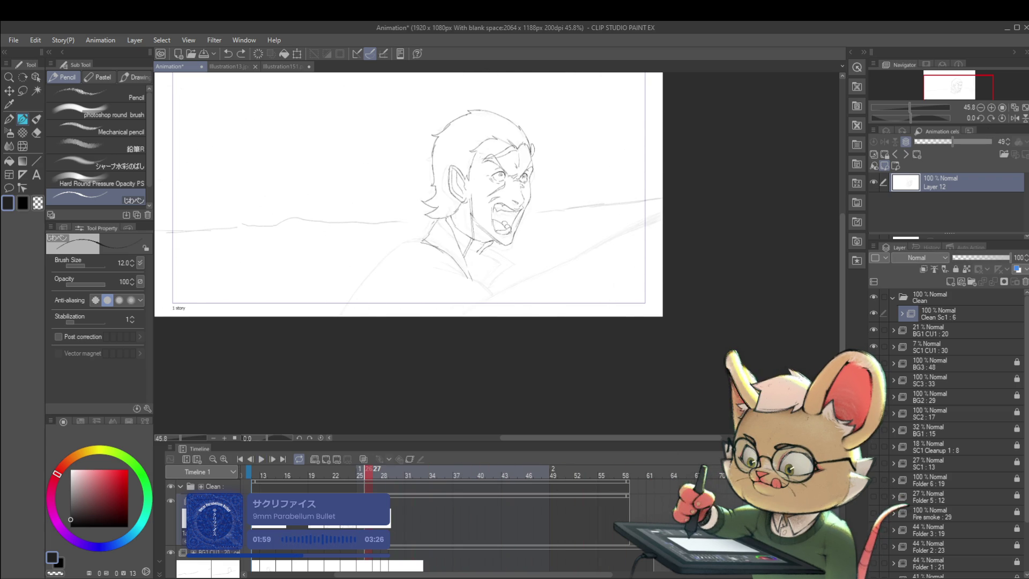
- Add a new cel on the next frame and play back the animation
{"action": "key", "text": "Right"}
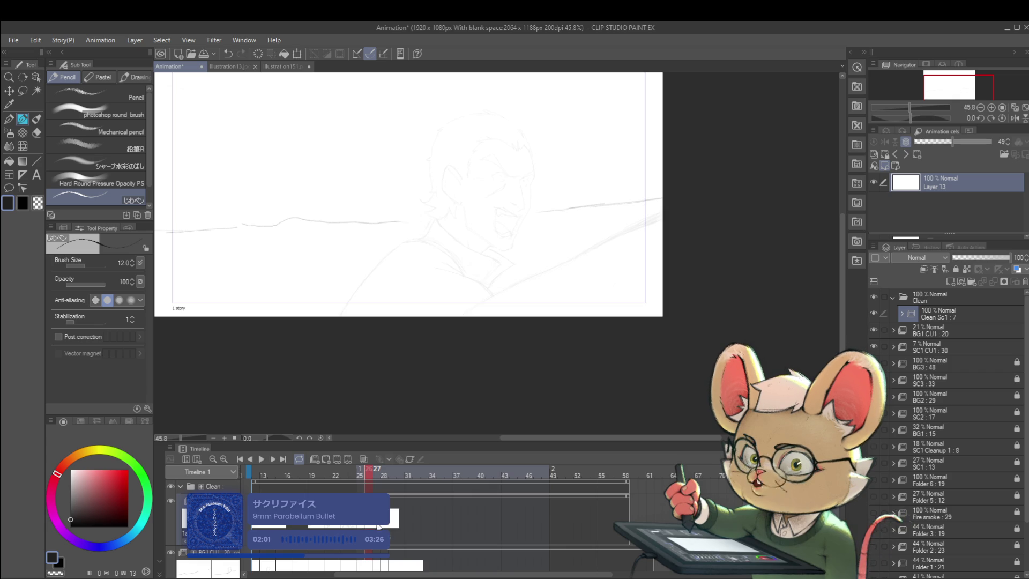
{"action": "key", "text": "ctrl+z"}
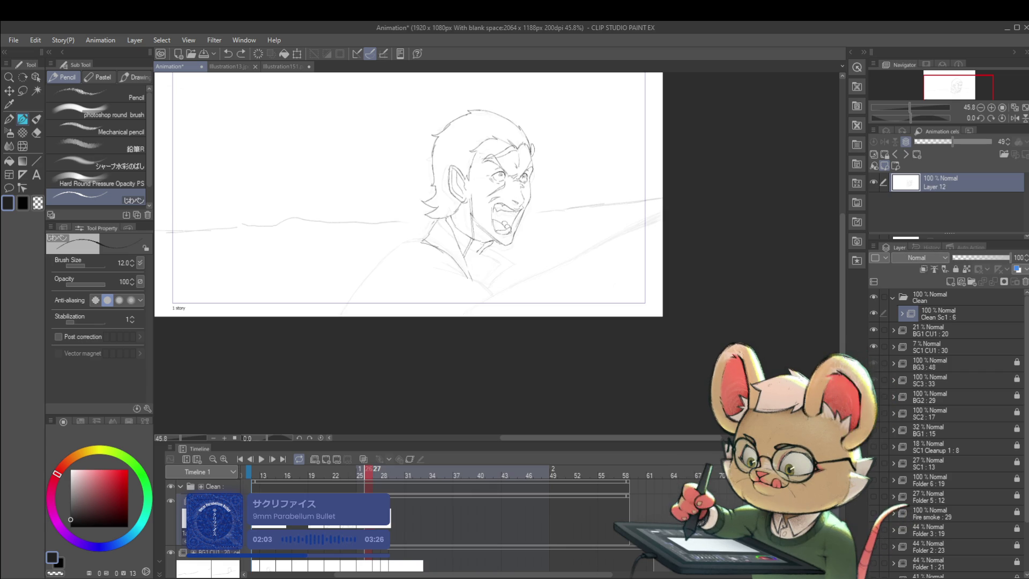
{"action": "key", "text": "Right"}
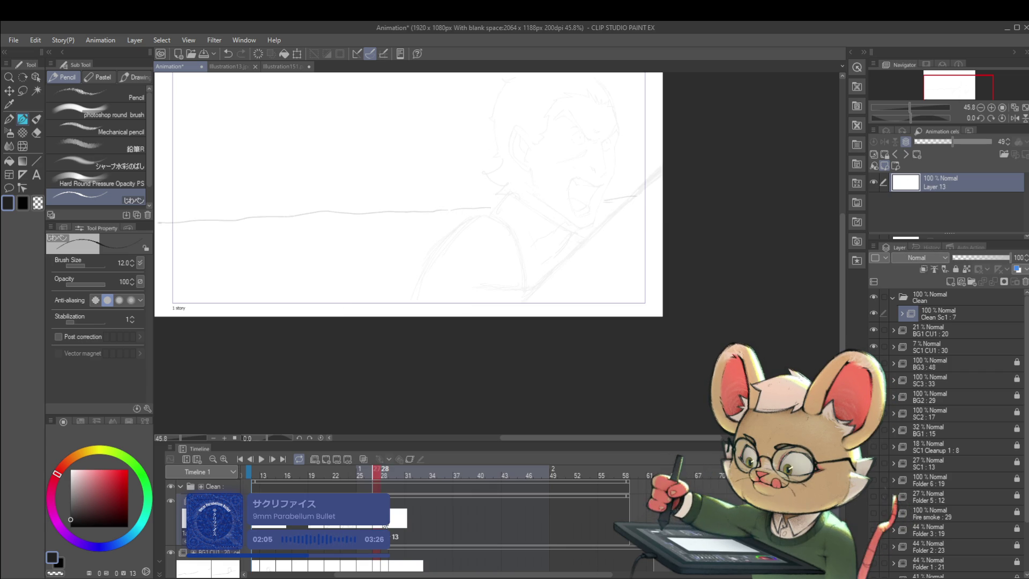
{"action": "left_click", "coordinate": [262, 460]}
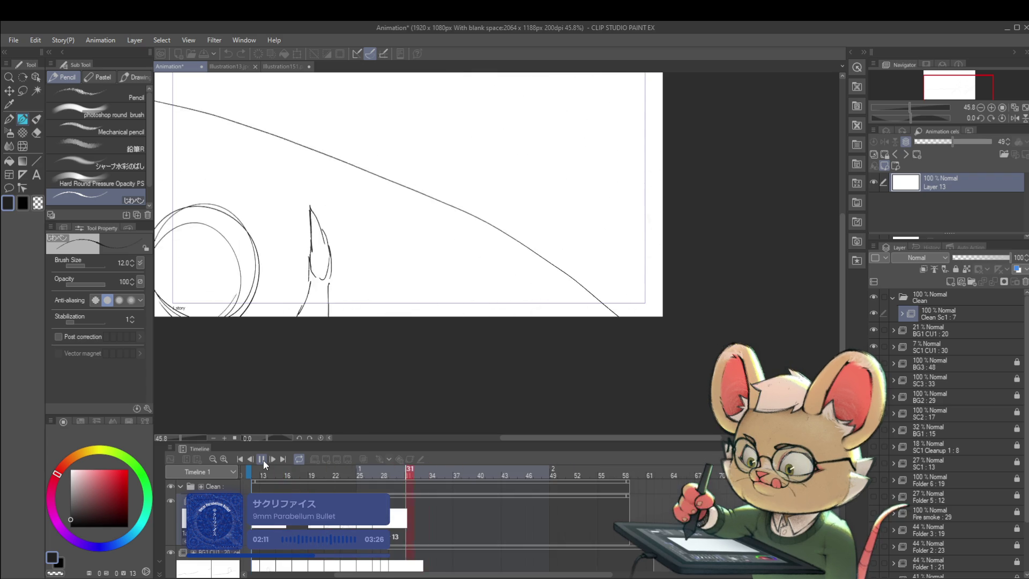
- Stop playback, scrub the playhead to frame 51, and play the animation again
{"action": "left_click", "coordinate": [262, 460]}
{"action": "scroll", "coordinate": [431, 366], "scroll_direction": "down", "scroll_amount": 2}
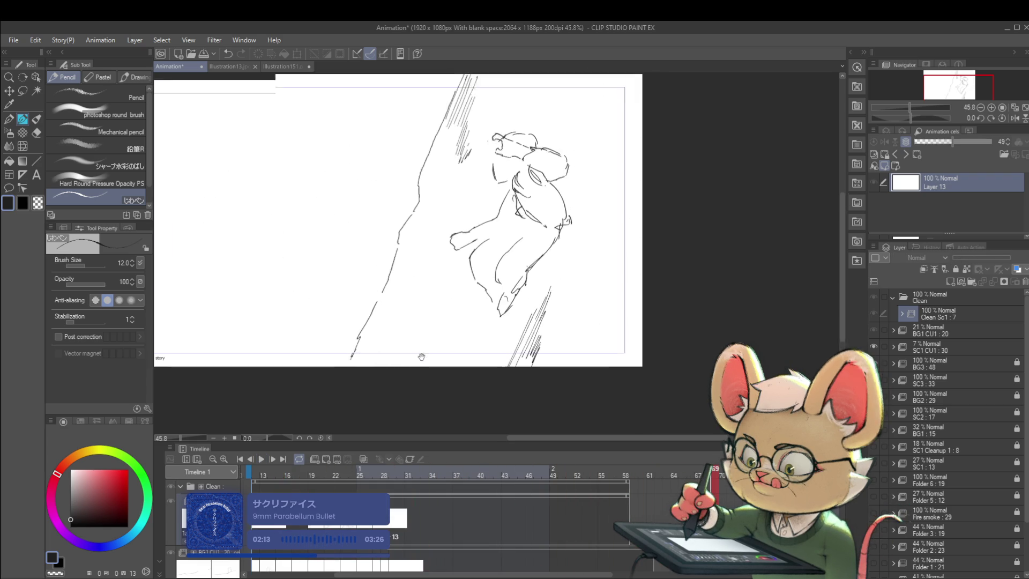
{"action": "scroll", "coordinate": [431, 366], "scroll_direction": "down", "scroll_amount": 1}
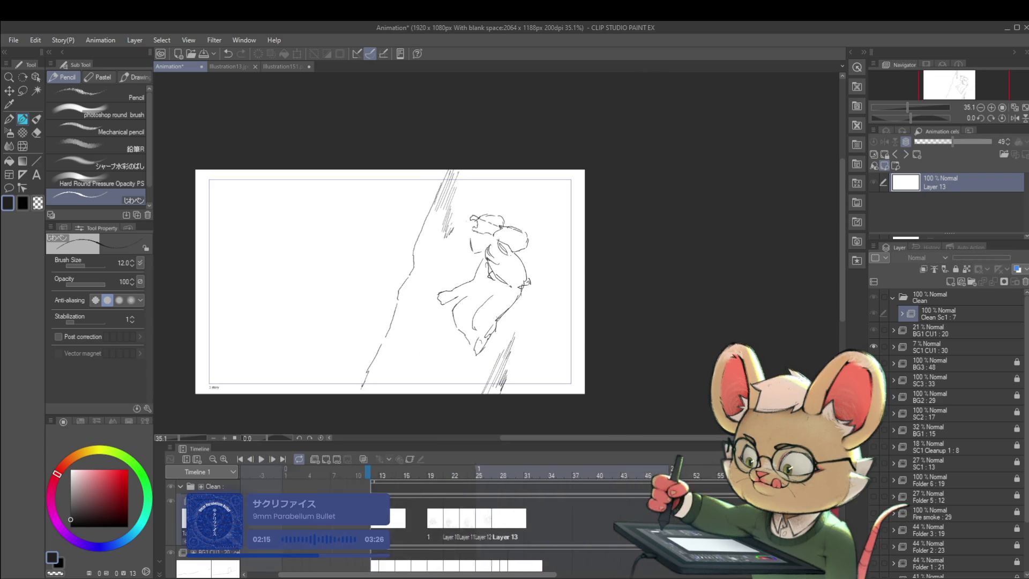
{"action": "scroll", "coordinate": [536, 482], "scroll_direction": "right", "scroll_amount": 10}
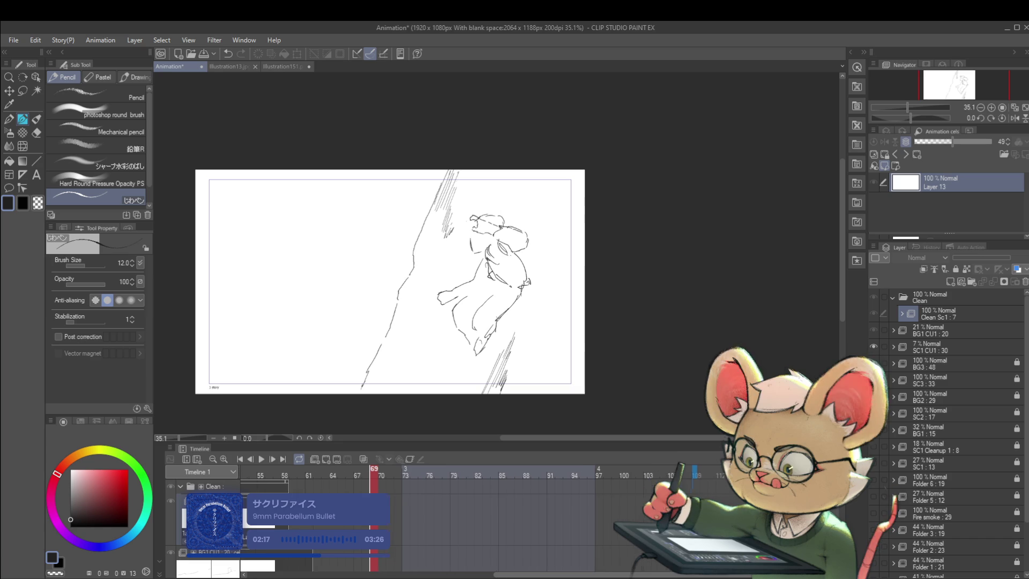
{"action": "left_click", "coordinate": [704, 472]}
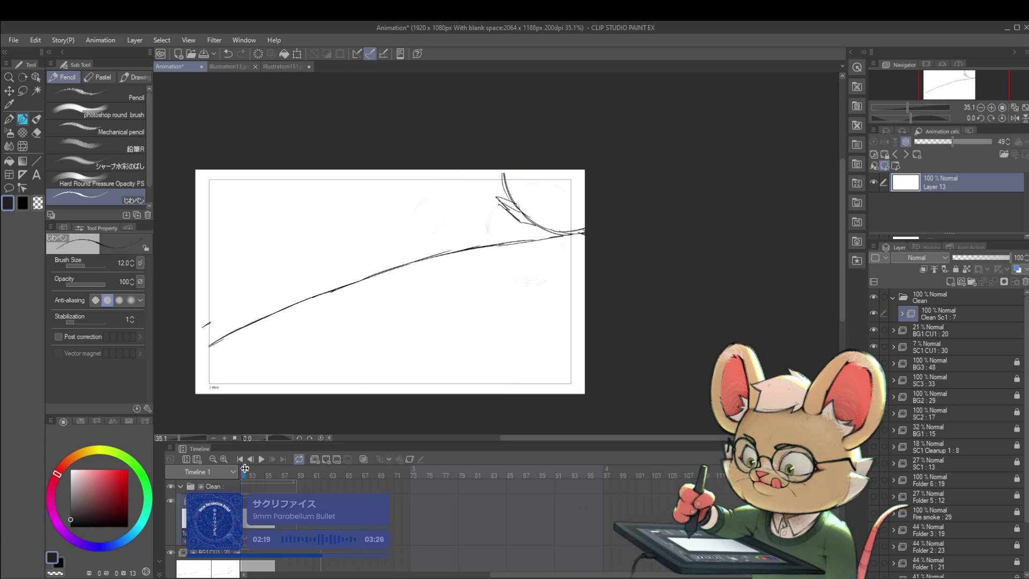
{"action": "scroll", "coordinate": [564, 576], "scroll_direction": "left", "scroll_amount": 9}
{"action": "mouse_move", "coordinate": [413, 473]}
{"action": "left_mouse_down"}
{"action": "mouse_move", "coordinate": [649, 470]}
{"action": "mouse_move", "coordinate": [510, 485]}
{"action": "mouse_move", "coordinate": [471, 473]}
{"action": "left_mouse_up"}
{"action": "left_click", "coordinate": [257, 459]}
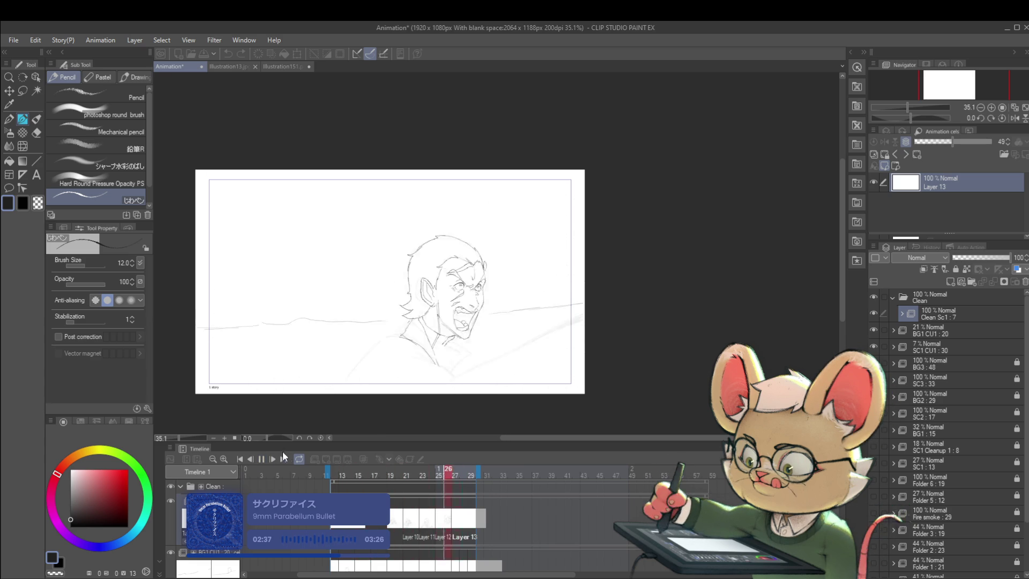
- Hide the rough SC1 CU1 sketch layer and replay the animation without it
{"action": "left_click", "coordinate": [266, 458]}
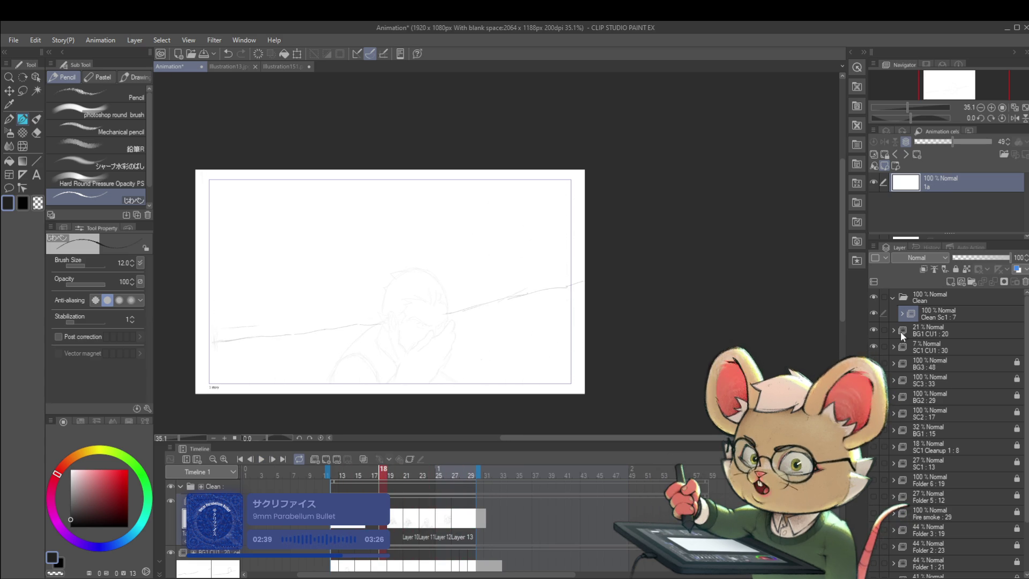
{"action": "left_click", "coordinate": [874, 347]}
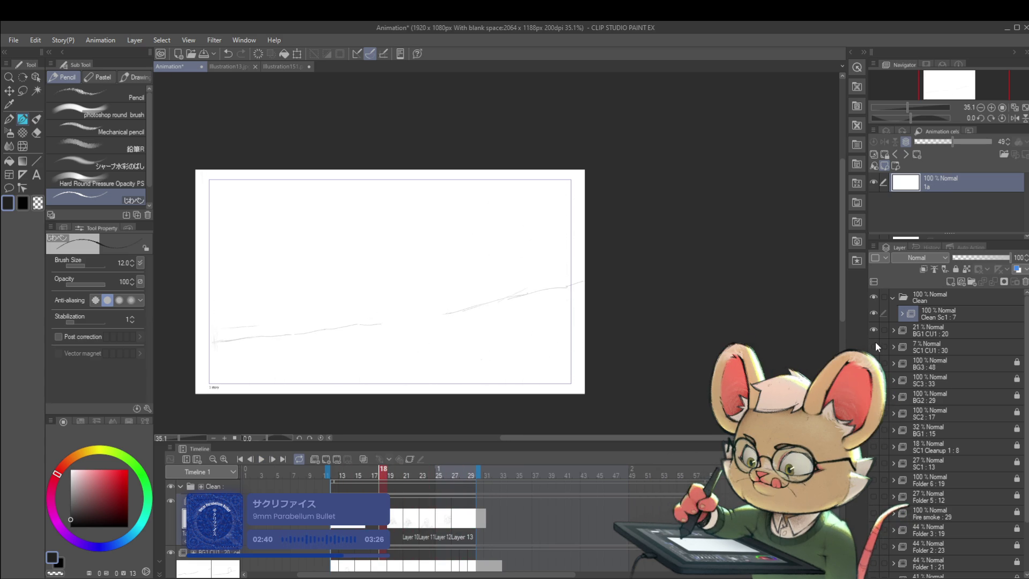
{"action": "left_click", "coordinate": [262, 461]}
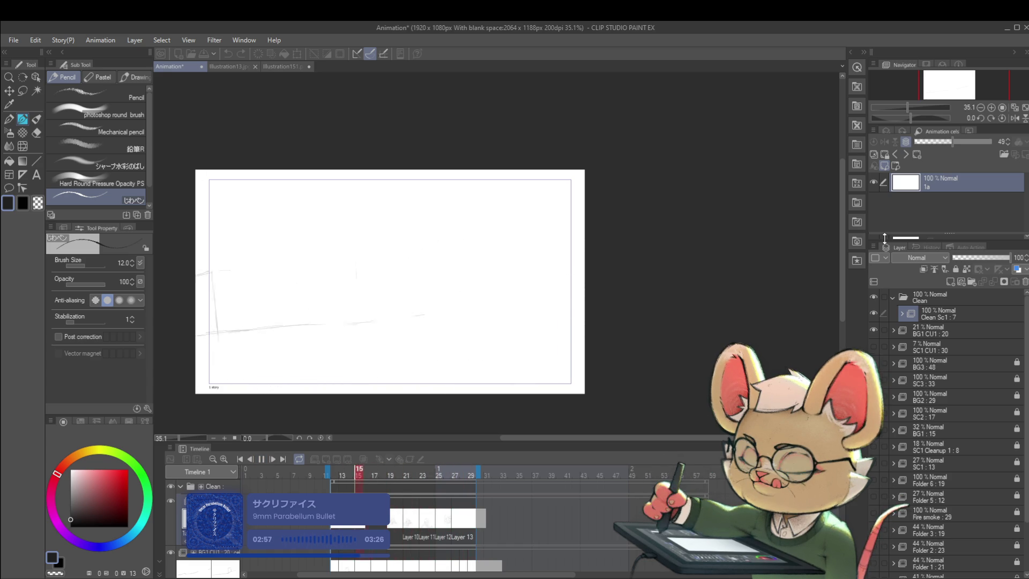
- Stop playback and flip between frames 24 and 25, ending on frame 25
{"action": "left_click", "coordinate": [262, 459]}
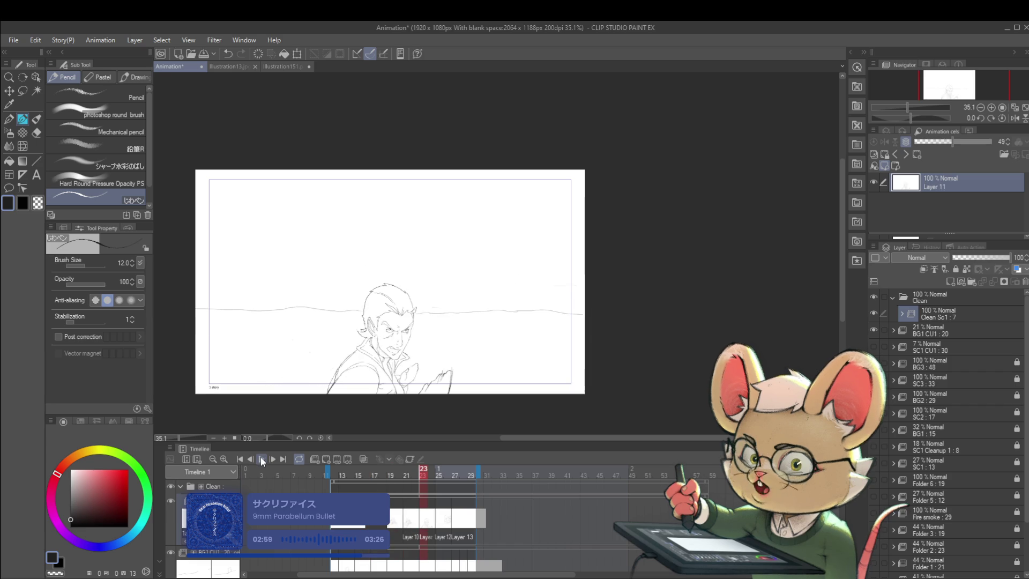
{"action": "key", "text": "Right"}
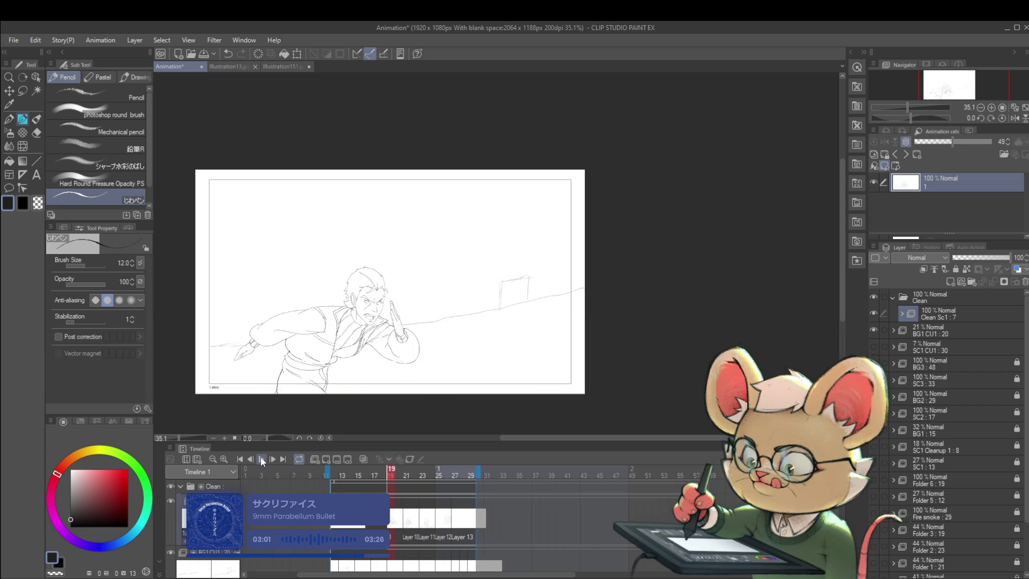
{"action": "key", "text": "Right"}
{"action": "key", "text": "Right"}
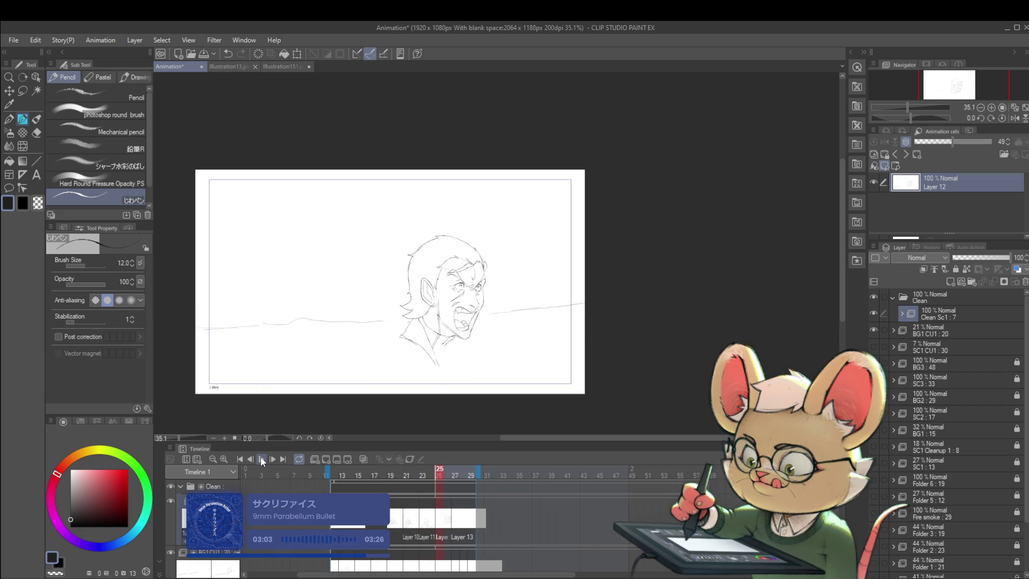
{"action": "key", "text": "Left"}
{"action": "key", "text": "Right"}
{"action": "key", "text": "Left"}
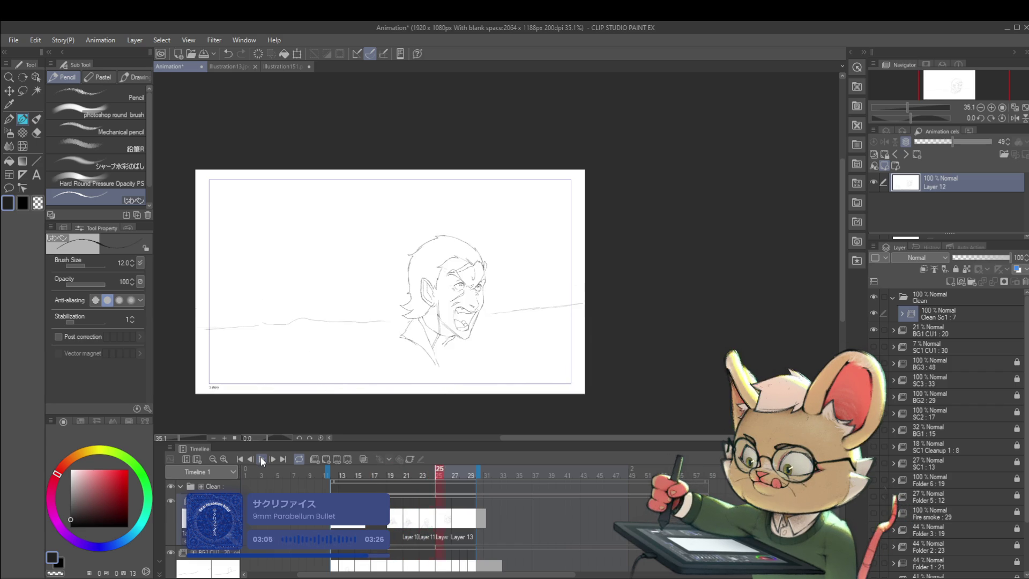
{"action": "key", "text": "Right"}
{"action": "key", "text": "Left"}
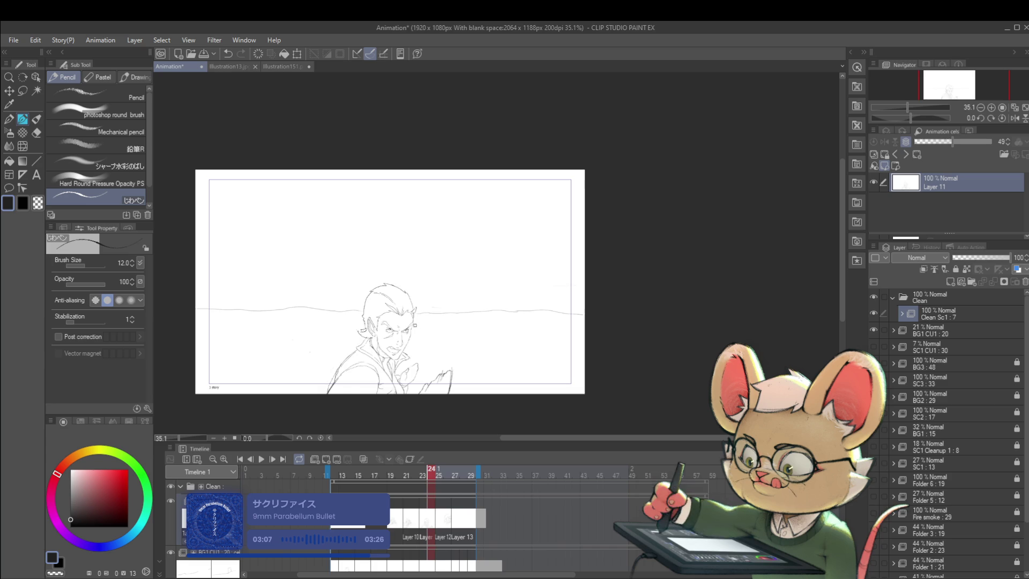
{"action": "key", "text": "Right"}
{"action": "scroll", "coordinate": [432, 338], "scroll_direction": "up", "scroll_amount": 3}
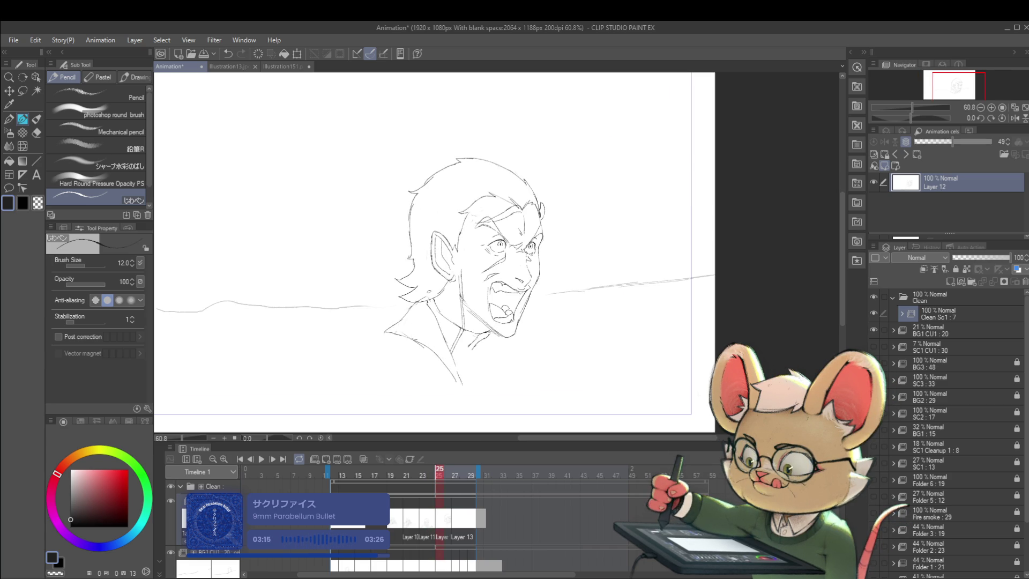
- Make the SC1 CU1 rough layer visible again and recheck frames 24 and 25
{"action": "scroll", "coordinate": [466, 320], "scroll_direction": "down", "scroll_amount": 2}
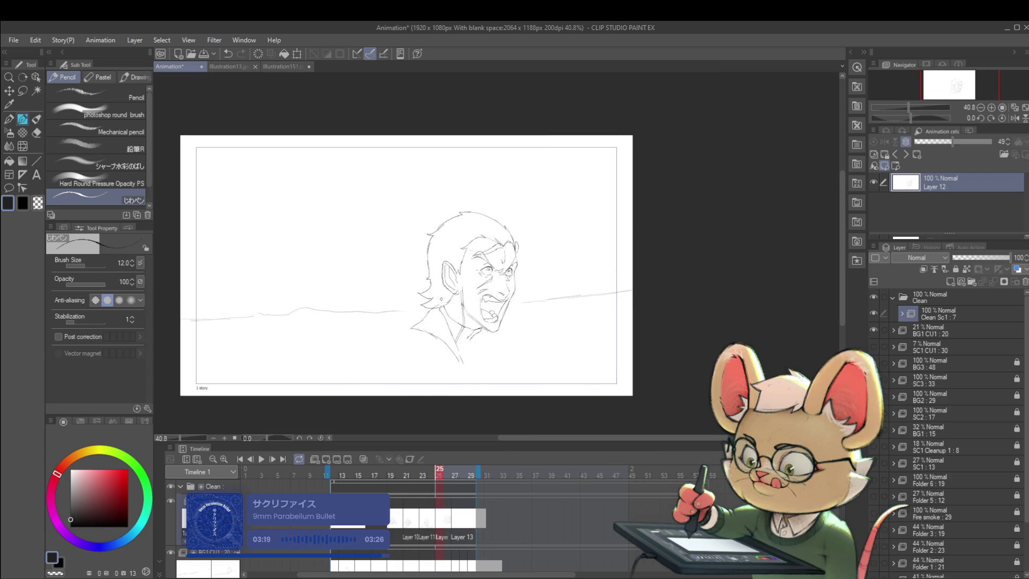
{"action": "left_click", "coordinate": [937, 346]}
{"action": "left_click", "coordinate": [875, 347]}
{"action": "key", "text": "Left"}
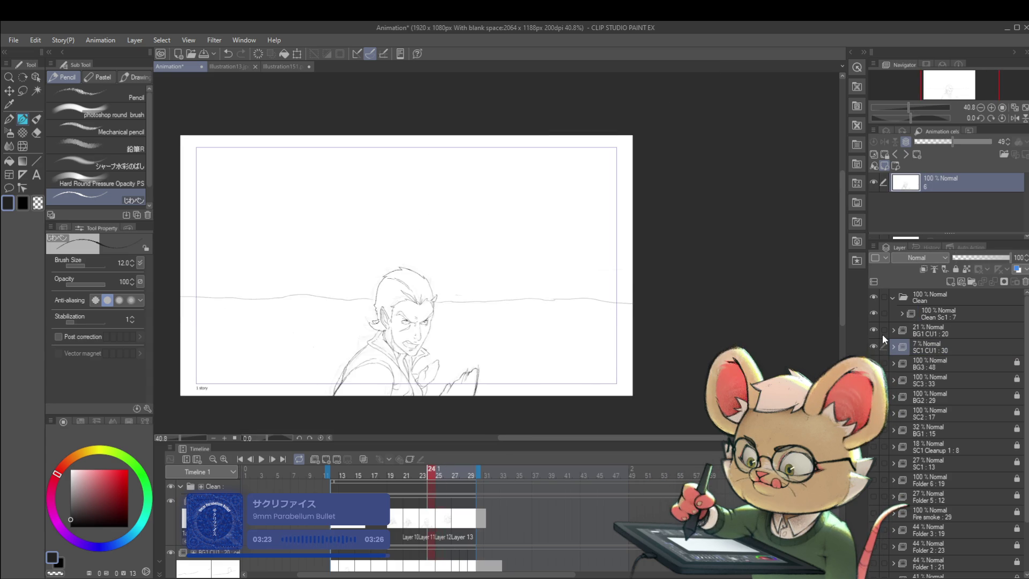
{"action": "key", "text": "Right"}
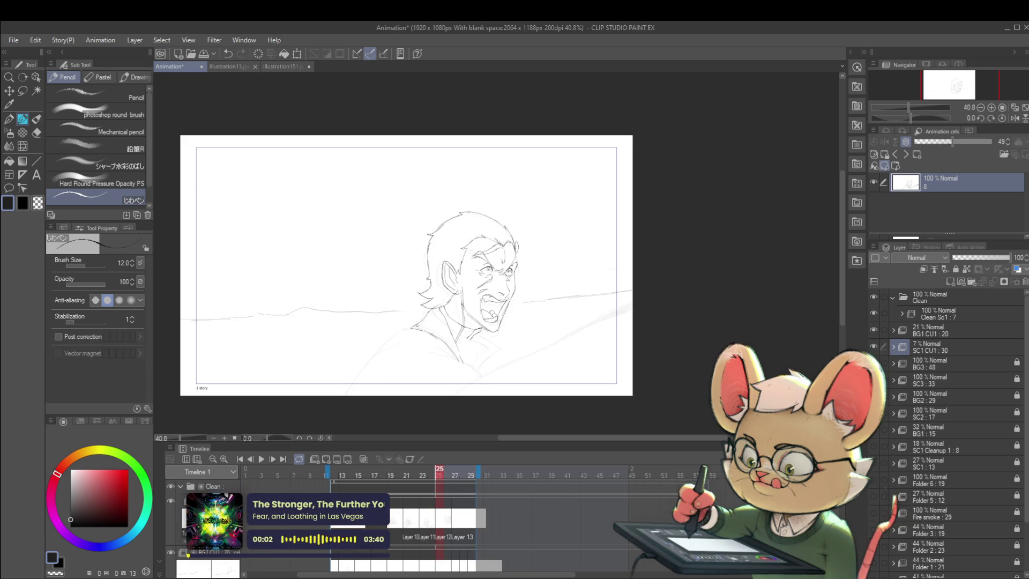
- On frame 25's clean layer, undo a trial collar line and enlarge the pencil to size 15
{"action": "left_click", "coordinate": [441, 535]}
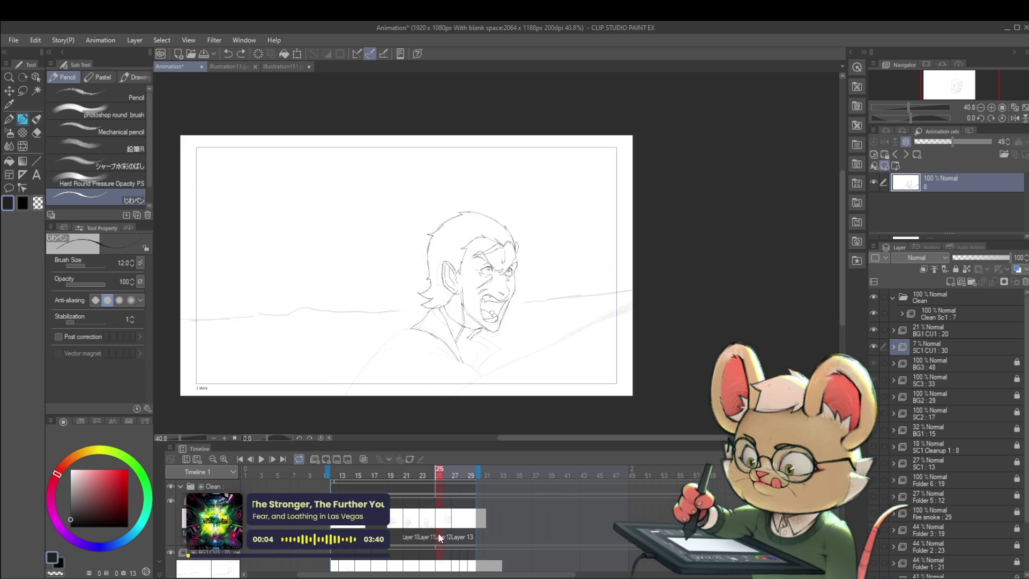
{"action": "mouse_move", "coordinate": [408, 344]}
{"action": "left_mouse_down"}
{"action": "mouse_move", "coordinate": [367, 363]}
{"action": "mouse_move", "coordinate": [407, 346]}
{"action": "left_mouse_up"}
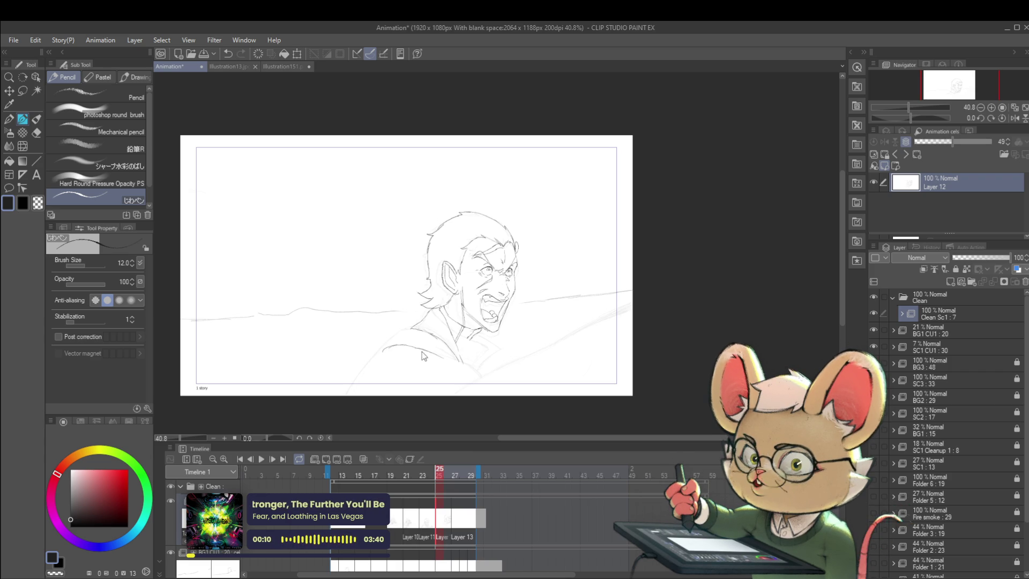
{"action": "key", "text": "ctrl+z"}
{"action": "key", "text": "bracketright"}
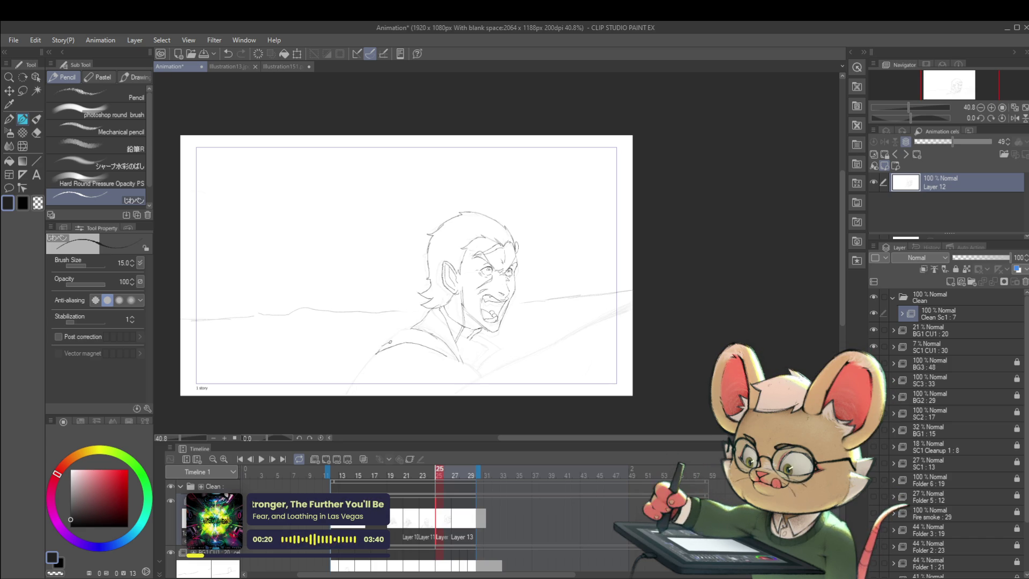
{"action": "scroll", "coordinate": [448, 351], "scroll_direction": "down", "scroll_amount": 2}
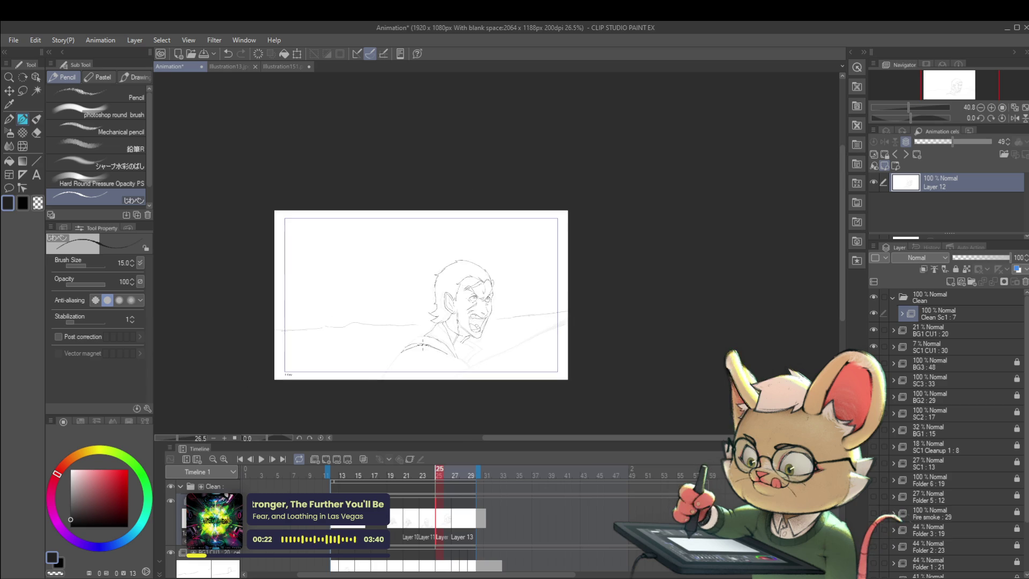
- Extend the shoulder line down to the left on frame 25
{"action": "scroll", "coordinate": [429, 346], "scroll_direction": "up", "scroll_amount": 5}
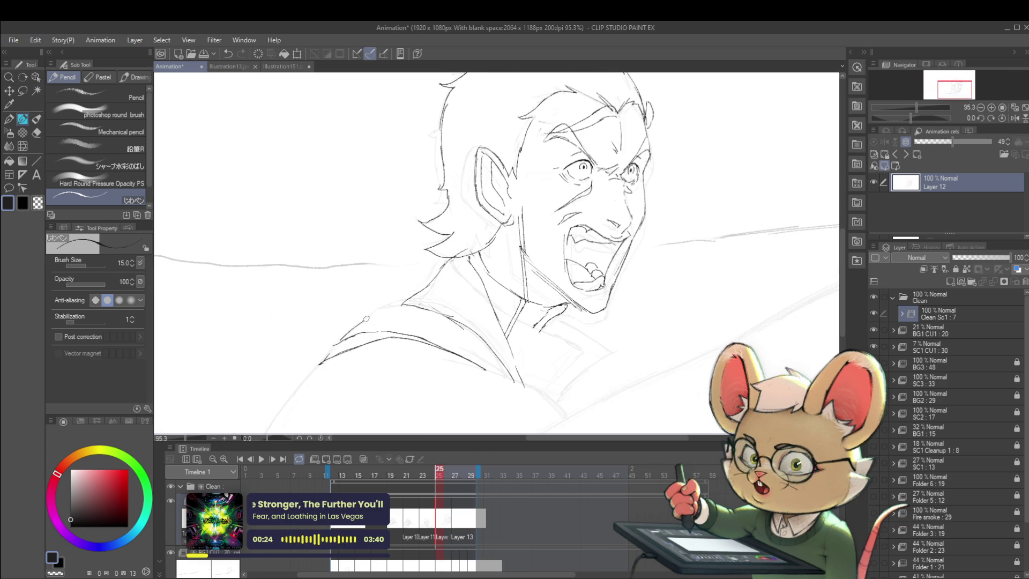
{"action": "scroll", "coordinate": [458, 287], "scroll_direction": "down", "scroll_amount": 4}
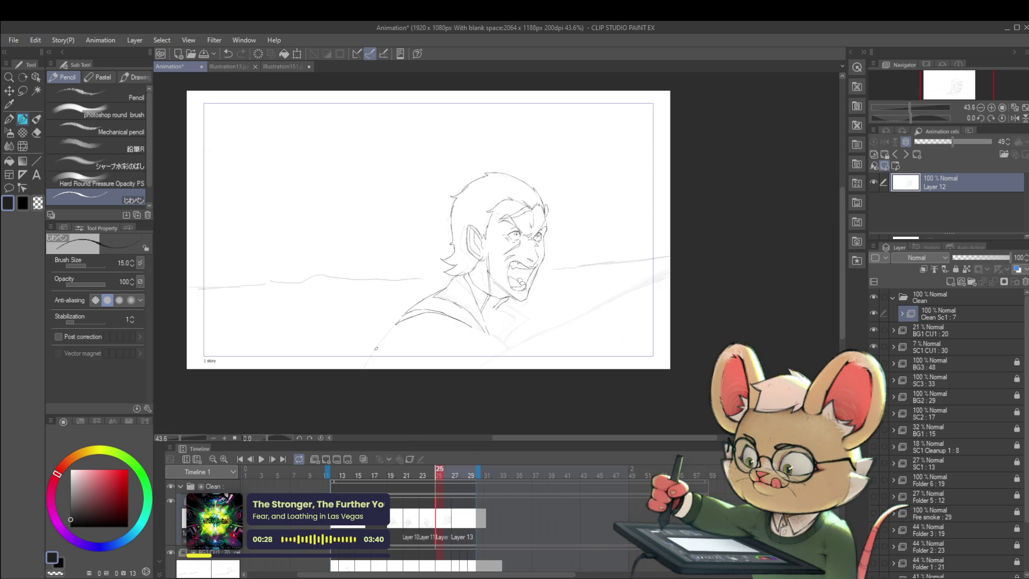
{"action": "left_click_drag", "start_coordinate": [396, 323], "coordinate": [377, 362]}
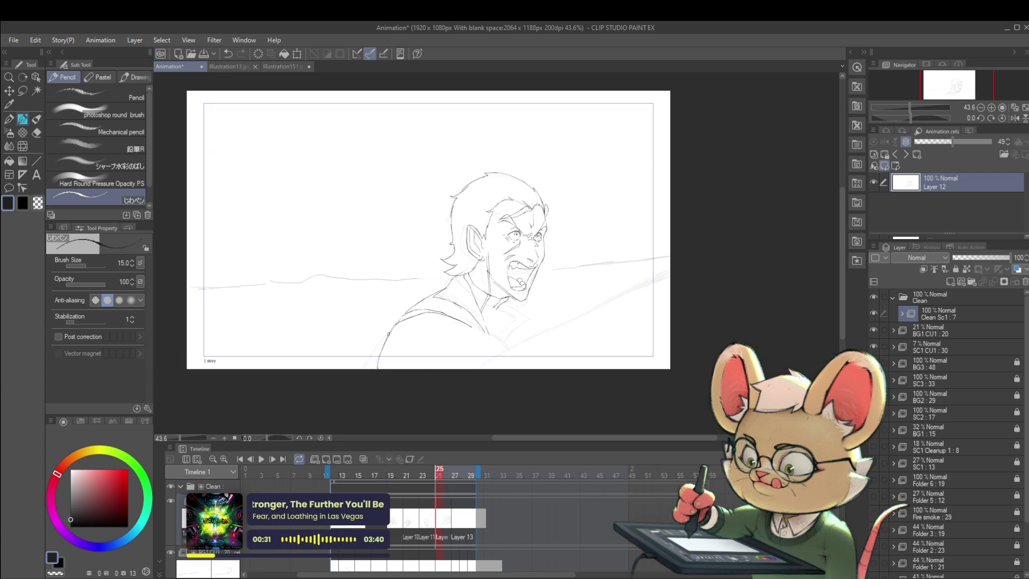
{"action": "scroll", "coordinate": [471, 296], "scroll_direction": "down", "scroll_amount": 3}
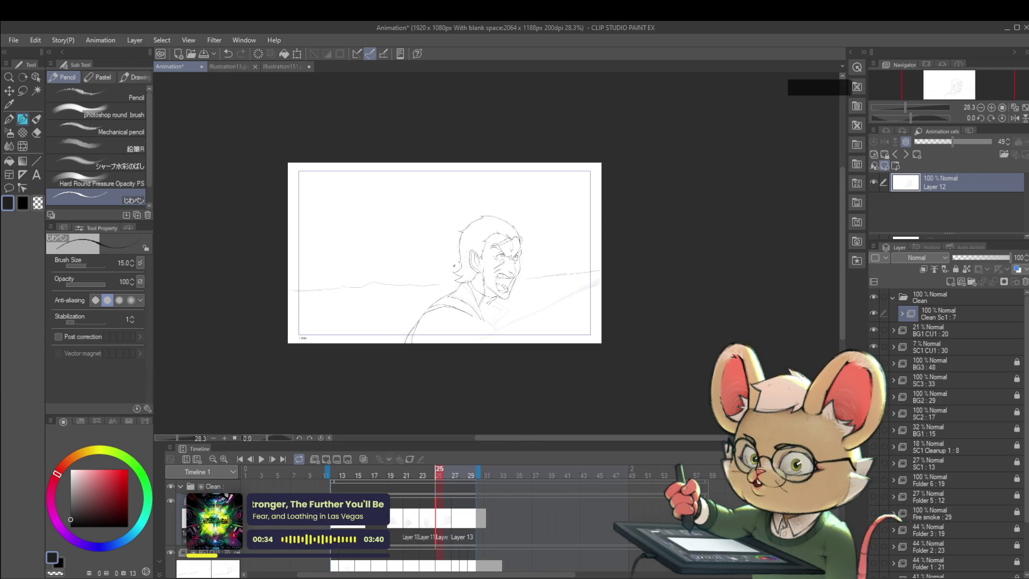
{"action": "scroll", "coordinate": [472, 322], "scroll_direction": "up", "scroll_amount": 4}
- Draw darker lines near the neck, extending them down and to the right
{"action": "left_click_drag", "start_coordinate": [501, 308], "coordinate": [473, 288]}
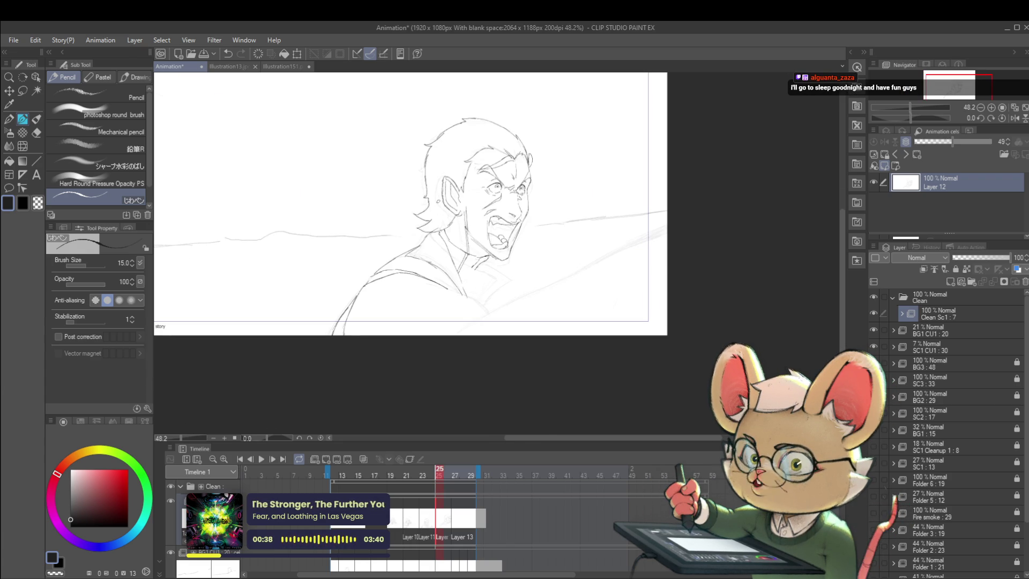
{"action": "scroll", "coordinate": [484, 280], "scroll_direction": "up", "scroll_amount": 4}
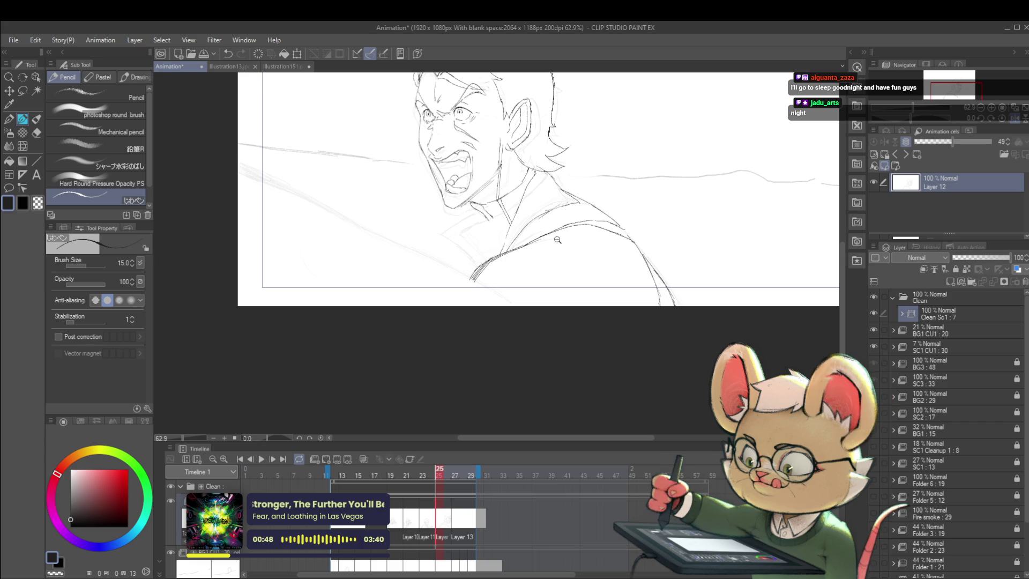
{"action": "scroll", "coordinate": [537, 214], "scroll_direction": "down", "scroll_amount": 4}
{"action": "scroll", "coordinate": [331, 167], "scroll_direction": "up", "scroll_amount": 2}
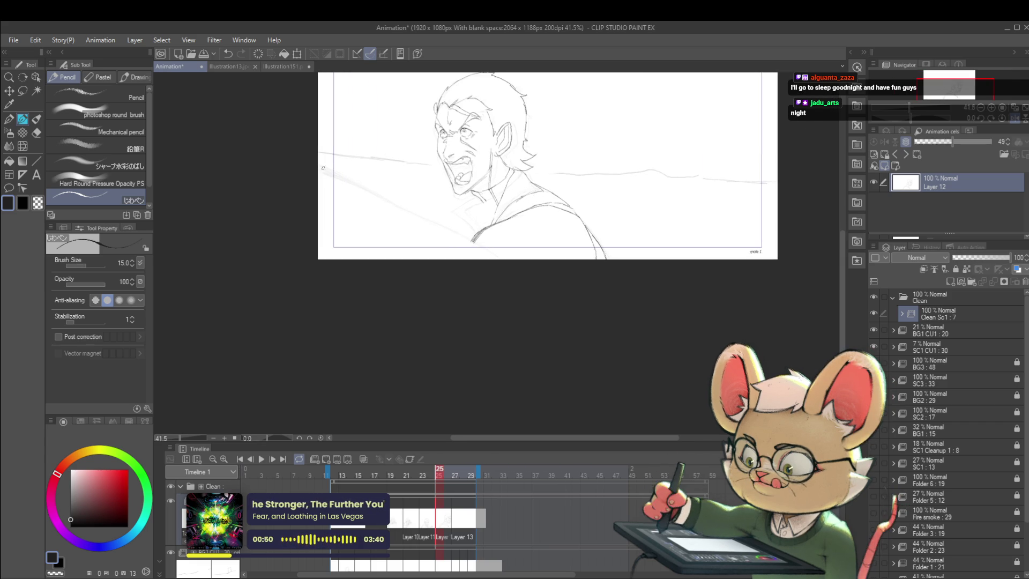
{"action": "left_click_drag", "start_coordinate": [318, 170], "coordinate": [346, 181]}
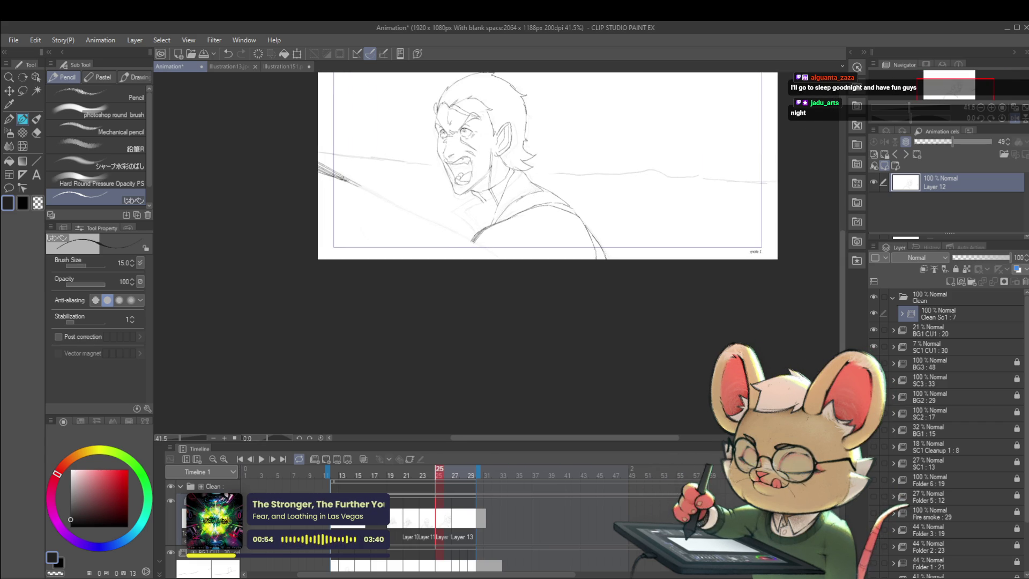
{"action": "left_click_drag", "start_coordinate": [380, 196], "coordinate": [426, 236]}
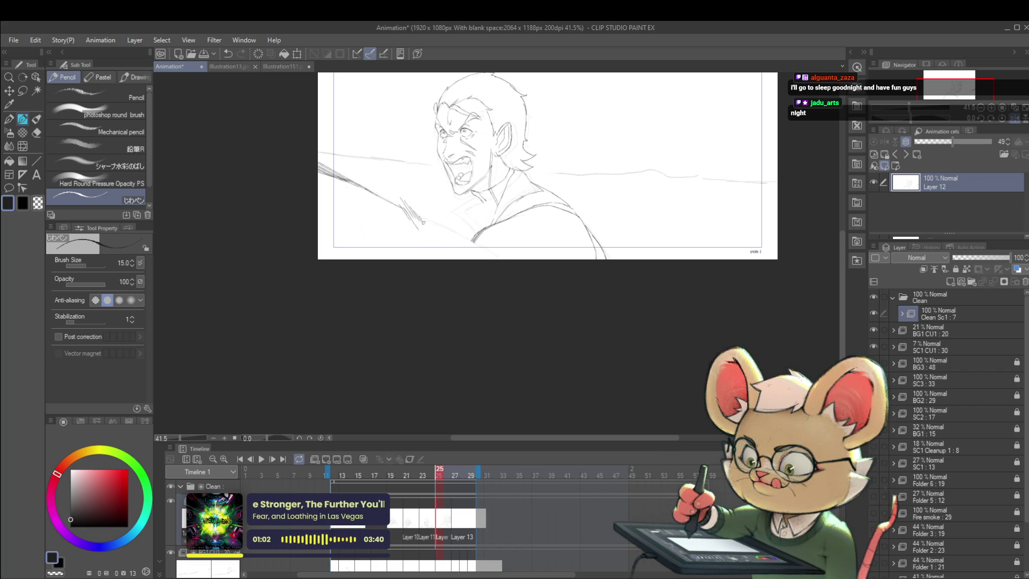
- Add a tiny touch-up stroke near the neck, then zoom out to the whole frame
{"action": "scroll", "coordinate": [526, 181], "scroll_direction": "down", "scroll_amount": 3}
{"action": "scroll", "coordinate": [443, 229], "scroll_direction": "up", "scroll_amount": 2}
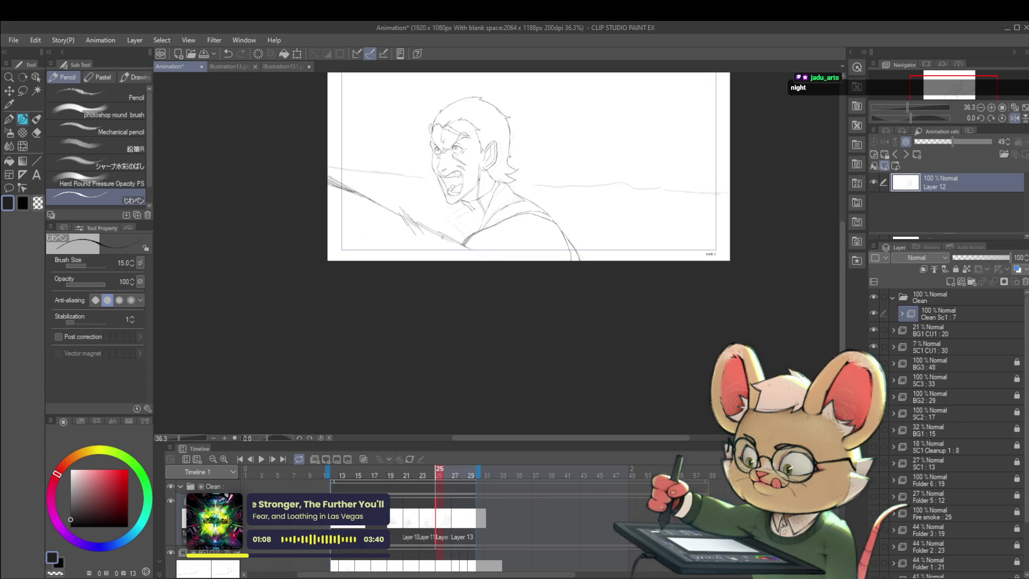
{"action": "scroll", "coordinate": [574, 184], "scroll_direction": "down", "scroll_amount": 1}
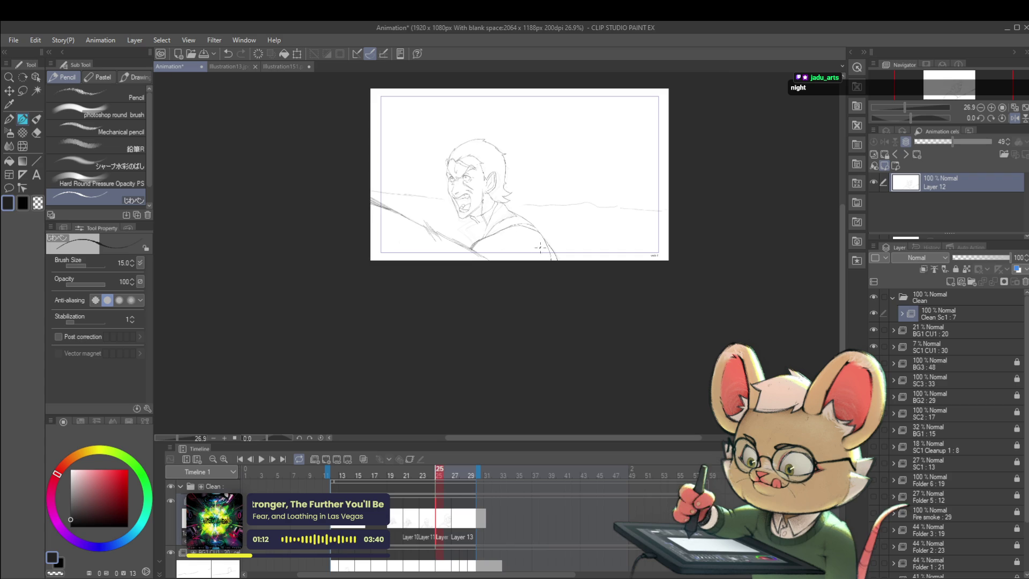
{"action": "scroll", "coordinate": [542, 244], "scroll_direction": "up", "scroll_amount": 1}
{"action": "scroll", "coordinate": [531, 208], "scroll_direction": "down", "scroll_amount": 1}
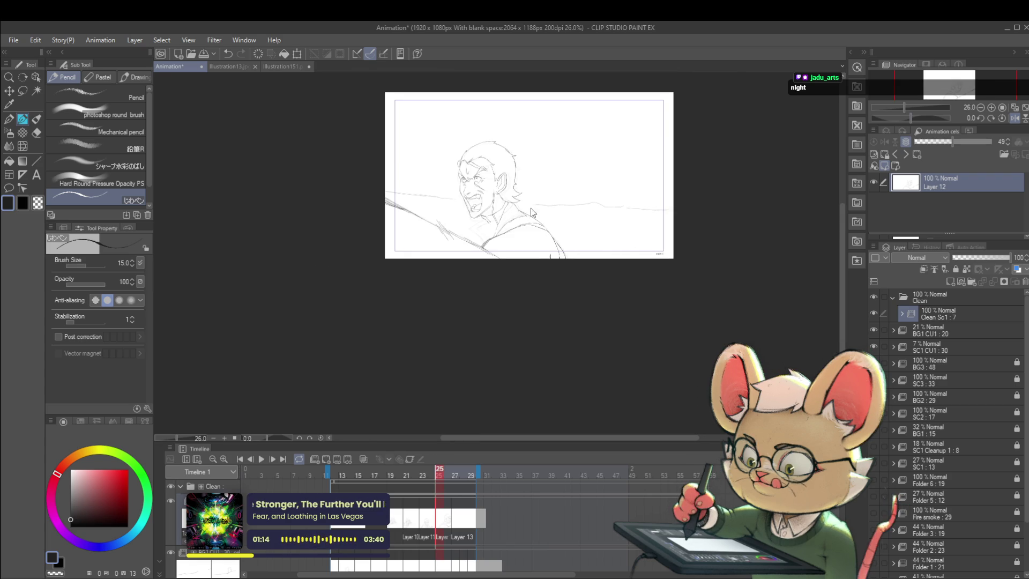
{"action": "scroll", "coordinate": [491, 224], "scroll_direction": "up", "scroll_amount": 4}
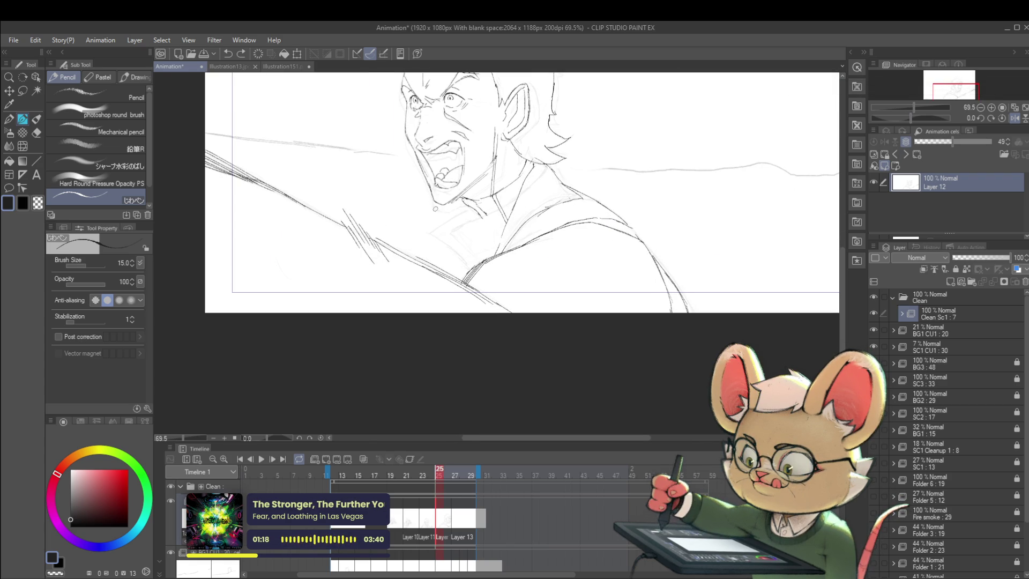
{"action": "left_click", "coordinate": [417, 190]}
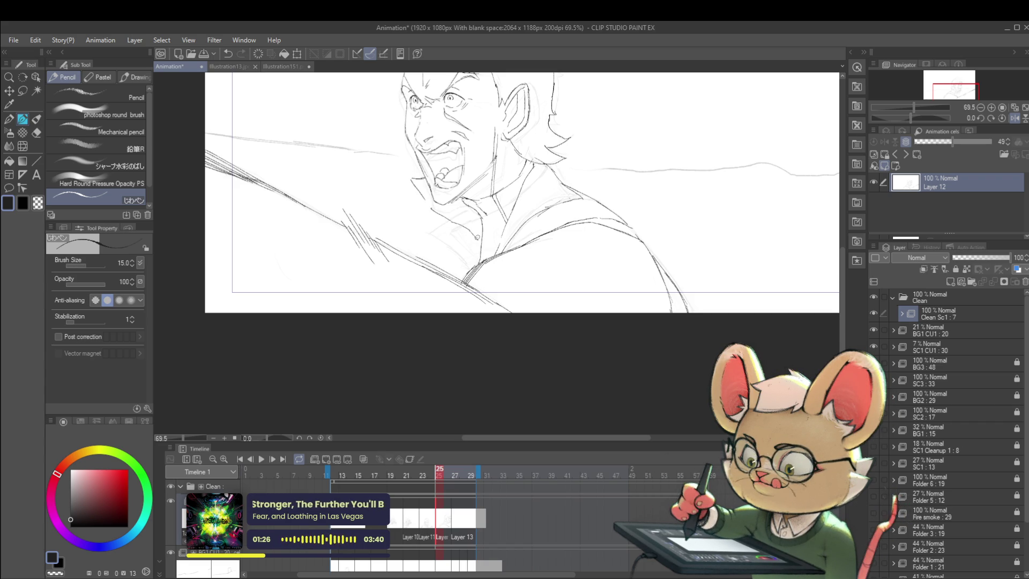
{"action": "left_click", "coordinate": [490, 235], "text": "ctrl+alt"}
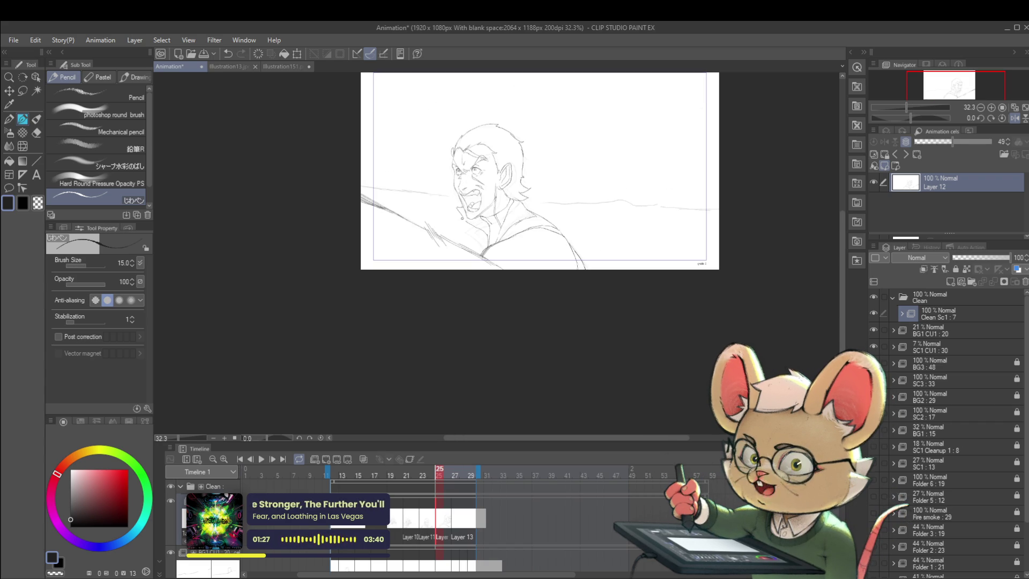
- Mirror the view and set the SC1 CU1 : 30 rough layer's opacity to 13%
{"action": "left_click", "coordinate": [1005, 118]}
{"action": "scroll", "coordinate": [533, 240], "scroll_direction": "up", "scroll_amount": 2}
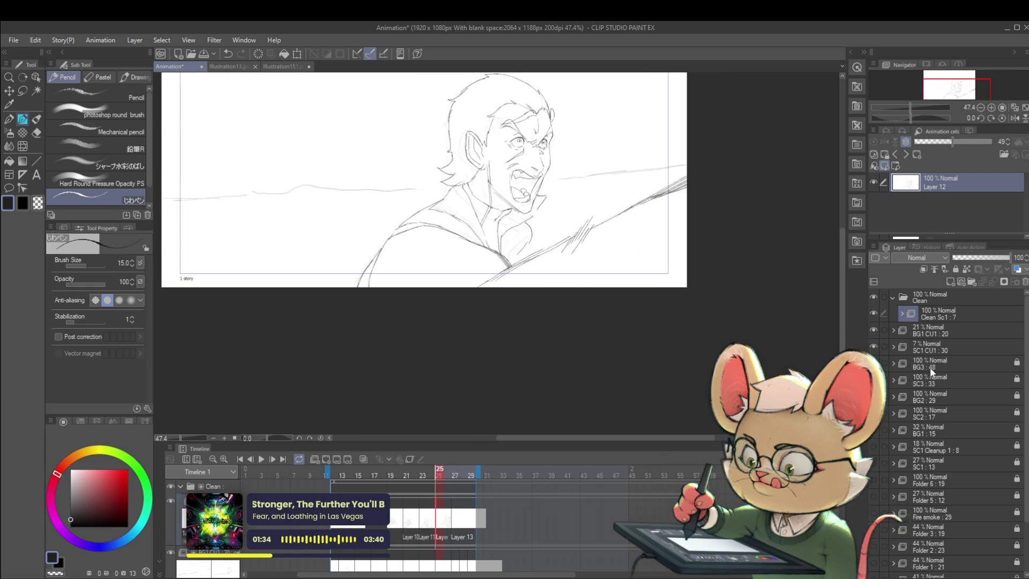
{"action": "left_click", "coordinate": [944, 347]}
{"action": "left_click", "coordinate": [982, 255]}
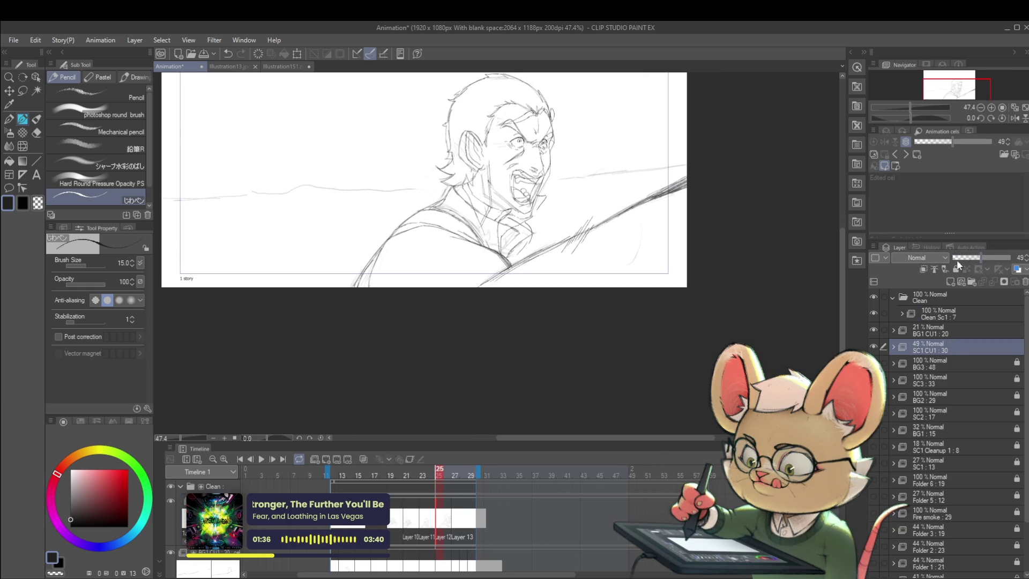
{"action": "left_click_drag", "start_coordinate": [961, 259], "coordinate": [952, 258]}
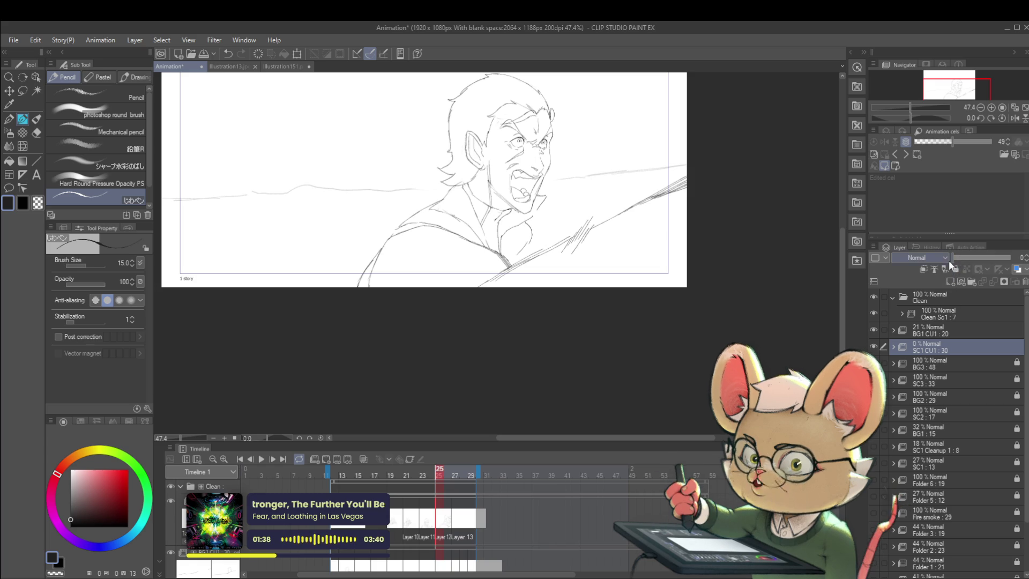
{"action": "left_click_drag", "start_coordinate": [961, 255], "coordinate": [953, 257]}
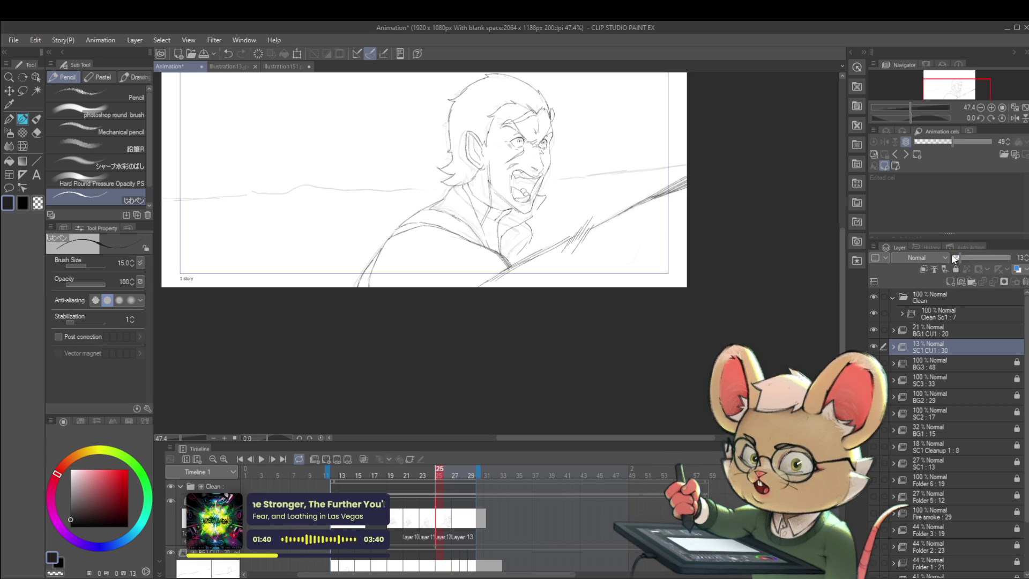
- Flip between neighbouring frames 23 and 25, ending back on frame 25
{"action": "key", "text": "Left"}
{"action": "key", "text": "Left"}
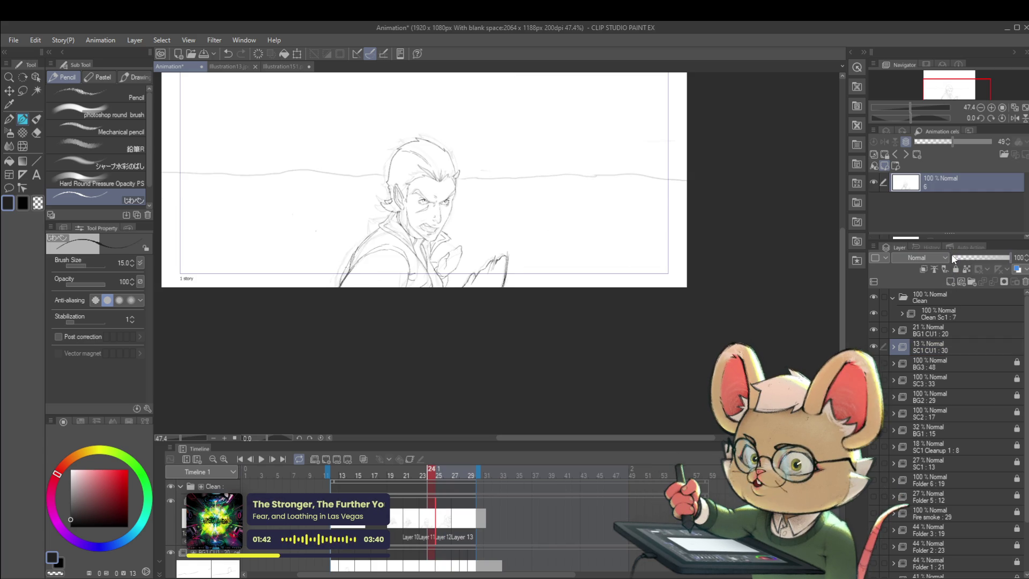
{"action": "key", "text": "Right"}
{"action": "key", "text": "Left"}
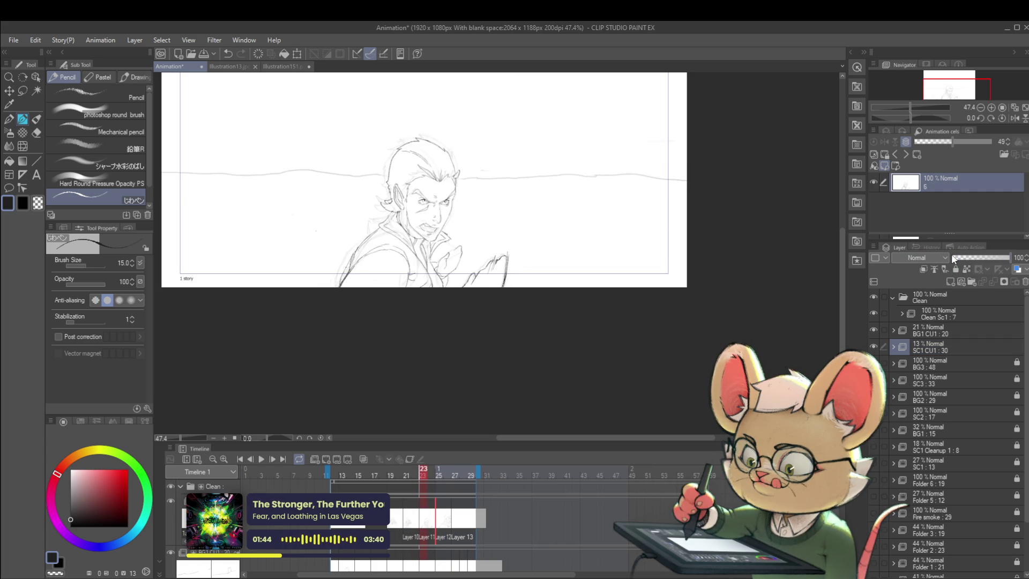
{"action": "key", "text": "Right"}
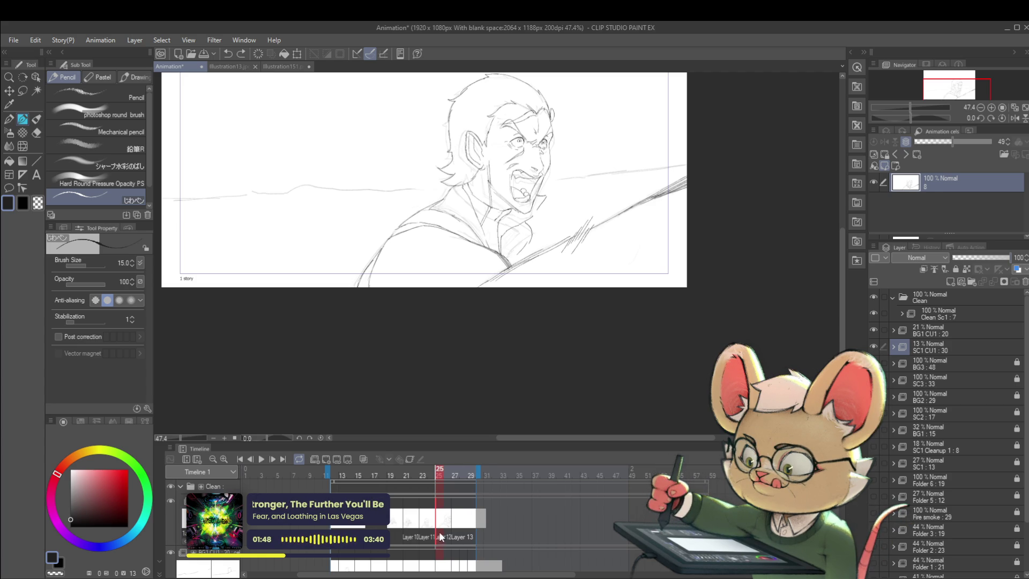
- Add a small lineart touch-up, mirror the view, and flip between frames 24 and 25
{"action": "left_click", "coordinate": [417, 204]}
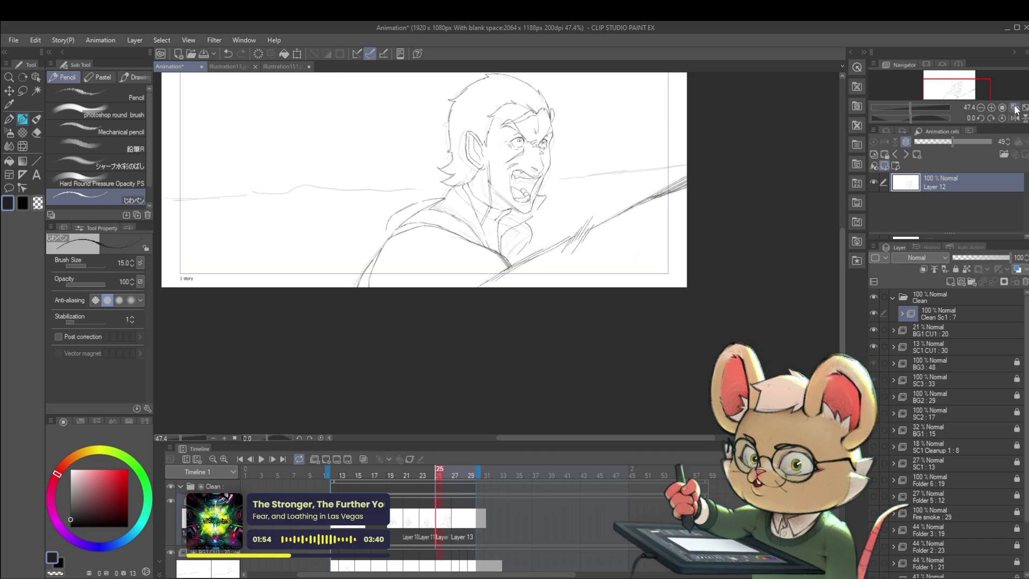
{"action": "left_click", "coordinate": [1015, 117]}
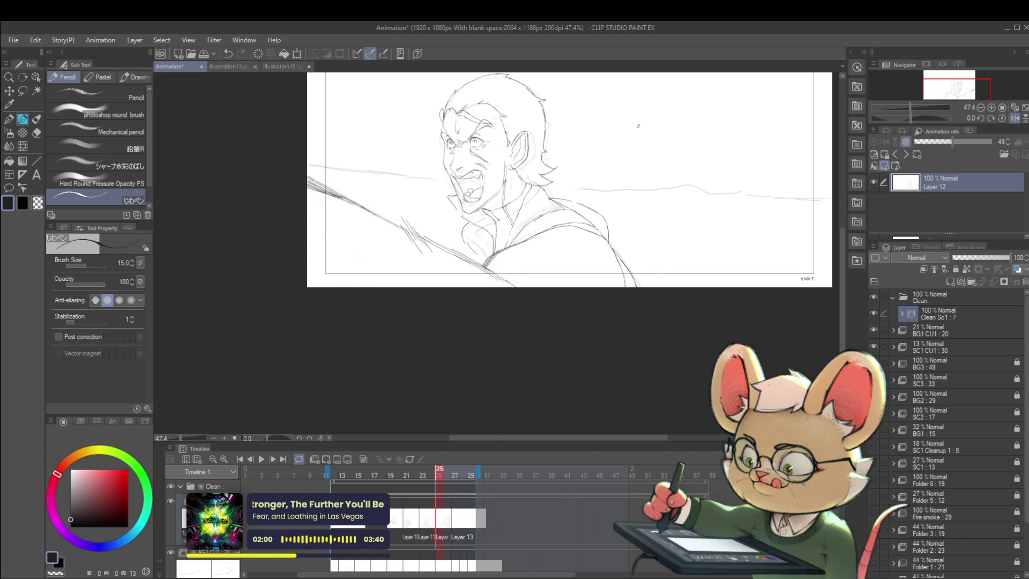
{"action": "key", "text": "Left"}
{"action": "key", "text": "Right"}
{"action": "key", "text": "Left"}
{"action": "key", "text": "Right"}
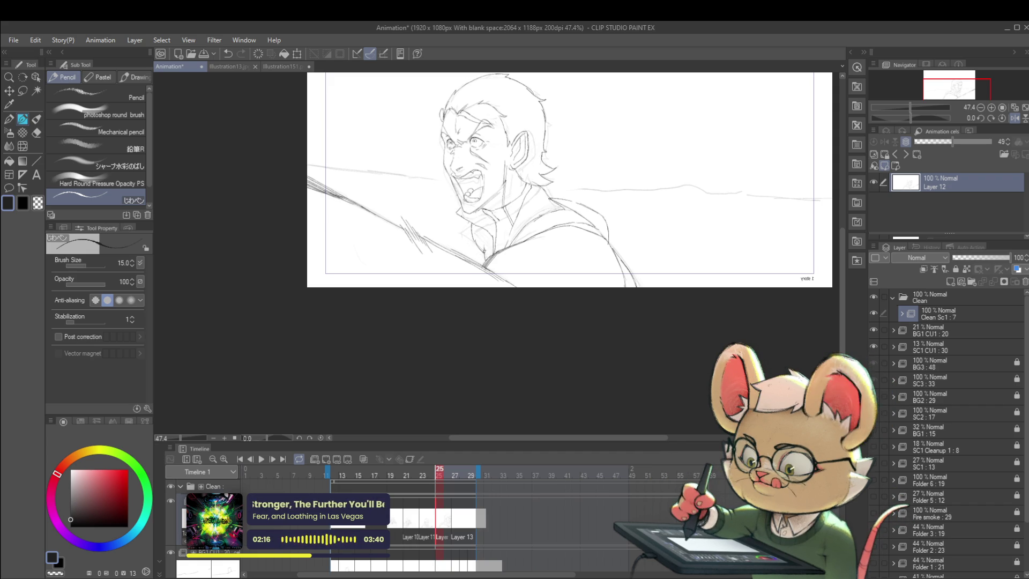
- Zoom out, compare frame 24 against 25 again, and mirror the canvas view back
{"action": "scroll", "coordinate": [563, 151], "scroll_direction": "down", "scroll_amount": 1}
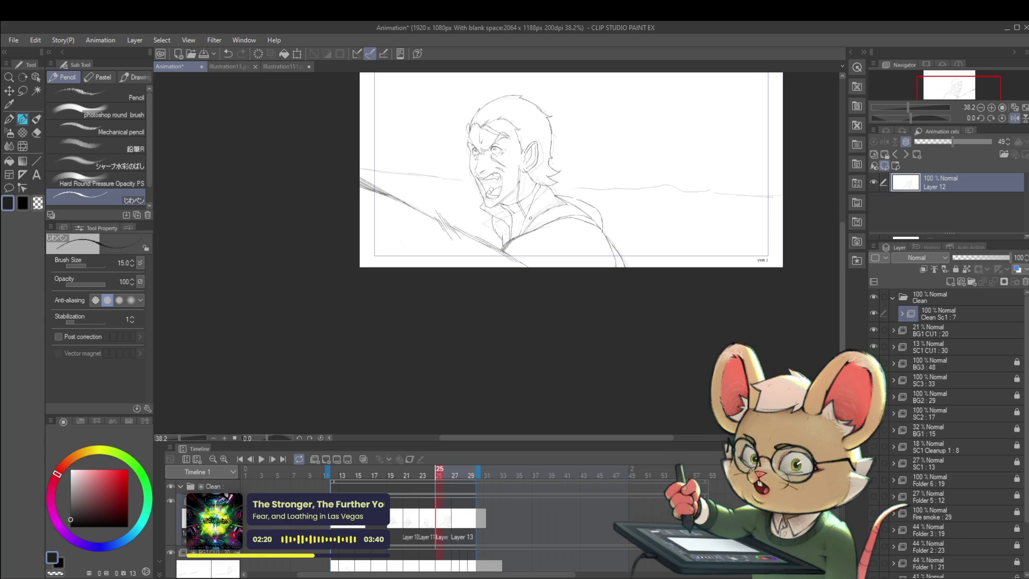
{"action": "scroll", "coordinate": [535, 229], "scroll_direction": "up", "scroll_amount": 2}
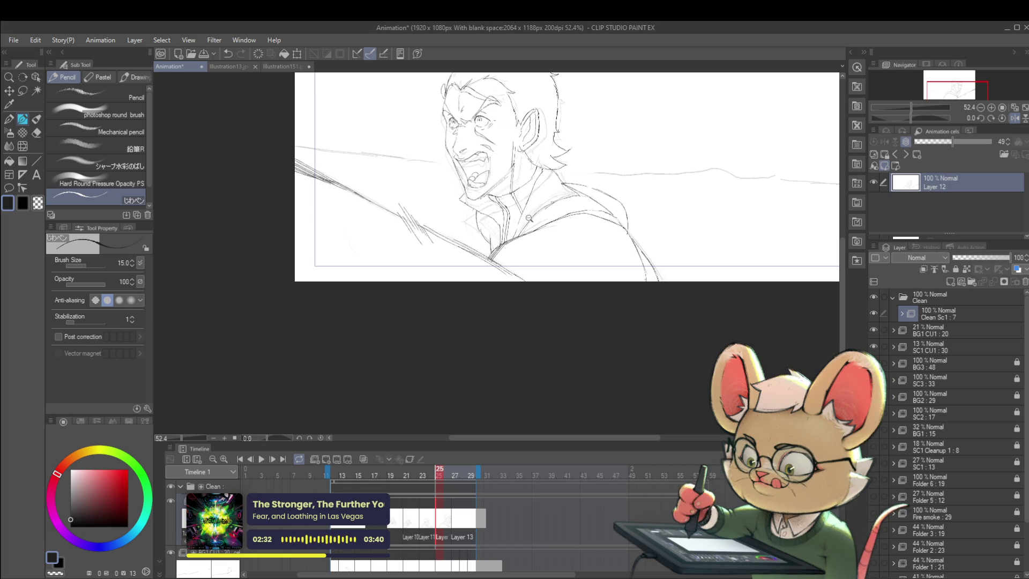
{"action": "key", "text": "ctrl+minus"}
{"action": "key", "text": "Left"}
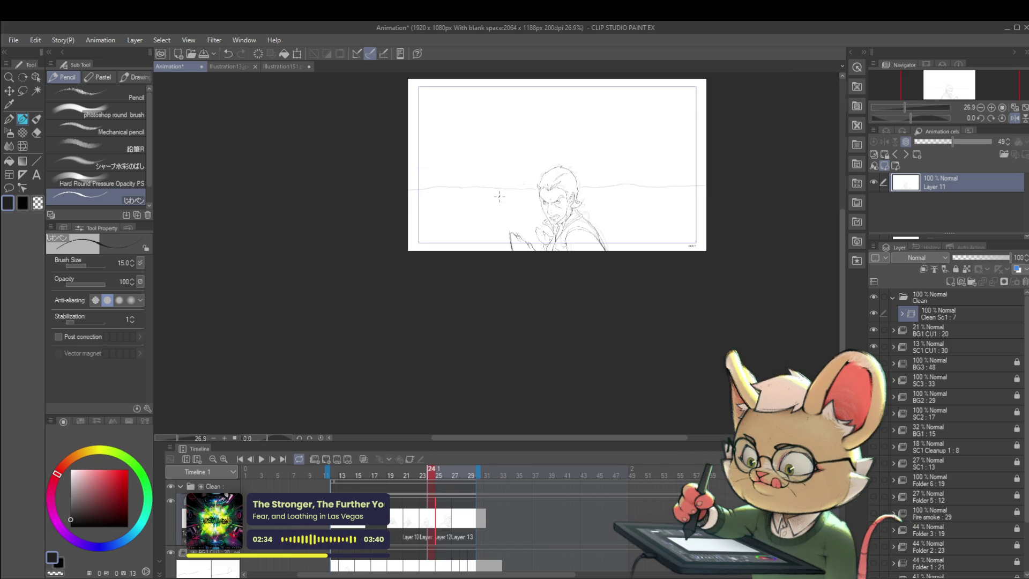
{"action": "key", "text": "Right"}
{"action": "scroll", "coordinate": [593, 235], "scroll_direction": "up", "scroll_amount": 4}
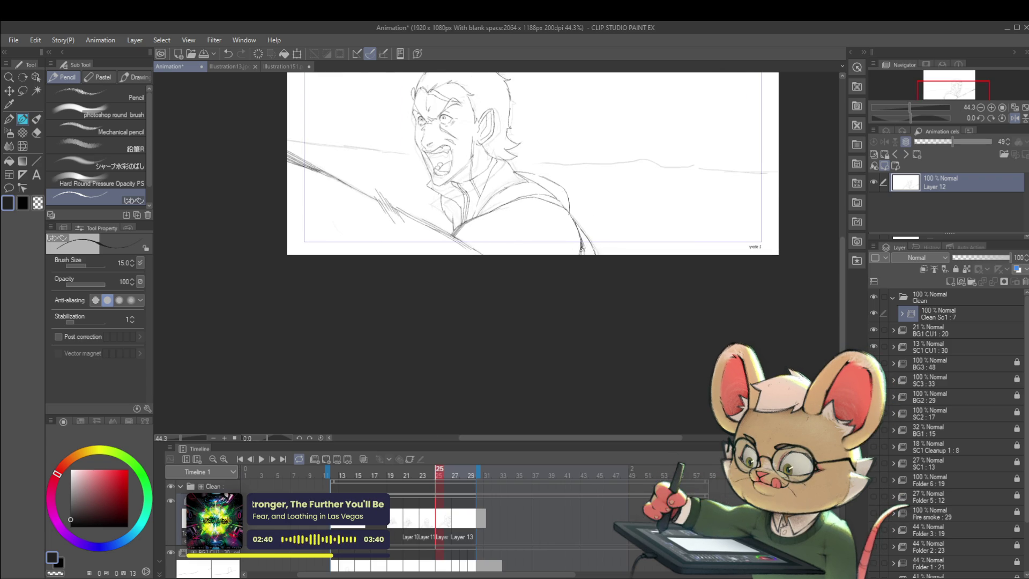
{"action": "scroll", "coordinate": [602, 259], "scroll_direction": "down", "scroll_amount": 4}
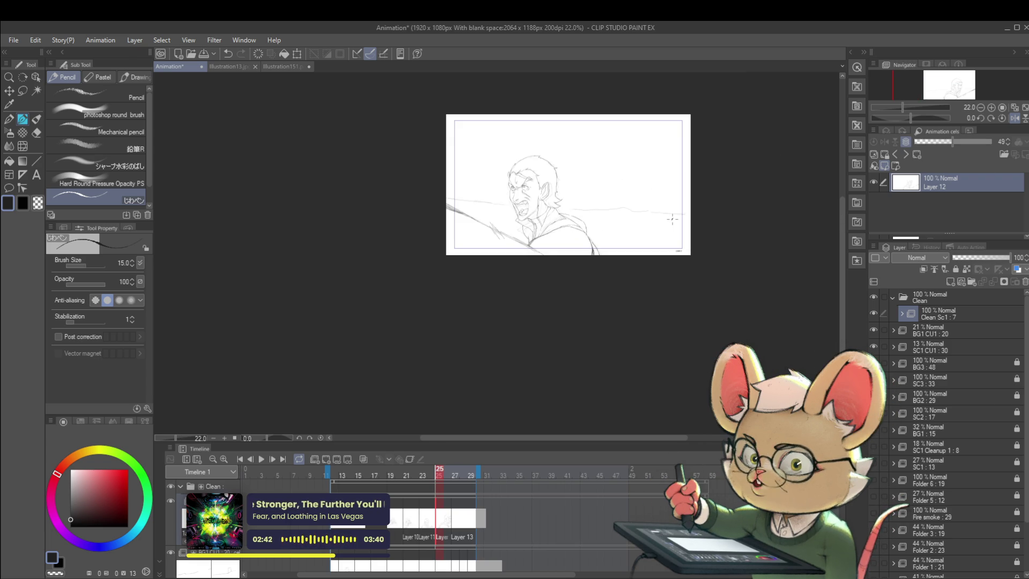
{"action": "left_click", "coordinate": [1014, 118]}
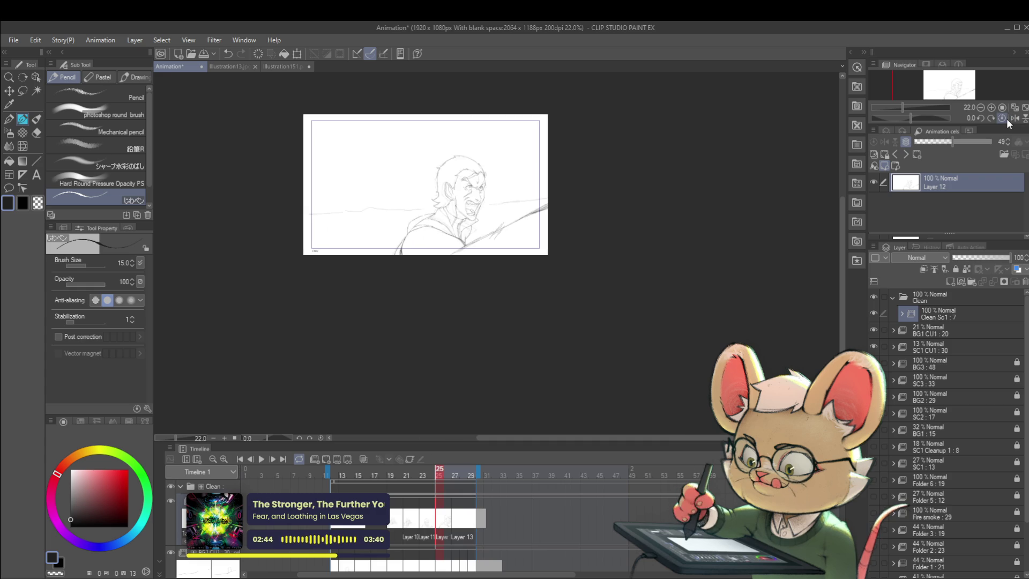
- Add a short pencil stroke below the man's shoulder
{"action": "scroll", "coordinate": [420, 227], "scroll_direction": "up", "scroll_amount": 4}
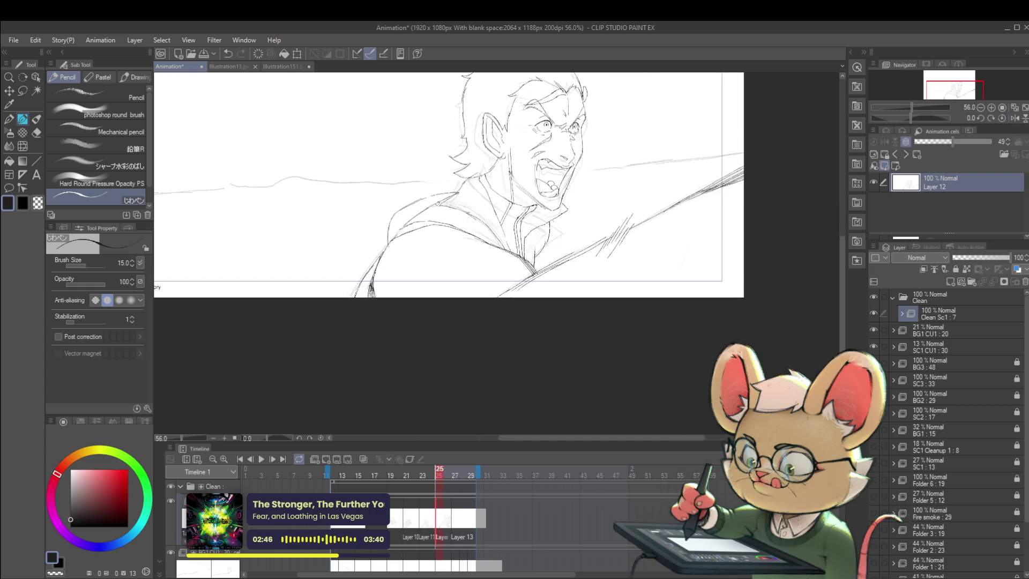
{"action": "scroll", "coordinate": [473, 195], "scroll_direction": "down", "scroll_amount": 4}
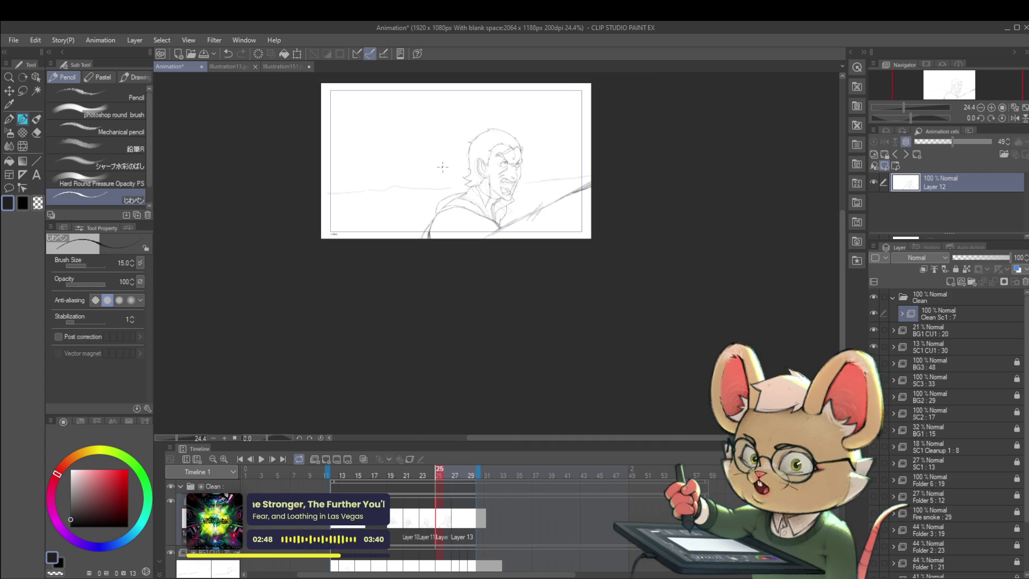
{"action": "left_click_drag", "start_coordinate": [442, 167], "coordinate": [448, 196]}
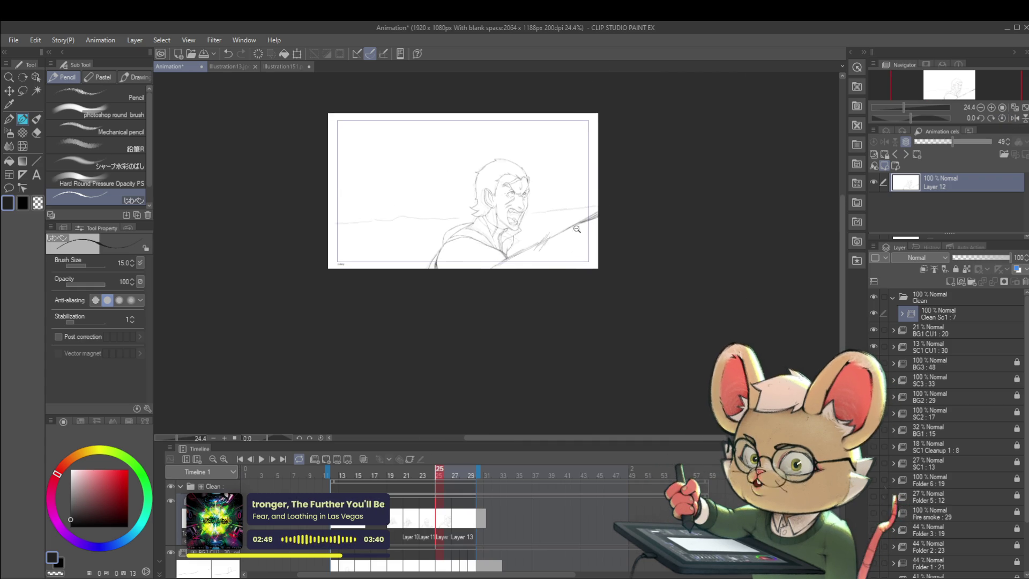
{"action": "scroll", "coordinate": [625, 173], "scroll_direction": "up", "scroll_amount": 2}
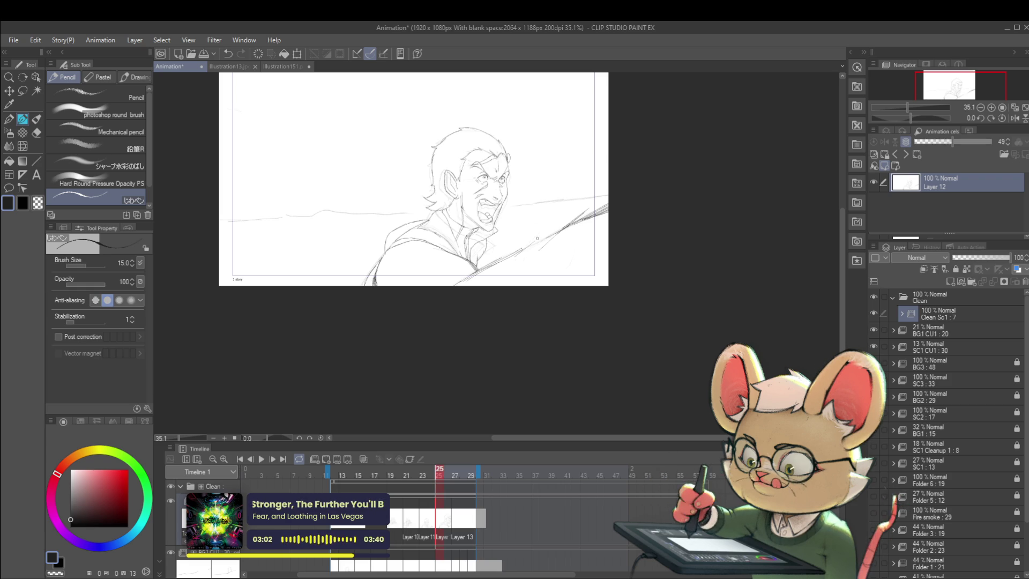
{"action": "left_click_drag", "start_coordinate": [527, 253], "coordinate": [502, 272]}
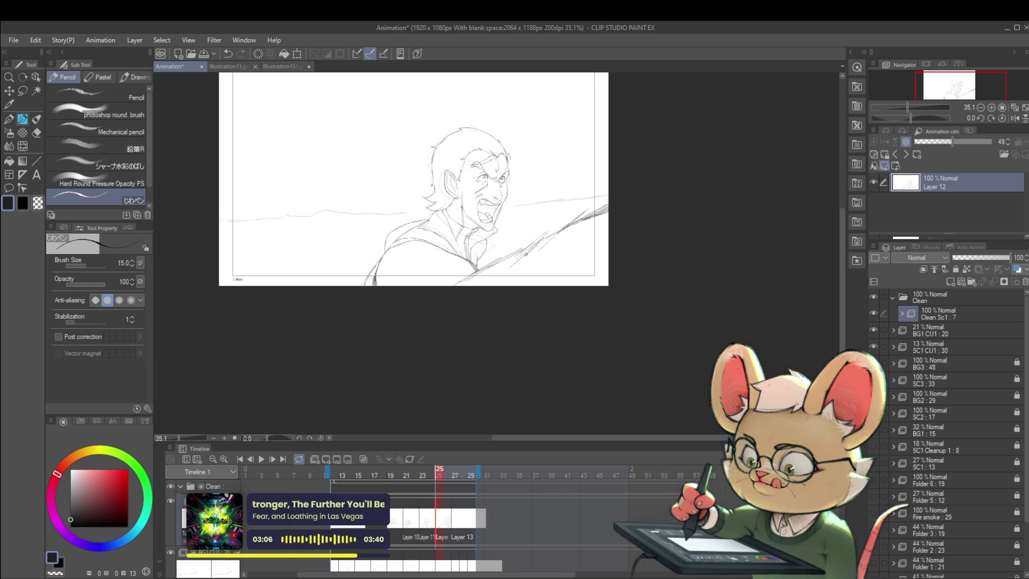
{"action": "scroll", "coordinate": [592, 214], "scroll_direction": "down", "scroll_amount": 2}
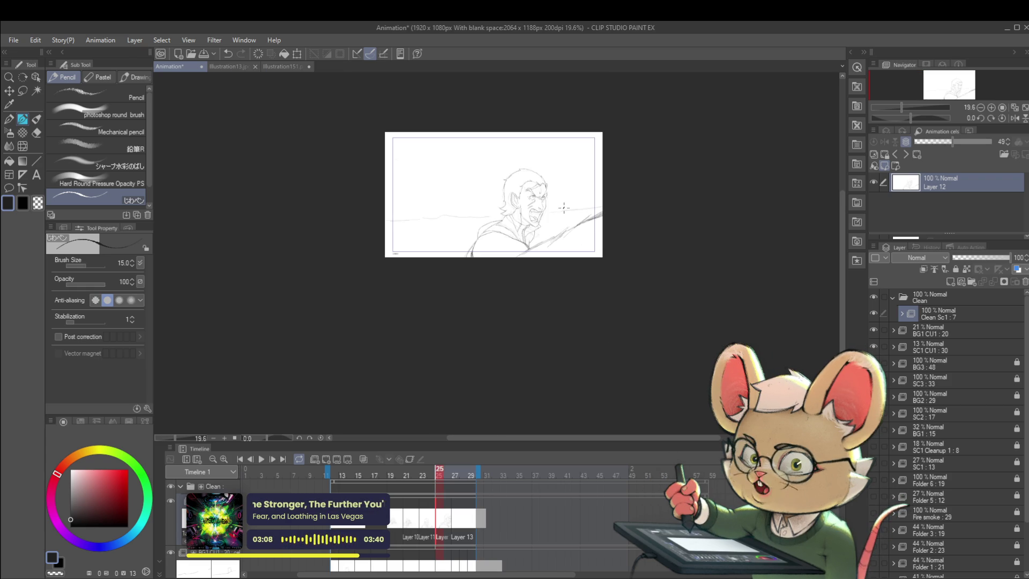
- Compare with an earlier frame, return to frame 25, and mirror the canvas horizontally
{"action": "key", "text": "Left"}
{"action": "key", "text": "Left"}
{"action": "key", "text": "Left"}
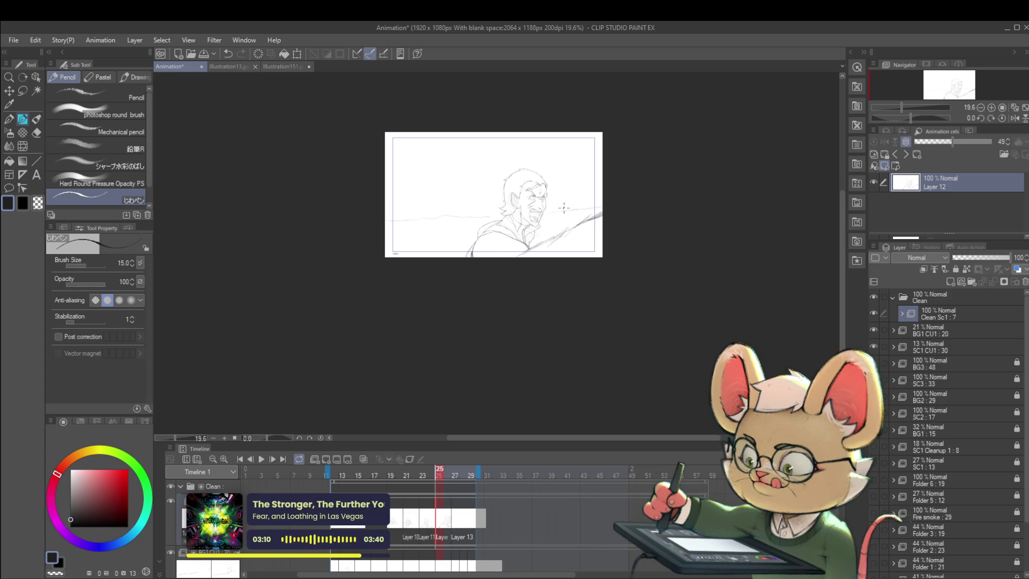
{"action": "key", "text": "Right"}
{"action": "key", "text": "Right"}
{"action": "key", "text": "Right"}
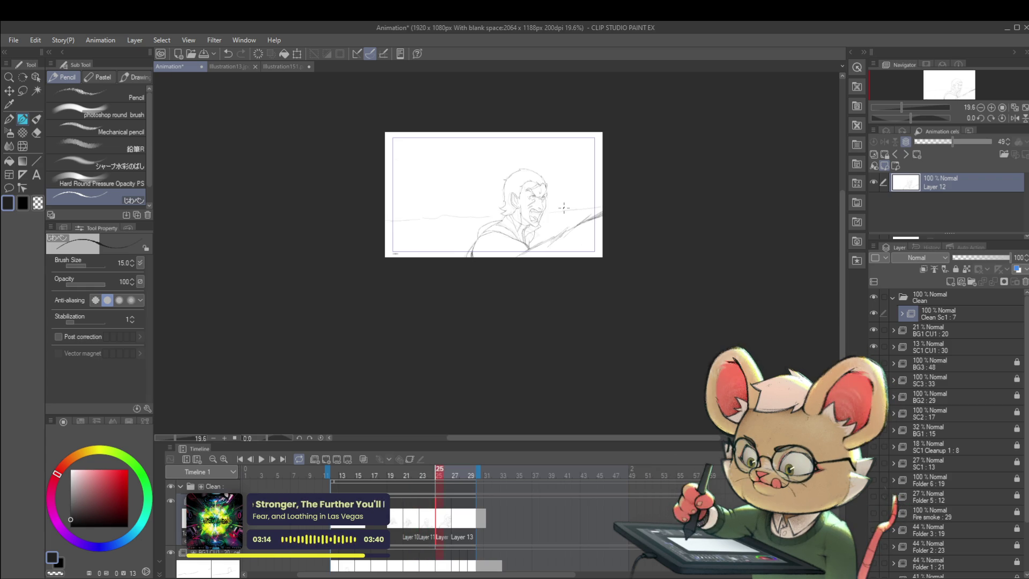
{"action": "scroll", "coordinate": [564, 207], "scroll_direction": "up", "scroll_amount": 3}
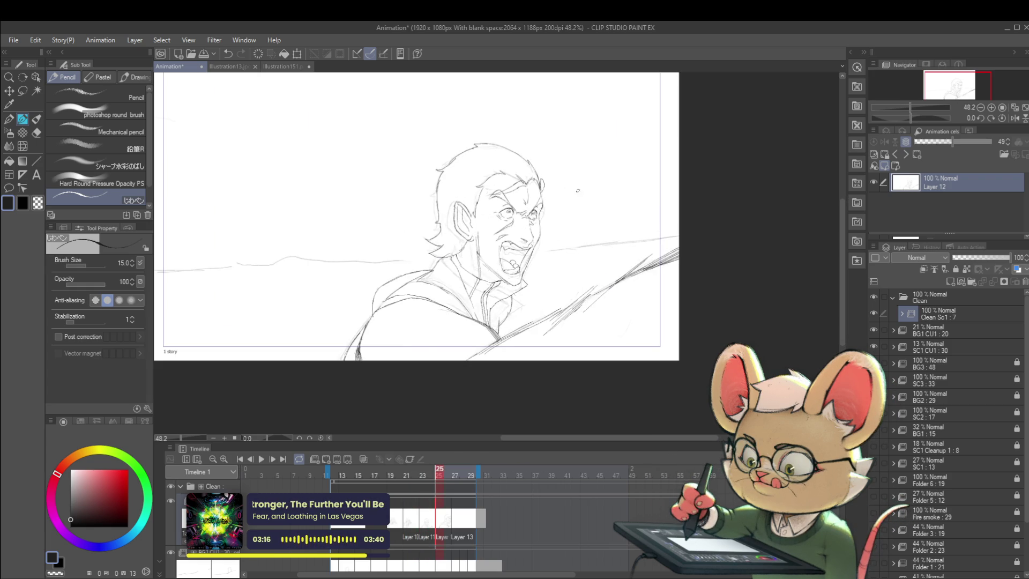
{"action": "left_click", "coordinate": [1014, 118]}
{"action": "scroll", "coordinate": [516, 204], "scroll_direction": "up", "scroll_amount": 2}
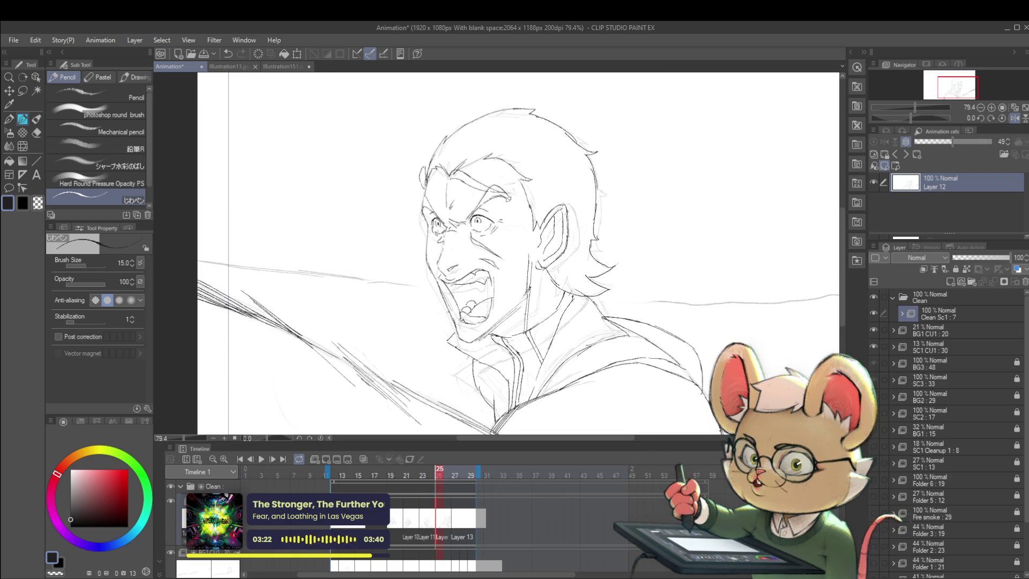
- Compare with the previous drawing and undo the stray stroke beside the man's eye
{"action": "key", "text": "ctrl+Left"}
{"action": "key", "text": "ctrl+Right"}
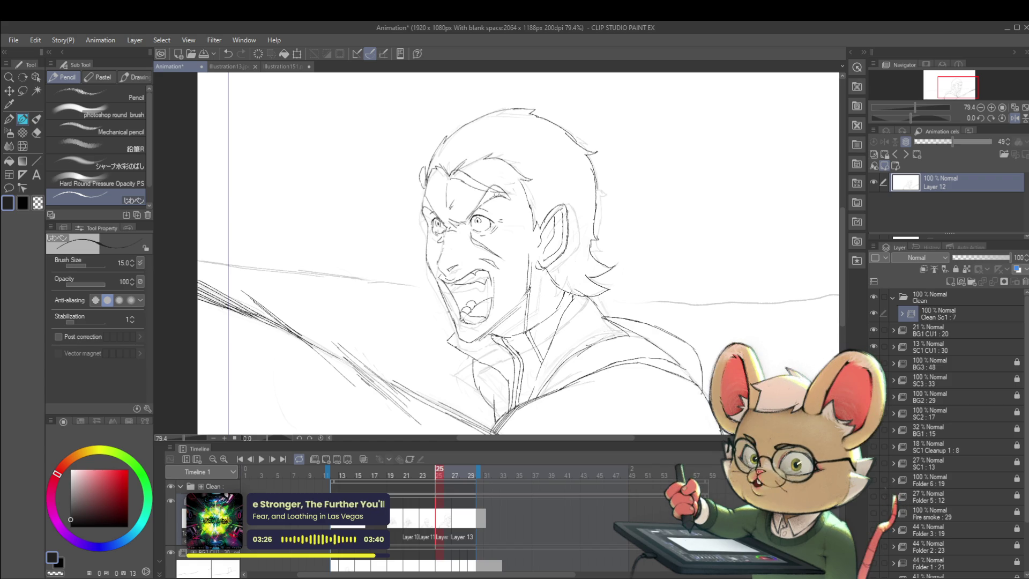
{"action": "key", "text": "ctrl+z"}
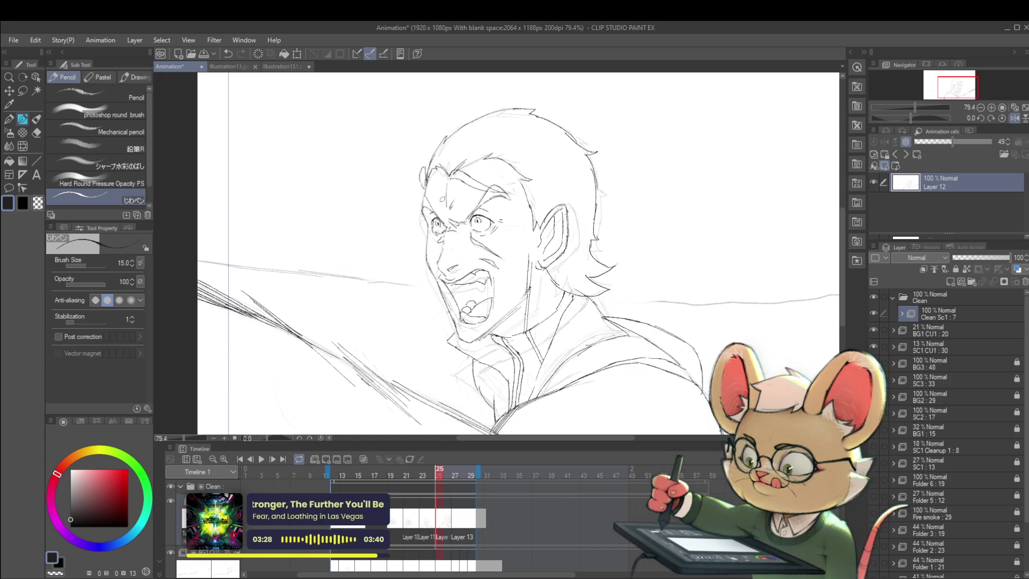
{"action": "scroll", "coordinate": [445, 204], "scroll_direction": "down", "scroll_amount": 3}
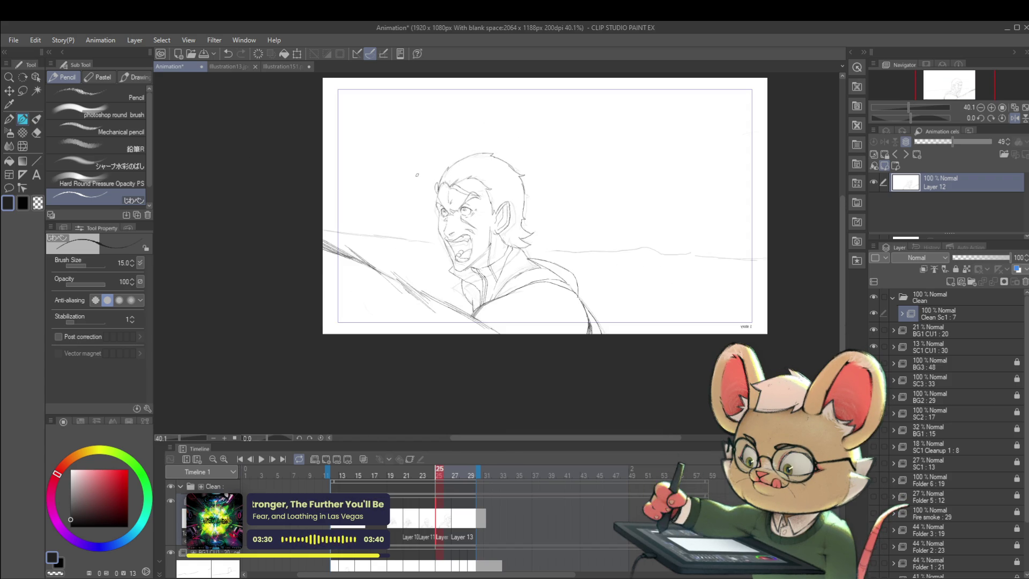
{"action": "scroll", "coordinate": [485, 197], "scroll_direction": "up", "scroll_amount": 3}
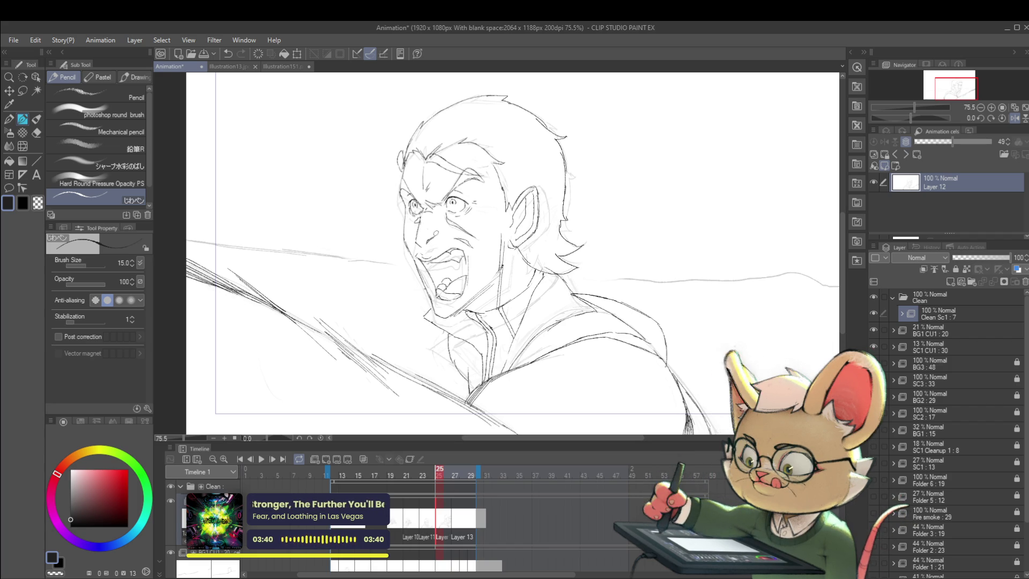
- Flip to the previous drawing and back to confirm the cleaned frame
{"action": "scroll", "coordinate": [461, 223], "scroll_direction": "down", "scroll_amount": 4}
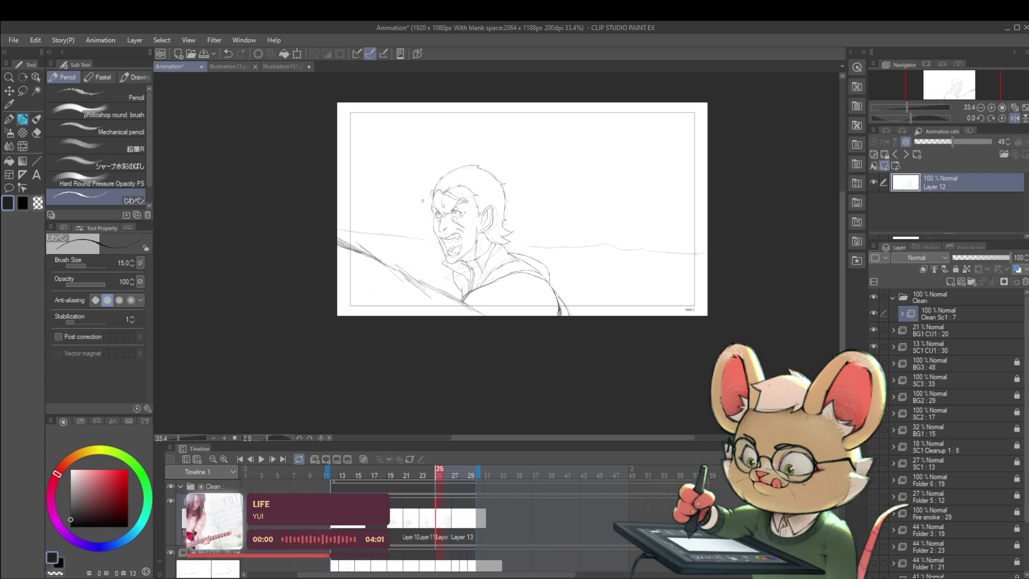
{"action": "key", "text": "comma"}
{"action": "key", "text": "period"}
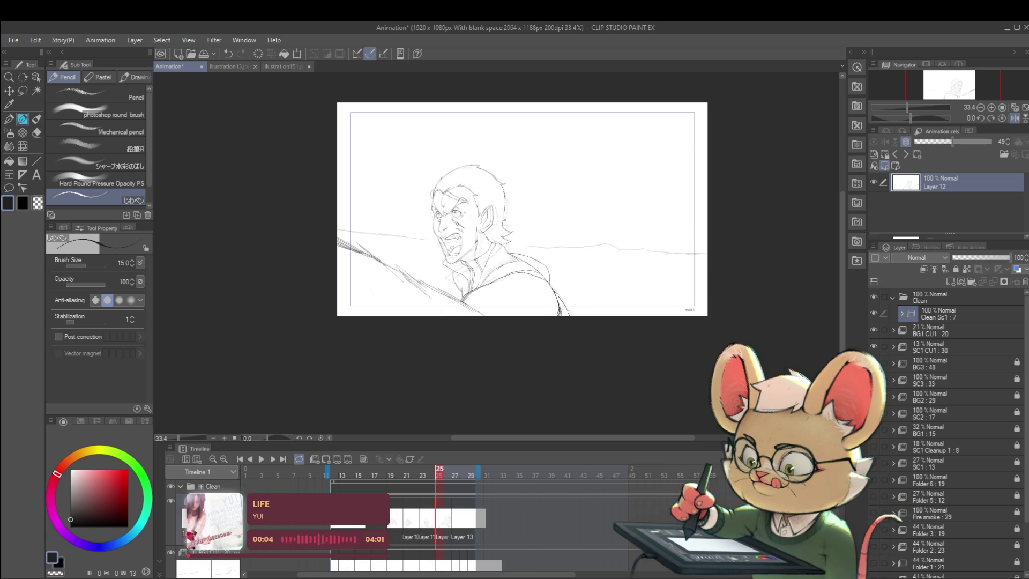
{"action": "scroll", "coordinate": [453, 232], "scroll_direction": "up", "scroll_amount": 3}
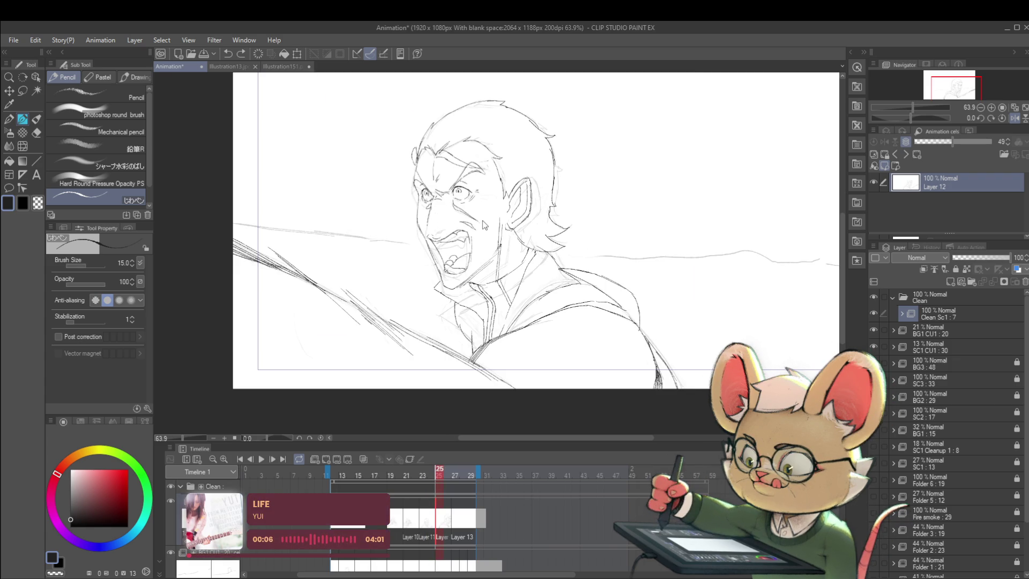
{"action": "scroll", "coordinate": [484, 222], "scroll_direction": "down", "scroll_amount": 3}
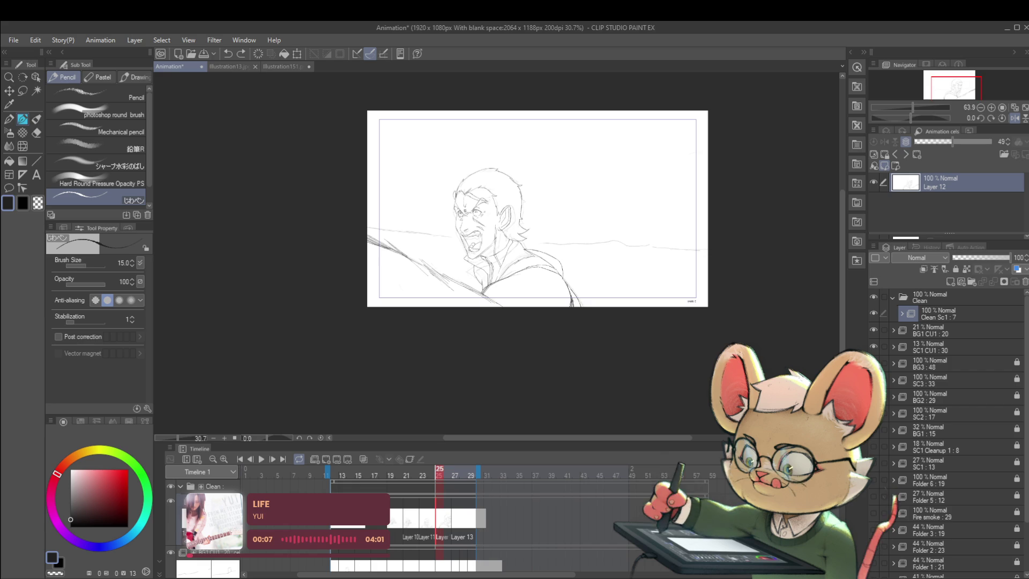
{"action": "scroll", "coordinate": [489, 222], "scroll_direction": "up", "scroll_amount": 5}
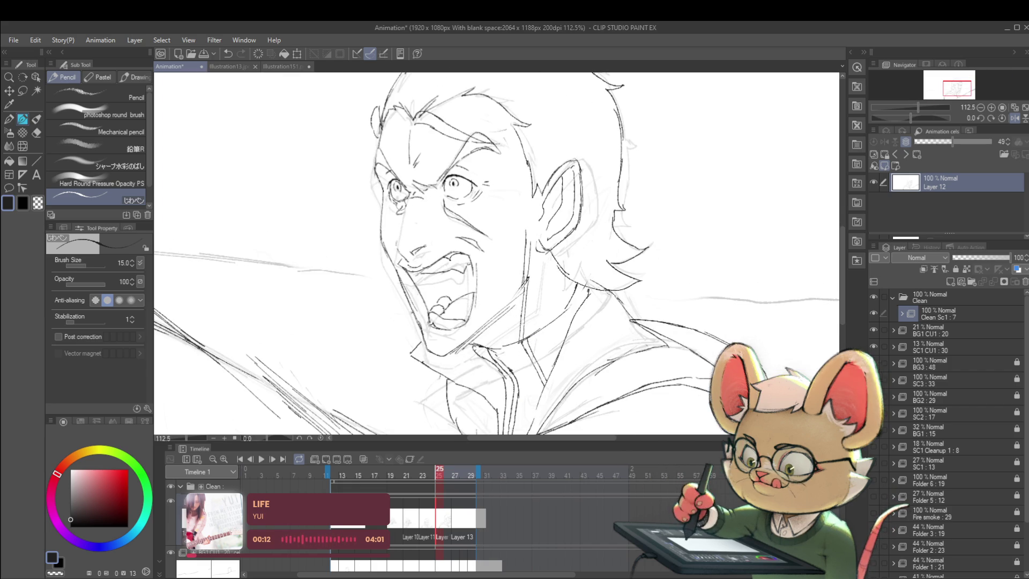
{"action": "scroll", "coordinate": [452, 151], "scroll_direction": "down", "scroll_amount": 3}
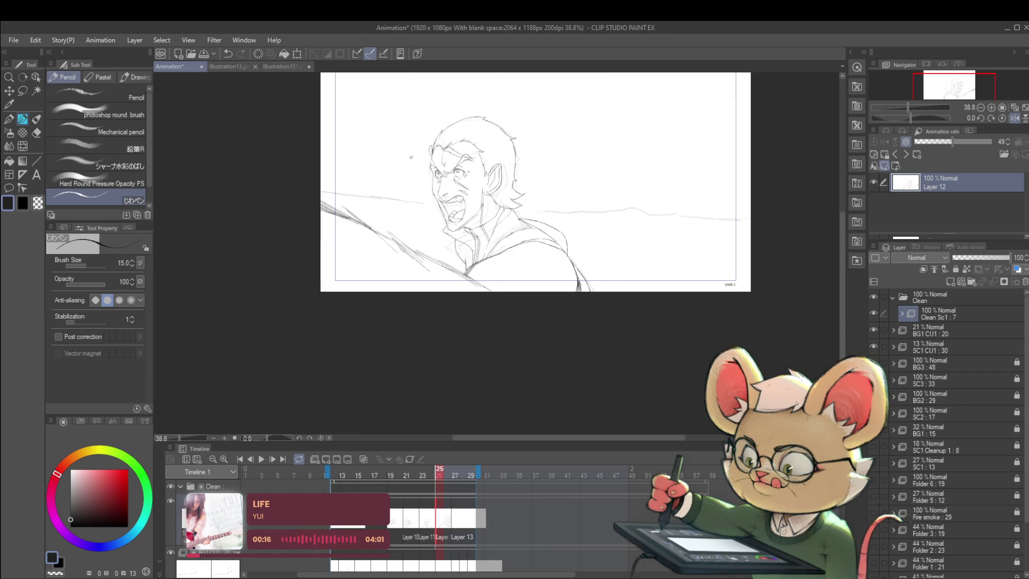
- Flip back and forth across frames 24–27 to check the motion
{"action": "key", "text": "Left"}
{"action": "key", "text": "Right"}
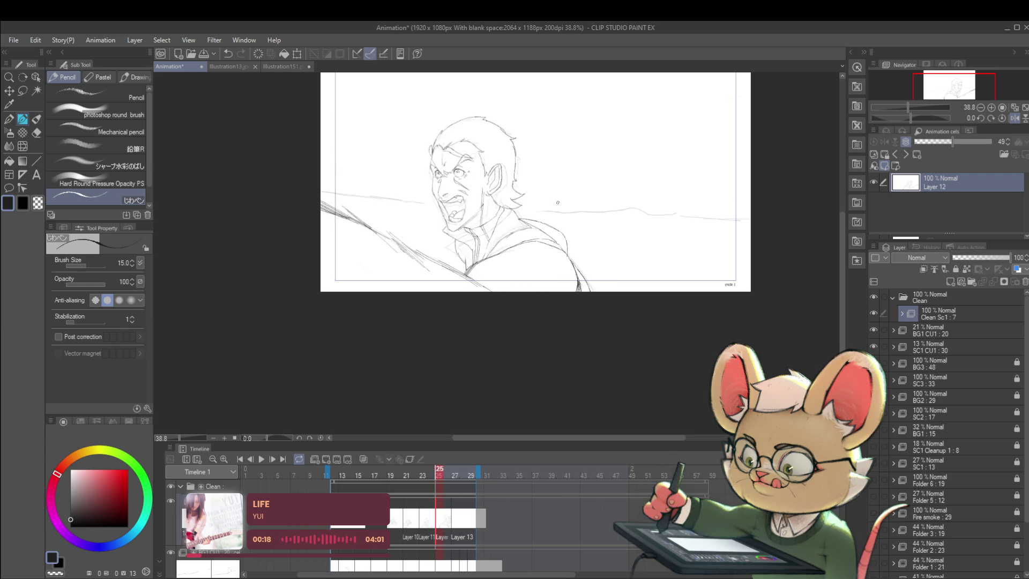
{"action": "key", "text": "Right"}
{"action": "key", "text": "Left"}
{"action": "key", "text": "Right"}
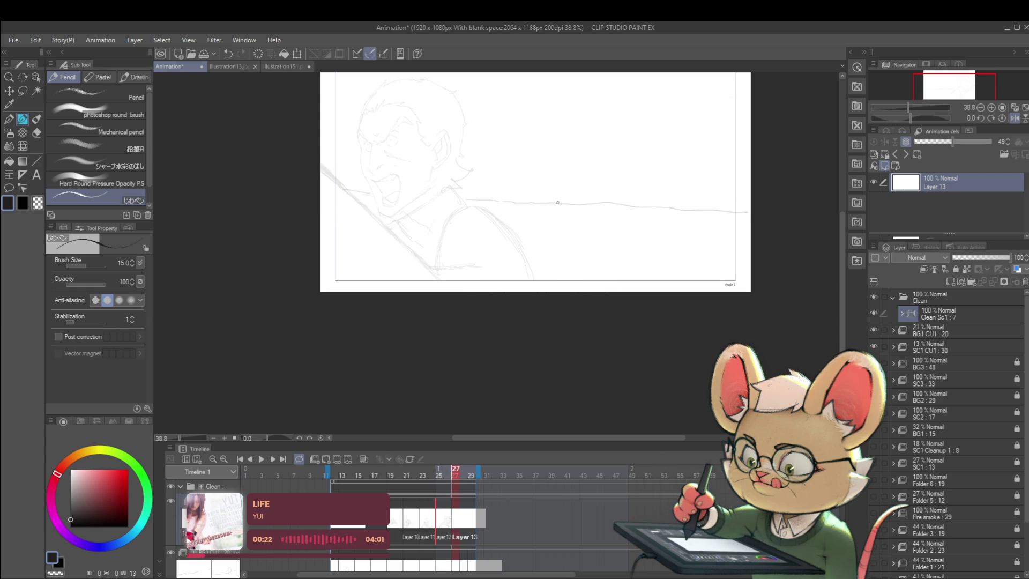
{"action": "key", "text": "Left"}
{"action": "key", "text": "Right"}
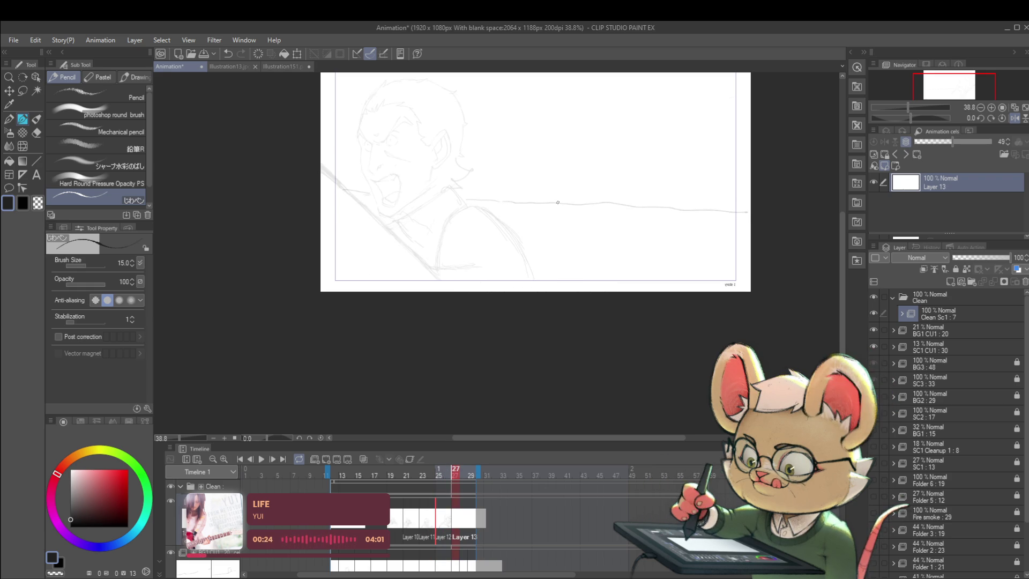
{"action": "key", "text": "Left"}
{"action": "key", "text": "Right"}
{"action": "key", "text": "Left"}
{"action": "key", "text": "Right"}
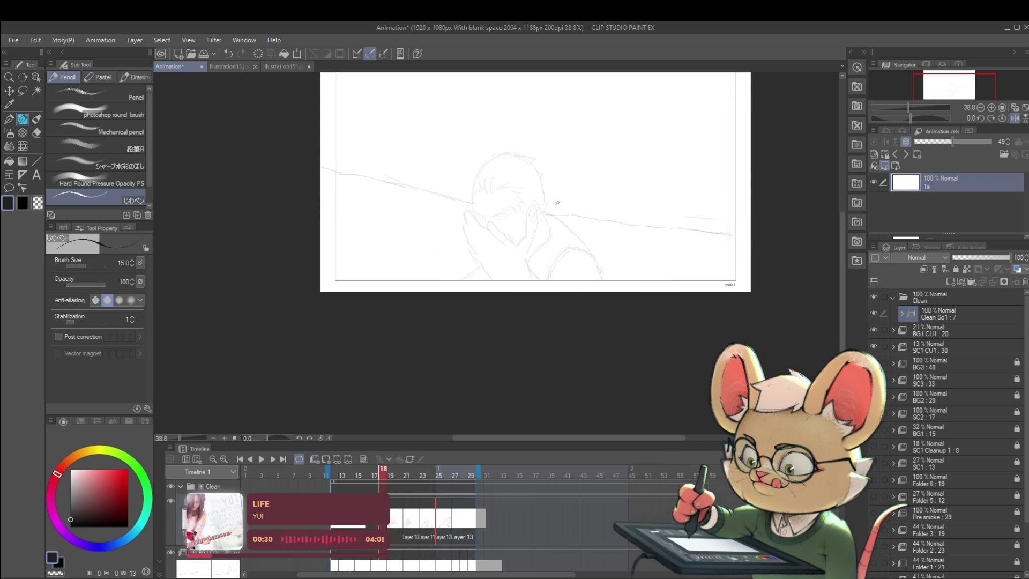
- Play and stop the animation twice, stopping on frame 12's drawing
{"action": "left_click", "coordinate": [260, 460]}
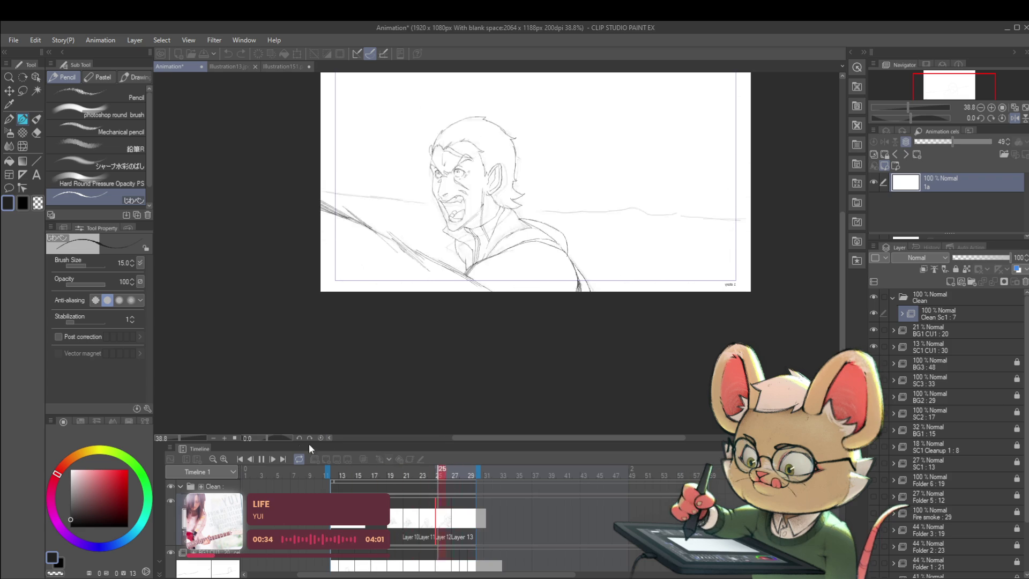
{"action": "left_click", "coordinate": [261, 460]}
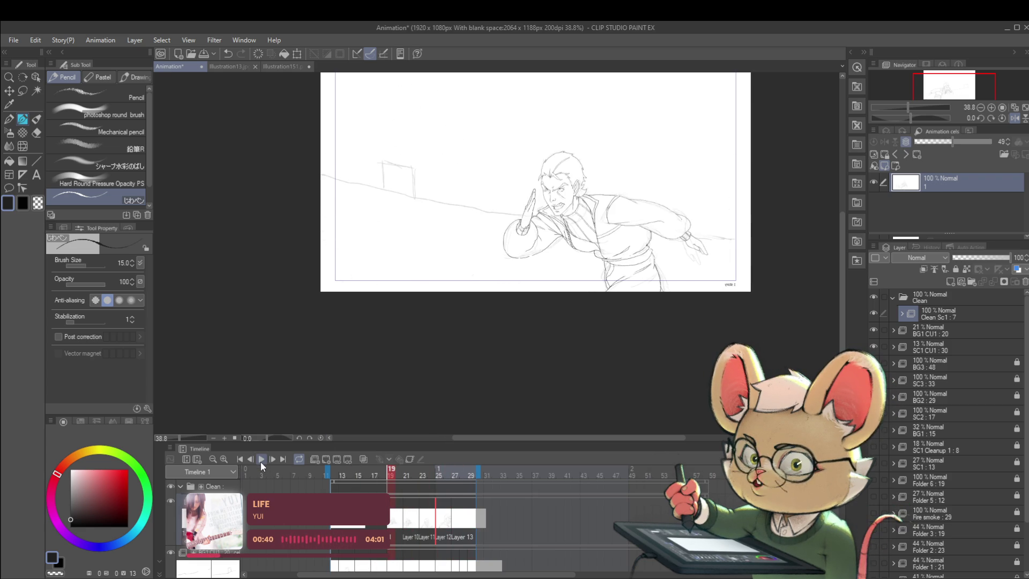
{"action": "left_click", "coordinate": [261, 461]}
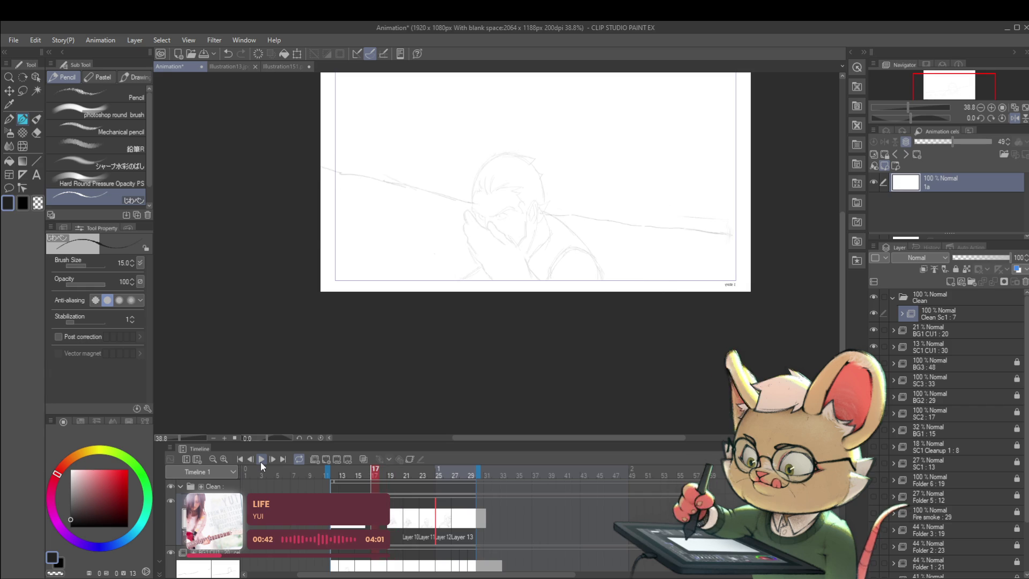
{"action": "left_click", "coordinate": [261, 461]}
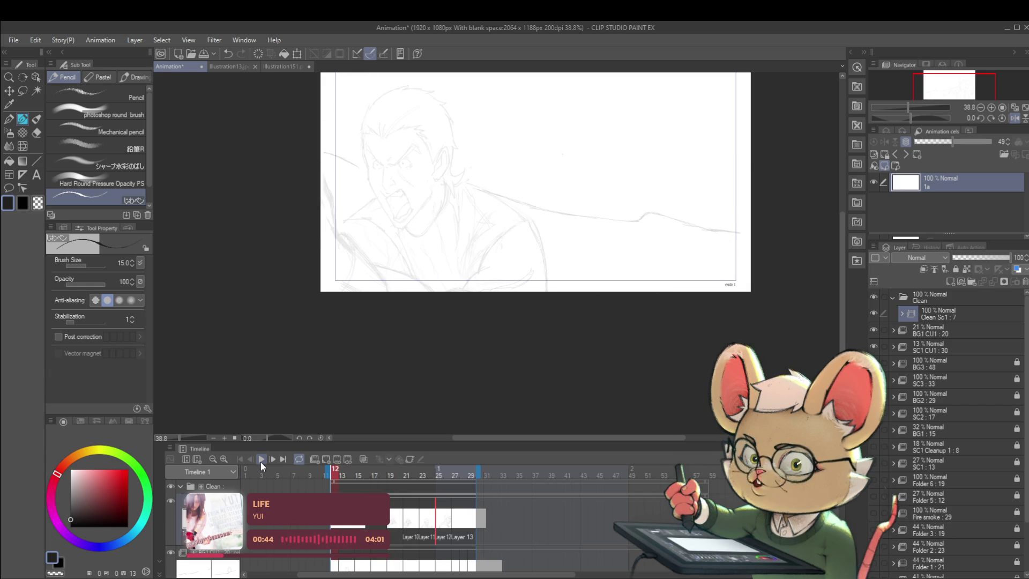
{"action": "scroll", "coordinate": [564, 575], "scroll_direction": "right", "scroll_amount": 5}
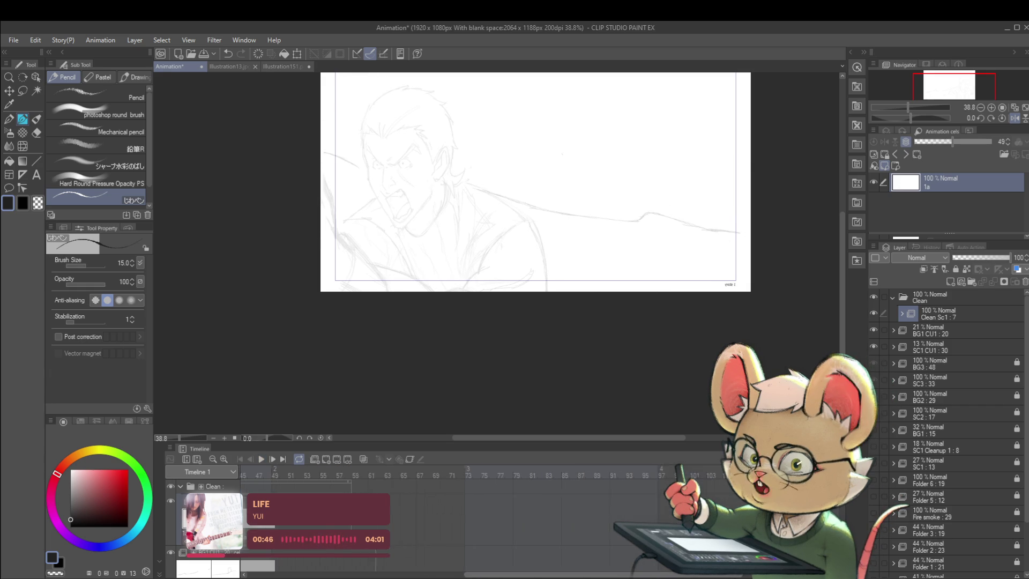
- Step forward through the frames to frame 28 and add a new blank cel at frame 29
{"action": "scroll", "coordinate": [564, 575], "scroll_direction": "left", "scroll_amount": 10}
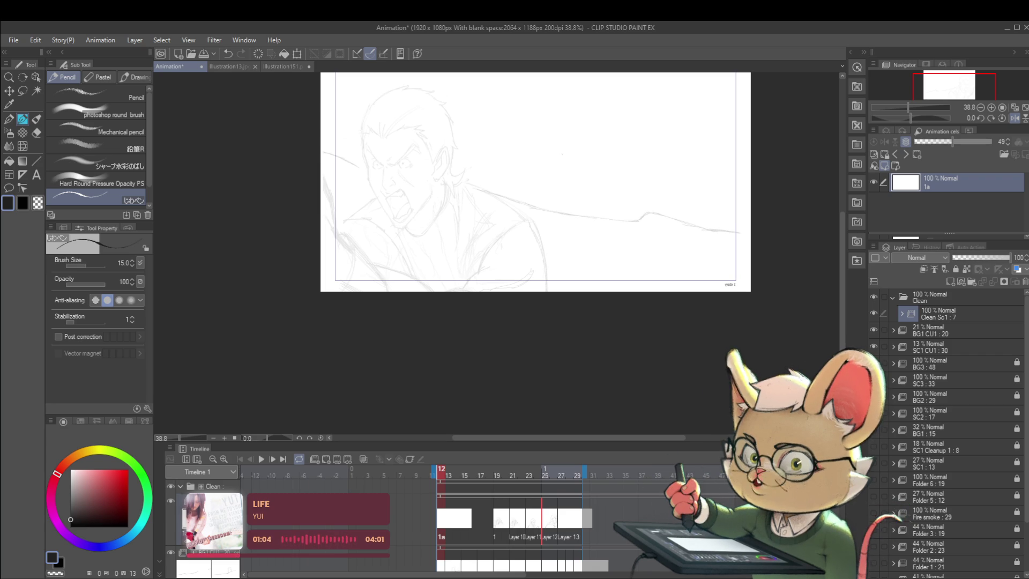
{"action": "key", "text": "Return"}
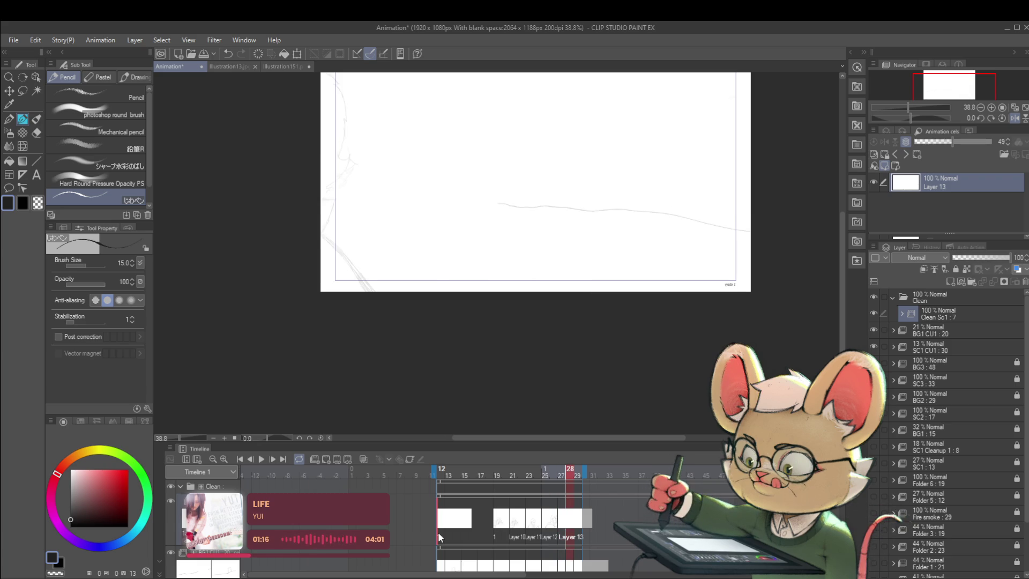
{"action": "key", "text": "ctrl+shift+alt+n"}
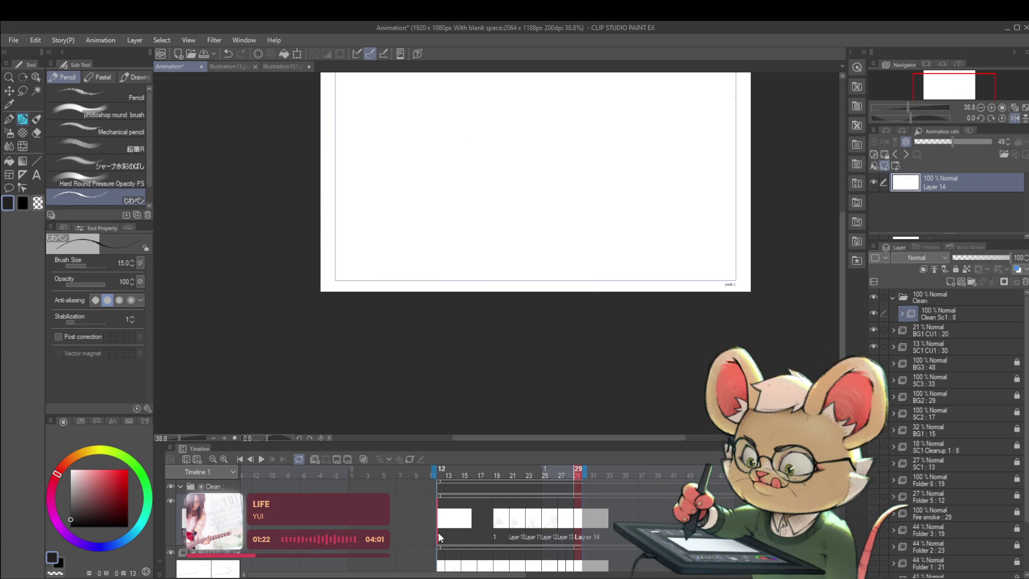
{"action": "left_click_drag", "start_coordinate": [582, 483], "coordinate": [602, 482]}
{"action": "key", "text": "Left"}
{"action": "key", "text": "Left"}
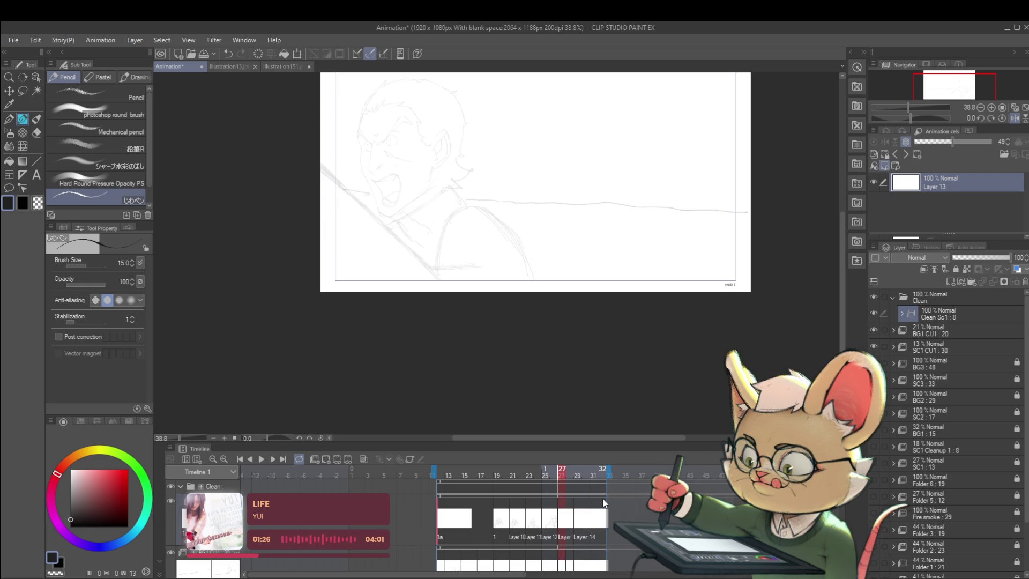
{"action": "key", "text": "ctrl+shift+alt+n"}
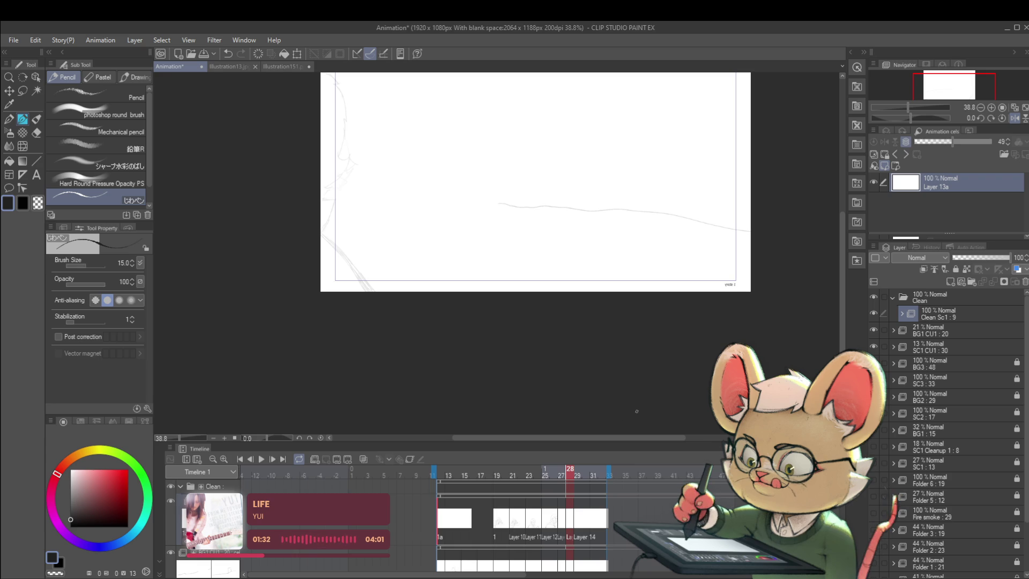
{"action": "key", "text": "comma"}
{"action": "left_click_drag", "start_coordinate": [636, 336], "coordinate": [676, 338]}
{"action": "key", "text": "period"}
{"action": "key", "text": "comma"}
{"action": "key", "text": "period"}
{"action": "key", "text": "comma"}
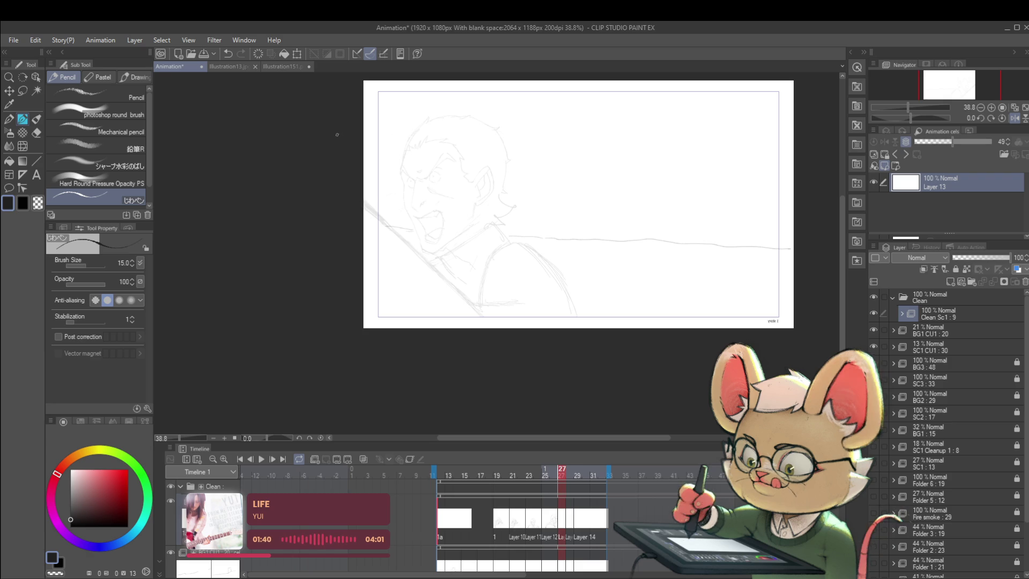
{"action": "key", "text": "period"}
{"action": "key", "text": "comma"}
{"action": "key", "text": "comma"}
{"action": "key", "text": "comma"}
{"action": "key", "text": "comma"}
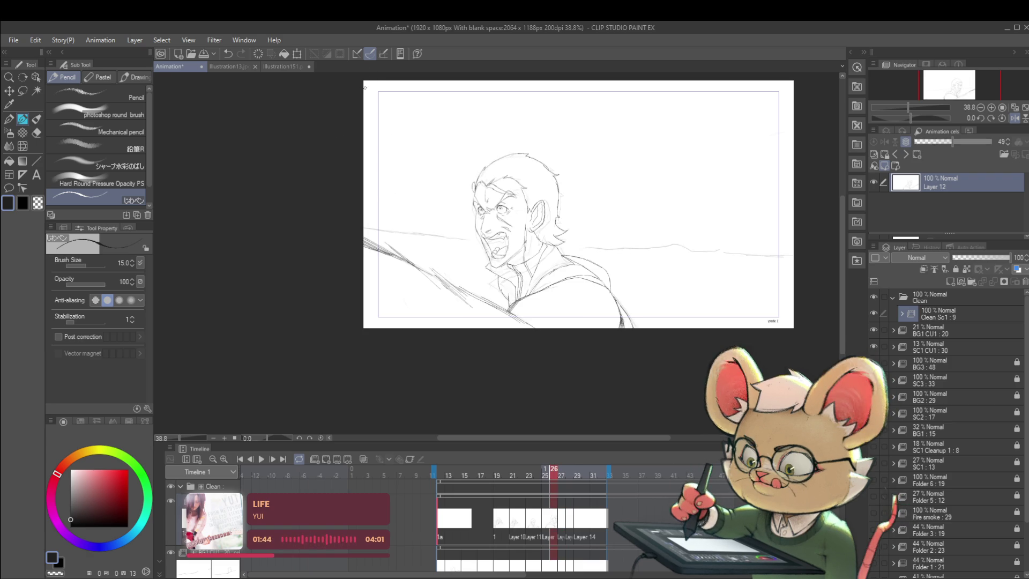
{"action": "key", "text": "period"}
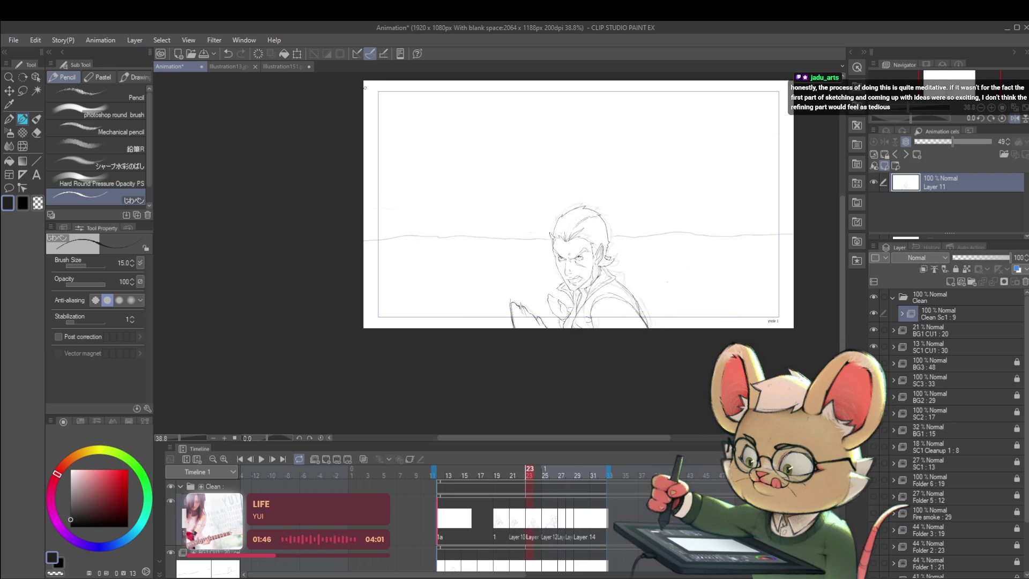
{"action": "key", "text": "period"}
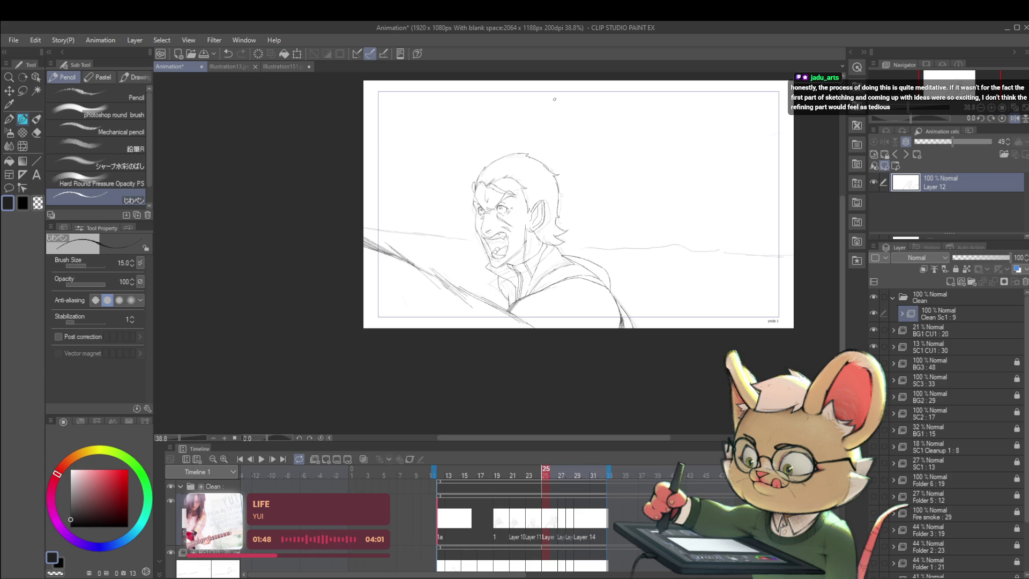
{"action": "key", "text": "period"}
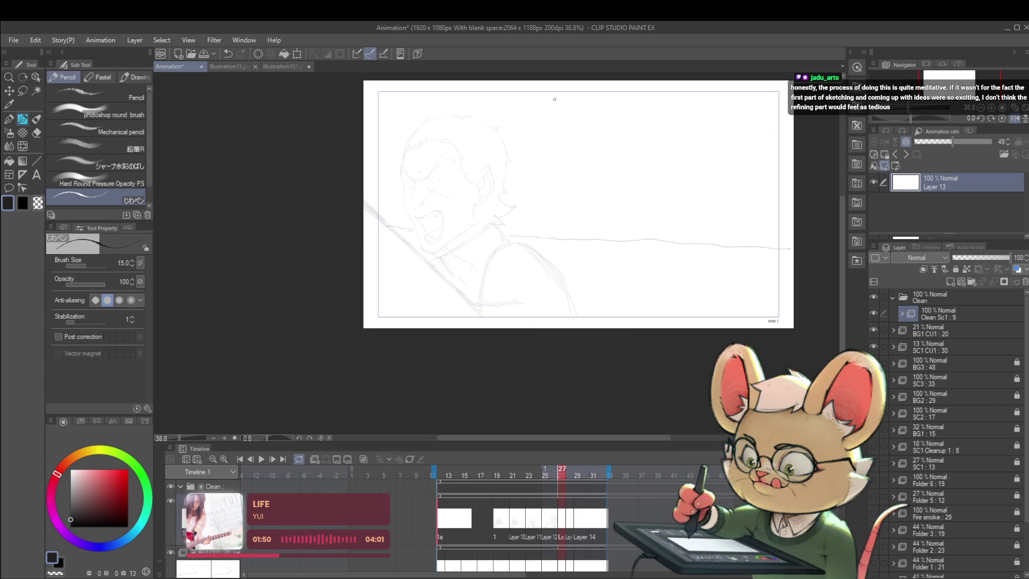
{"action": "left_click_drag", "start_coordinate": [563, 253], "coordinate": [606, 287]}
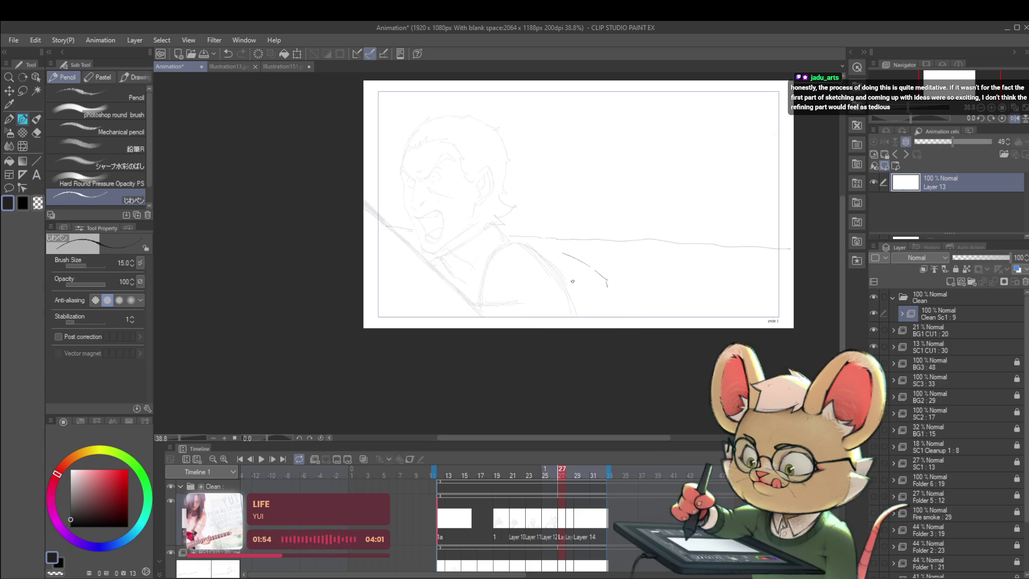
{"action": "scroll", "coordinate": [605, 276], "scroll_direction": "down", "scroll_amount": 1}
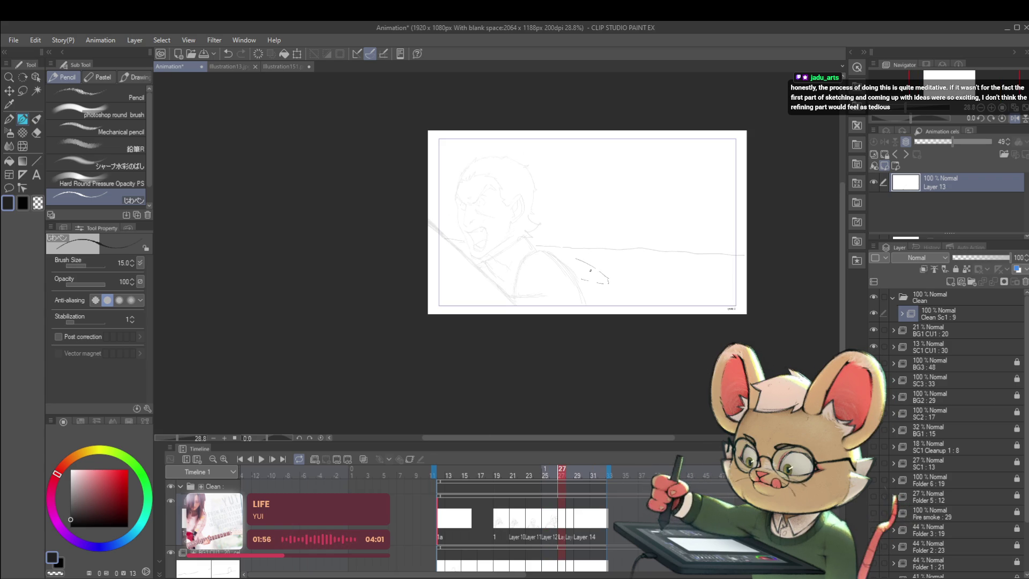
{"action": "key", "text": "comma"}
{"action": "key", "text": "period"}
- Flip between frame 27 and the previous frame to compare
{"action": "key", "text": "comma"}
{"action": "key", "text": "period"}
{"action": "key", "text": "comma"}
{"action": "key", "text": "period"}
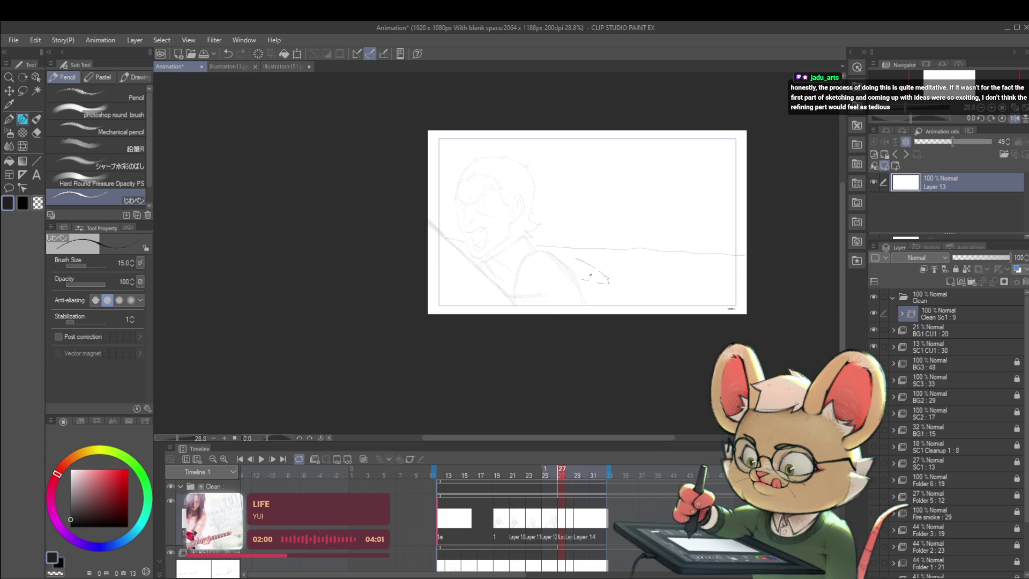
- Lasso the strokes right of the shoulder, rotate them about 3.6°, then mirror the view
{"action": "key", "text": "m"}
{"action": "left_click_drag", "start_coordinate": [590, 292], "coordinate": [569, 246]}
{"action": "key", "text": "ctrl+t"}
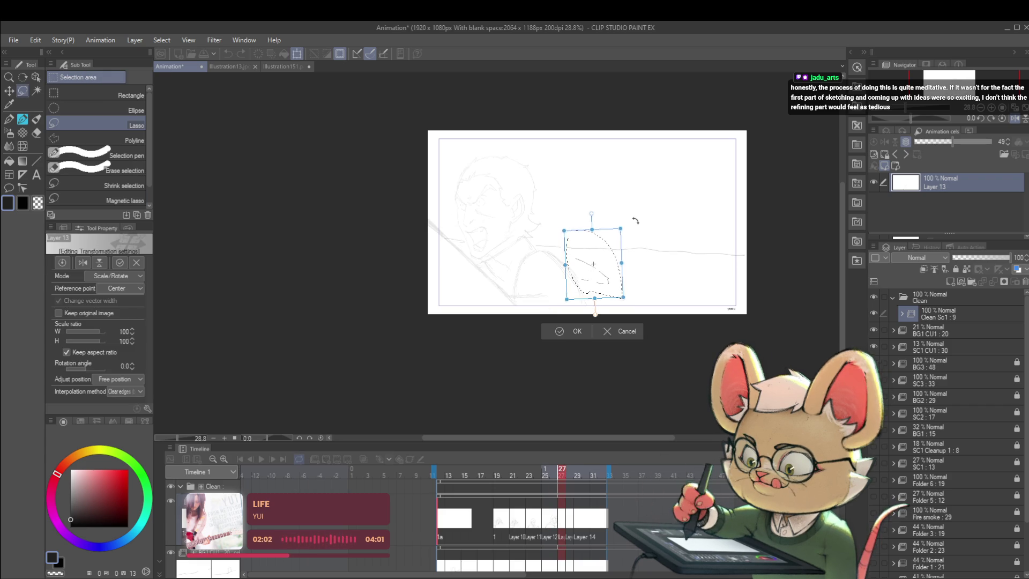
{"action": "left_click_drag", "start_coordinate": [632, 219], "coordinate": [613, 234]}
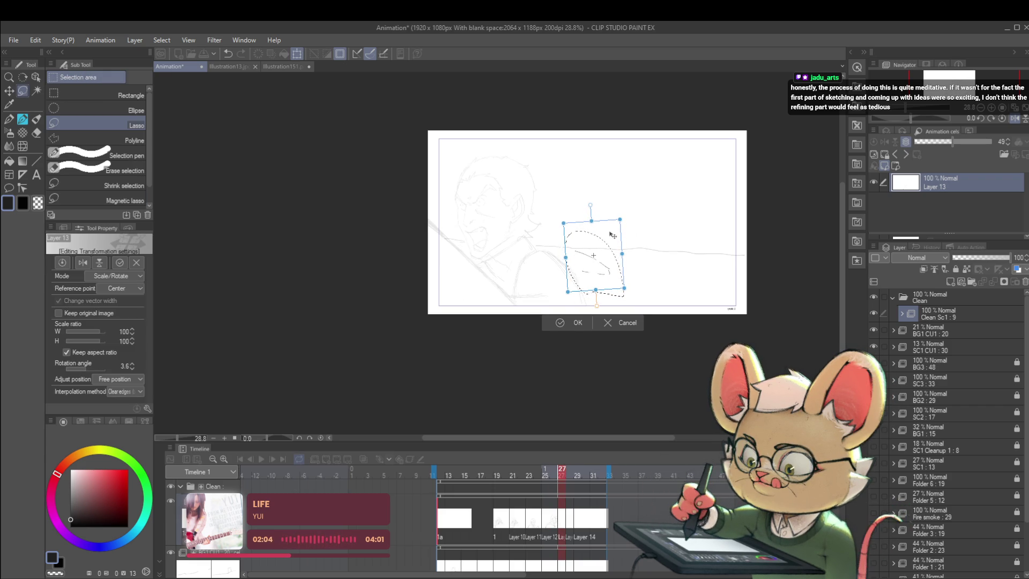
{"action": "key", "text": "Return"}
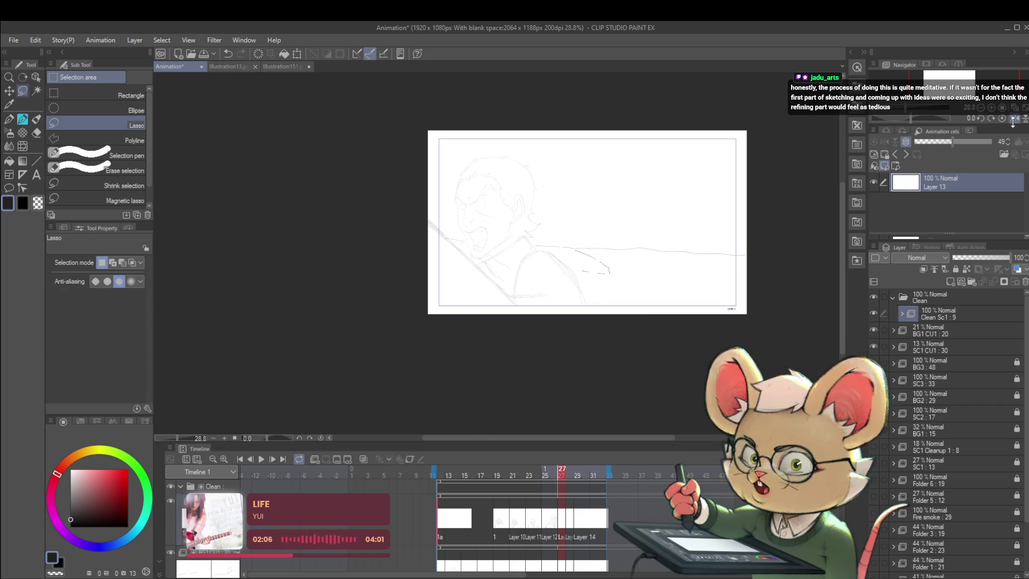
{"action": "key", "text": "h"}
{"action": "key", "text": "Left"}
{"action": "key", "text": "Right"}
{"action": "key", "text": "Left"}
{"action": "key", "text": "Right"}
{"action": "key", "text": "Left"}
{"action": "key", "text": "Right"}
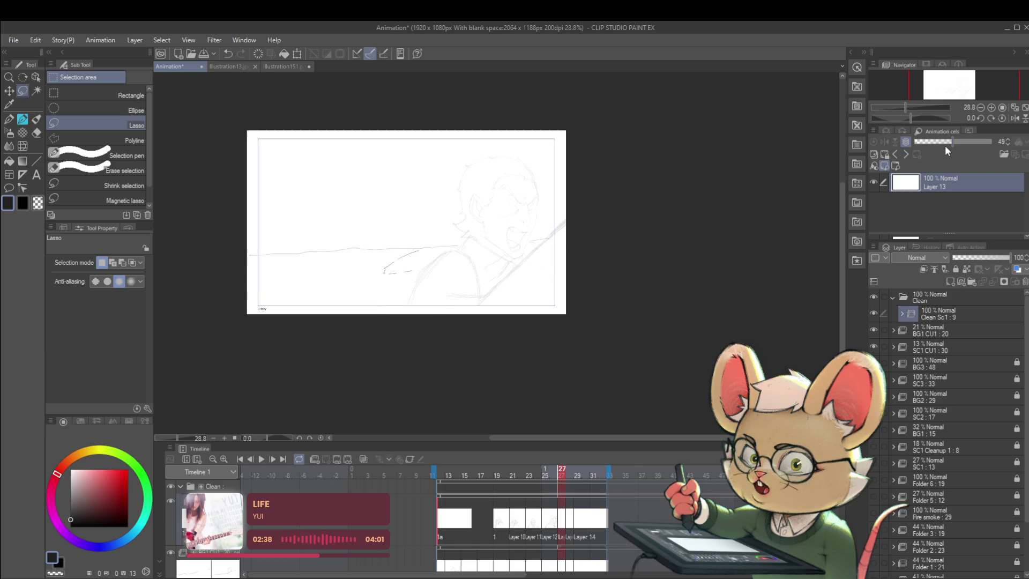
{"action": "key", "text": "Left"}
{"action": "key", "text": "Left"}
{"action": "key", "text": "Left"}
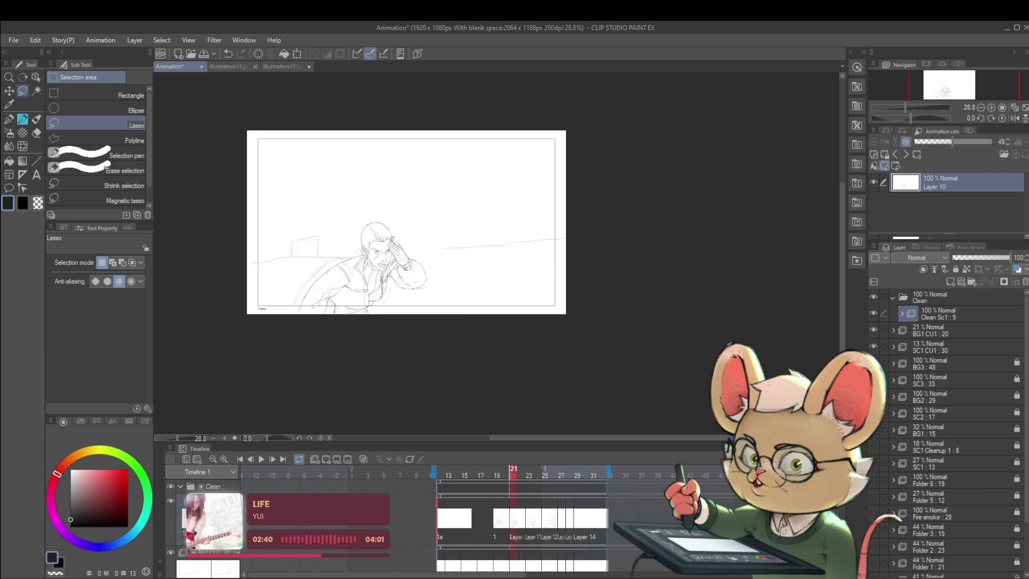
{"action": "key", "text": "Right"}
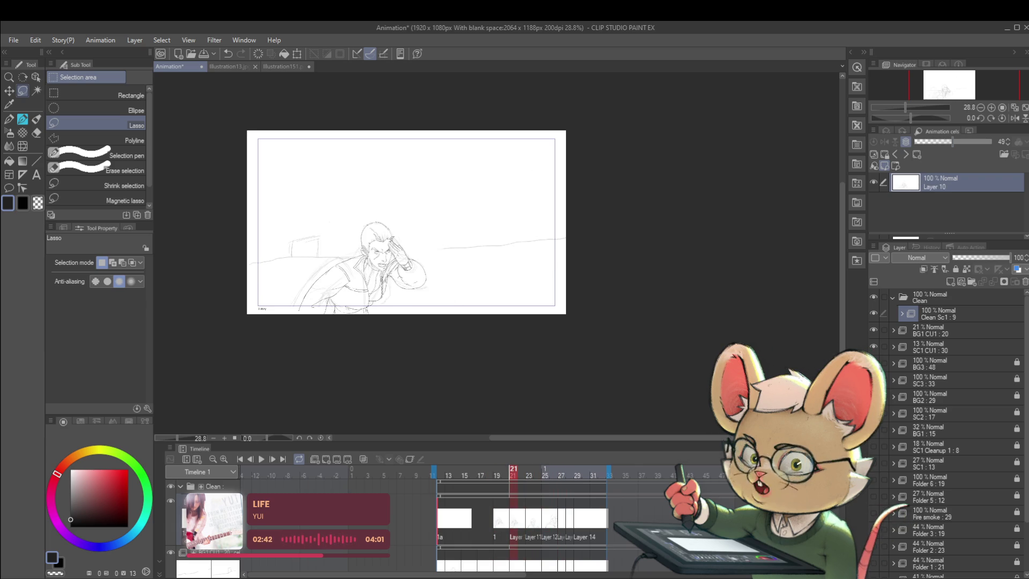
{"action": "key", "text": "Right"}
{"action": "key", "text": "Right"}
{"action": "key", "text": "Right"}
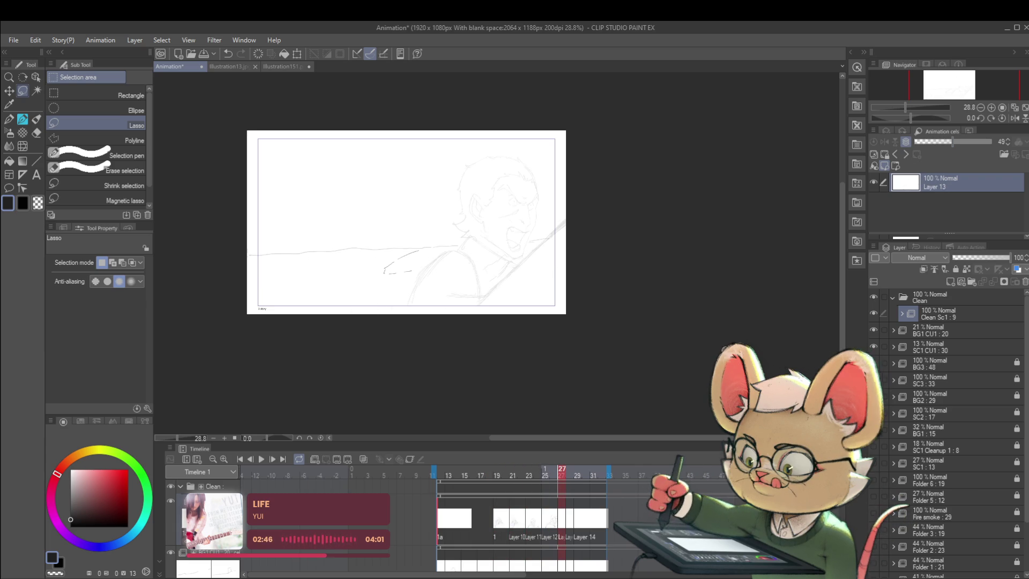
{"action": "key", "text": "Left"}
{"action": "key", "text": "Right"}
{"action": "scroll", "coordinate": [576, 215], "scroll_direction": "up", "scroll_amount": 2}
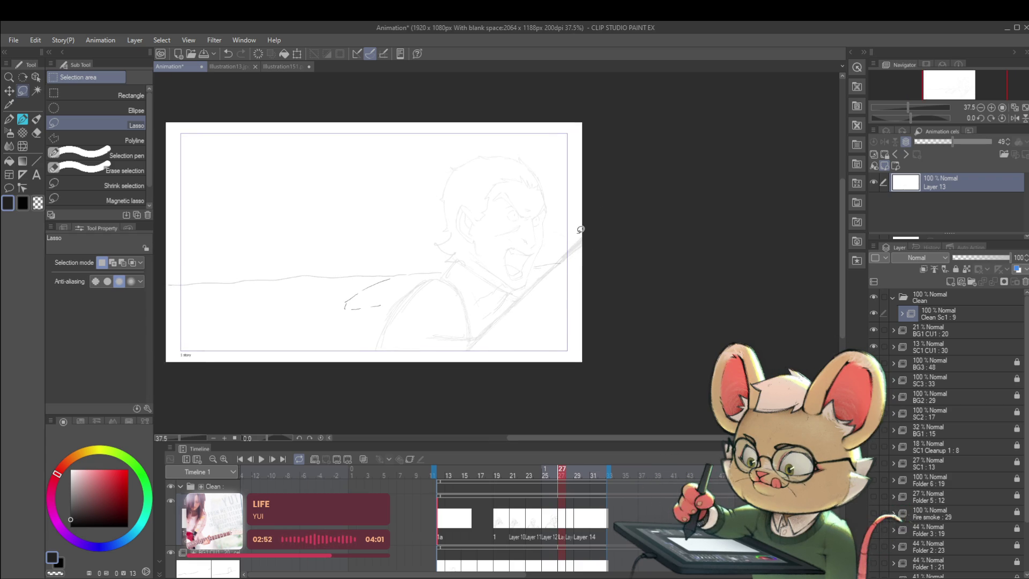
- Turn on the onion skin of the neighbouring frame and switch to the pencil
{"action": "left_click", "coordinate": [360, 459]}
{"action": "scroll", "coordinate": [506, 223], "scroll_direction": "up", "scroll_amount": 2}
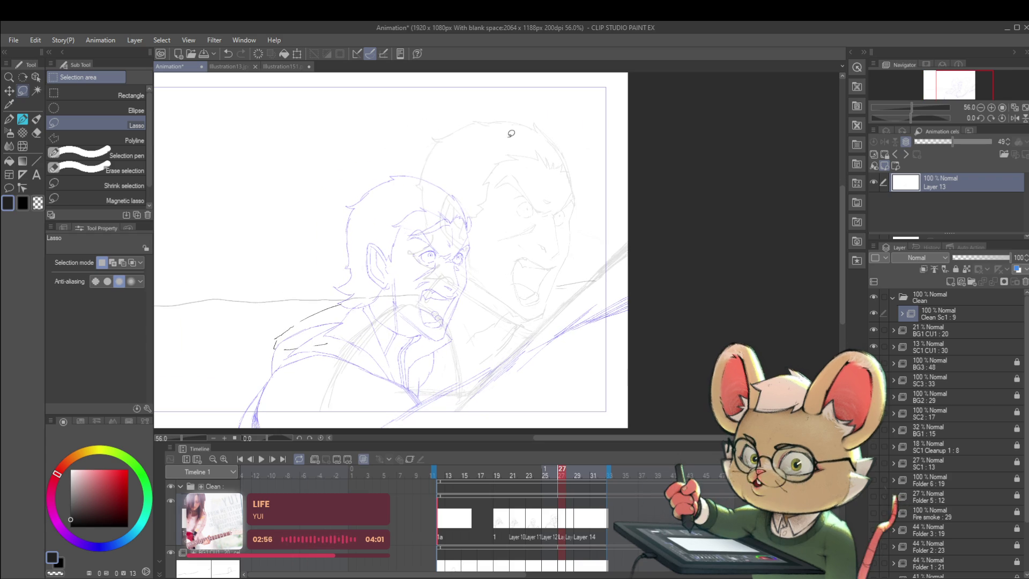
{"action": "key", "text": "p"}
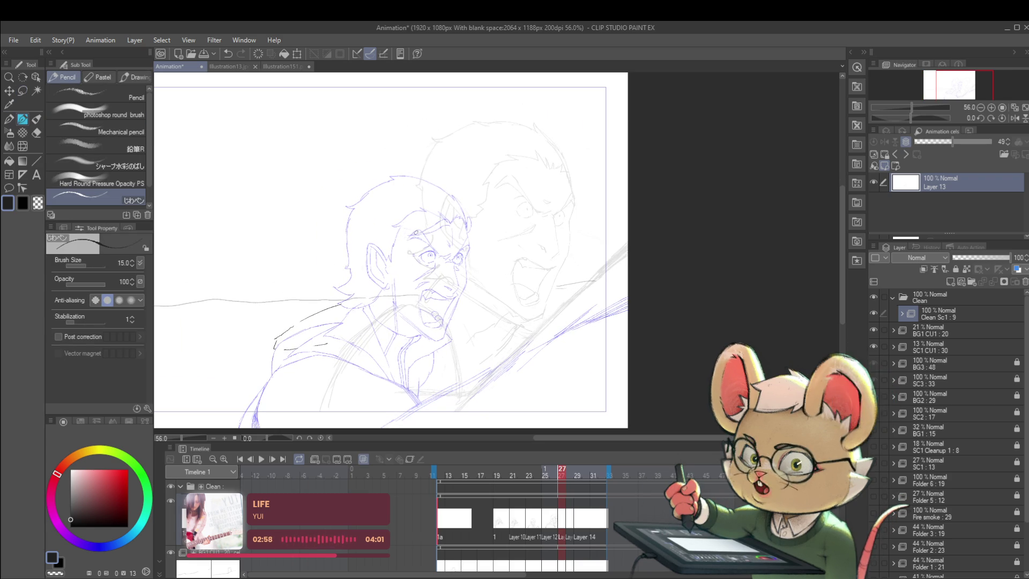
{"action": "scroll", "coordinate": [422, 246], "scroll_direction": "up", "scroll_amount": 2}
{"action": "scroll", "coordinate": [448, 249], "scroll_direction": "up", "scroll_amount": 1}
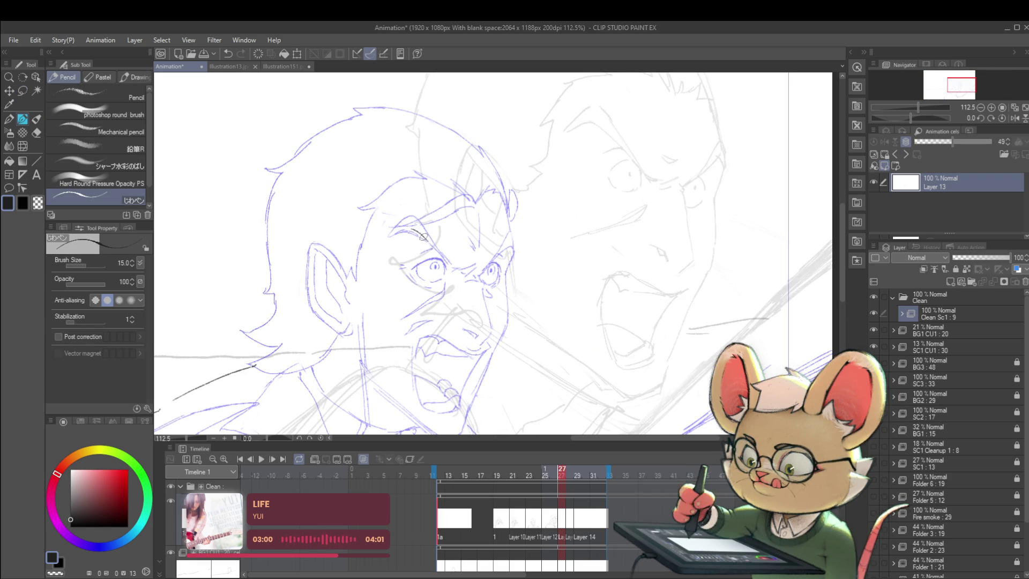
- Ink the dark brow line, undoing the stray strokes by the brow end and eye
{"action": "left_click_drag", "start_coordinate": [433, 244], "coordinate": [448, 263]}
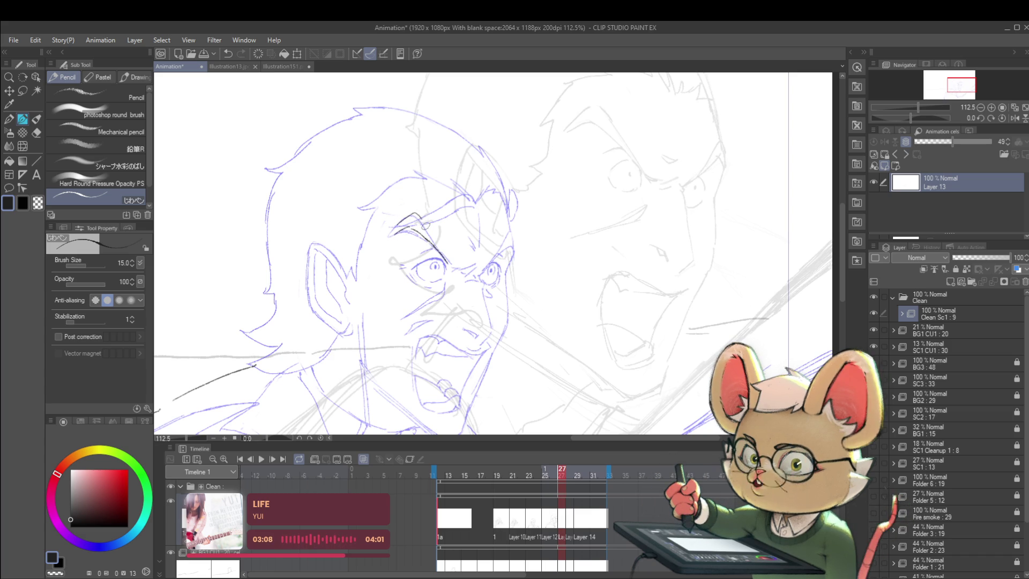
{"action": "left_click_drag", "start_coordinate": [413, 213], "coordinate": [437, 244]}
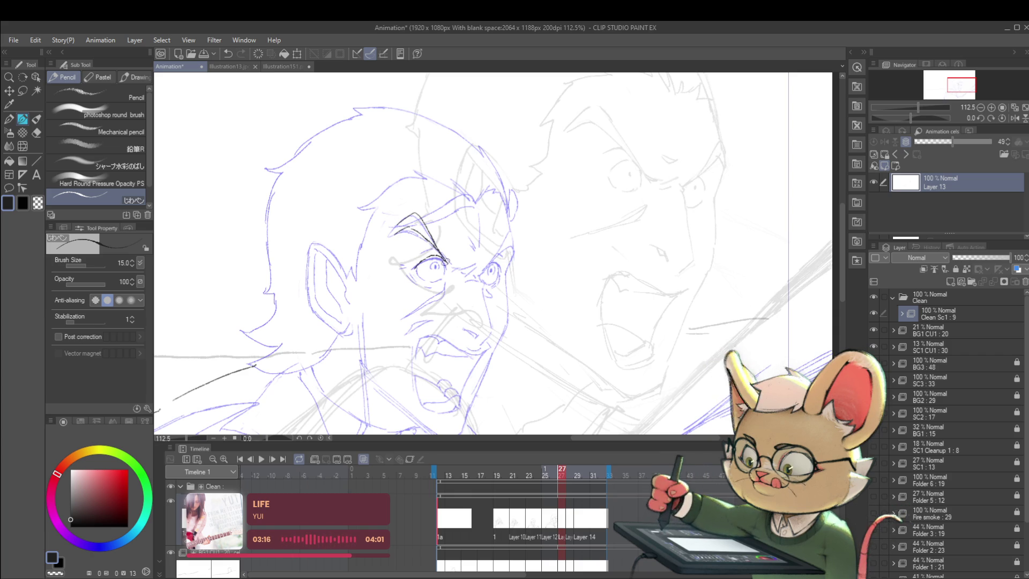
{"action": "key", "text": "ctrl+z"}
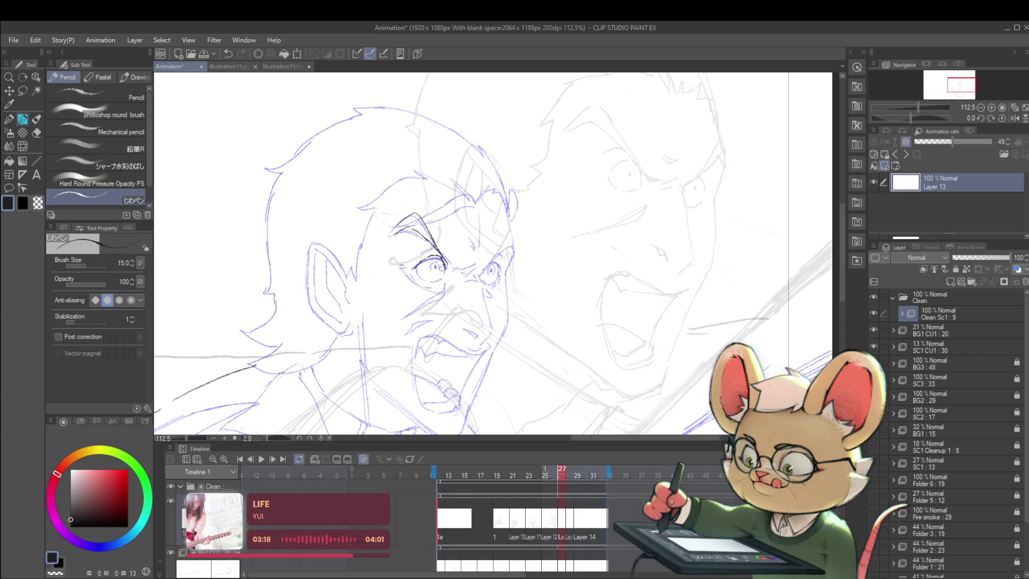
{"action": "key", "text": "ctrl+z"}
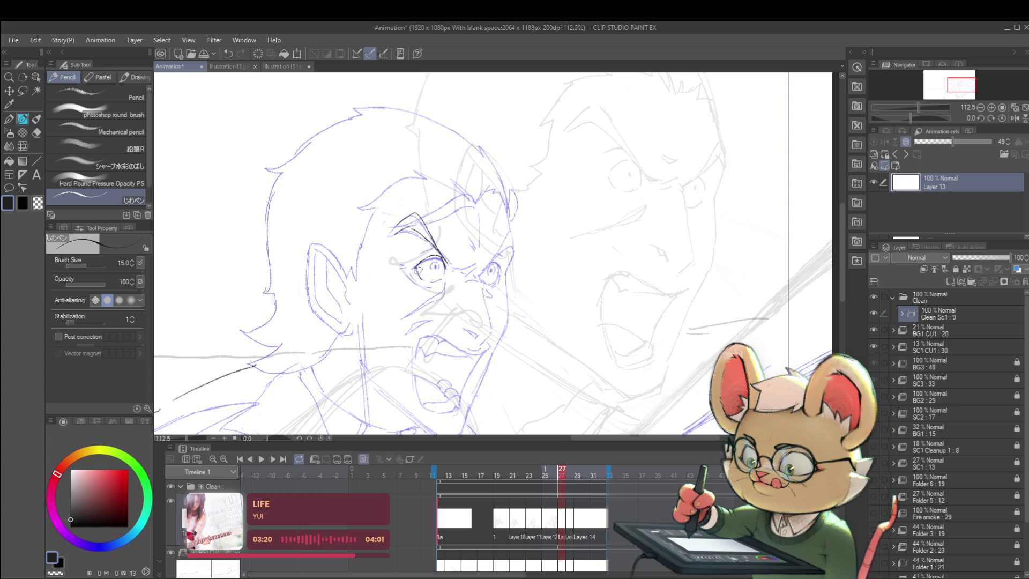
{"action": "left_click_drag", "start_coordinate": [417, 268], "coordinate": [423, 281]}
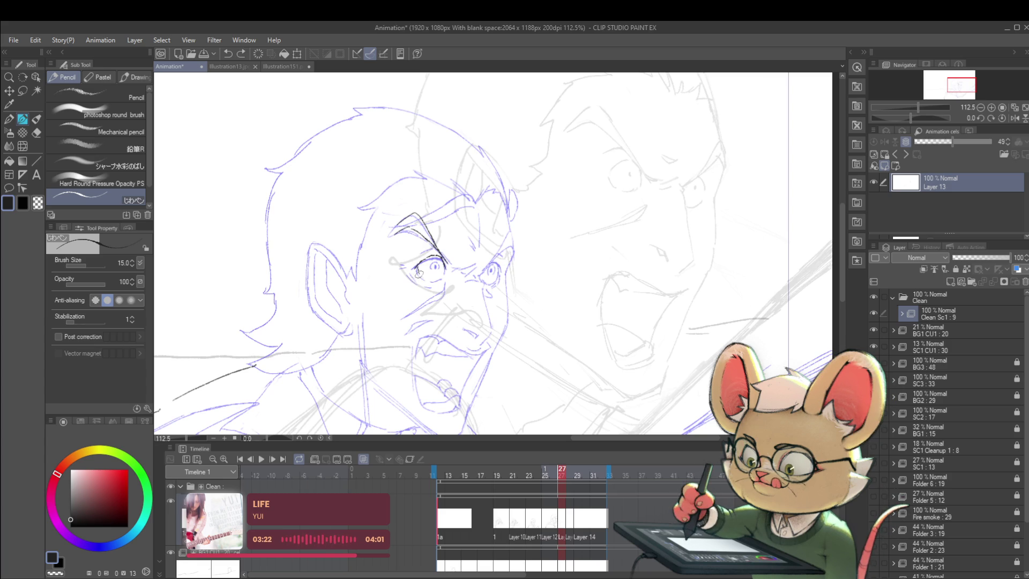
{"action": "key", "text": "ctrl+z"}
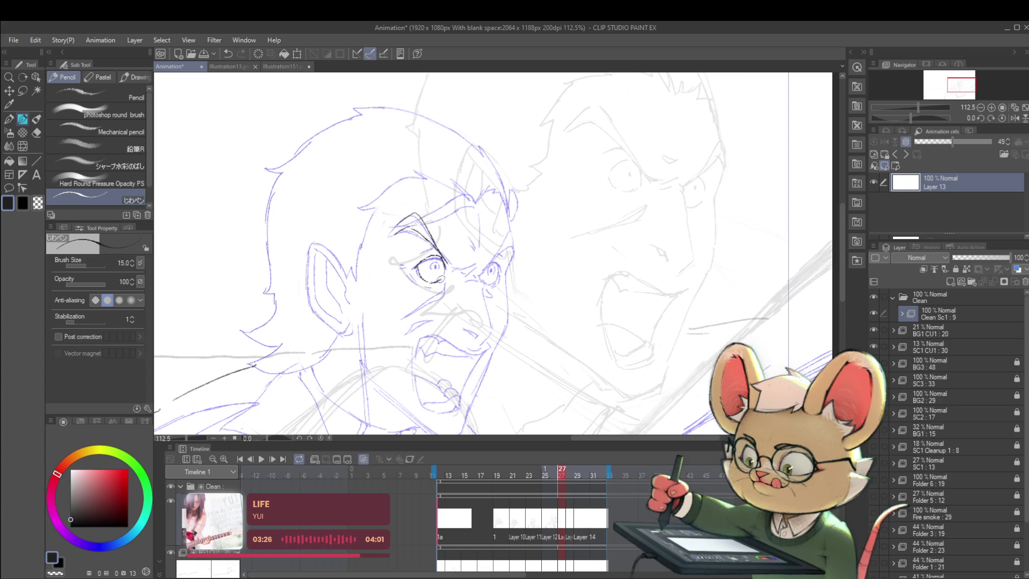
- Flip the canvas view back to normal and draw the line under the eye
{"action": "scroll", "coordinate": [440, 266], "scroll_direction": "down", "scroll_amount": 3}
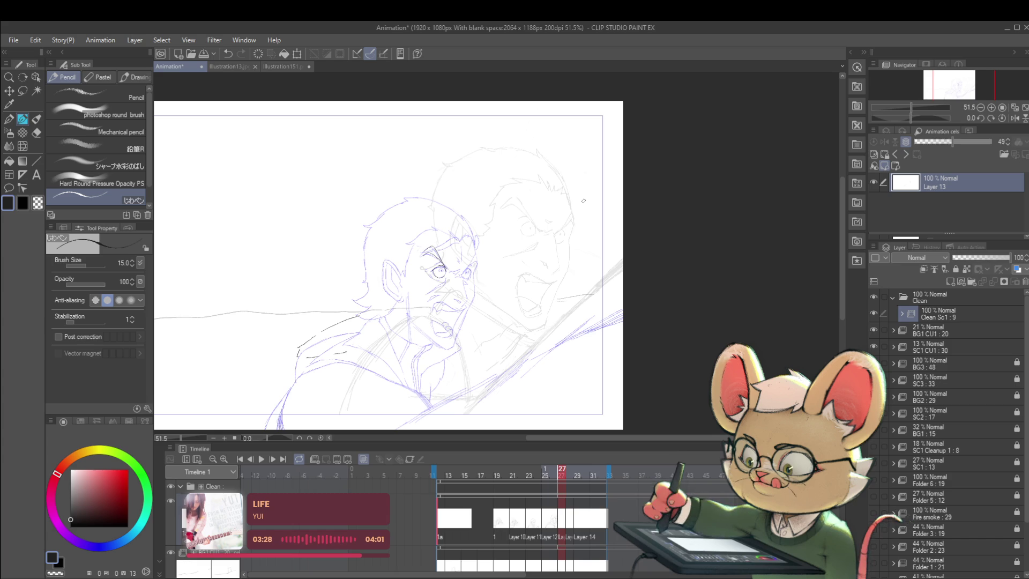
{"action": "scroll", "coordinate": [437, 270], "scroll_direction": "up", "scroll_amount": 5}
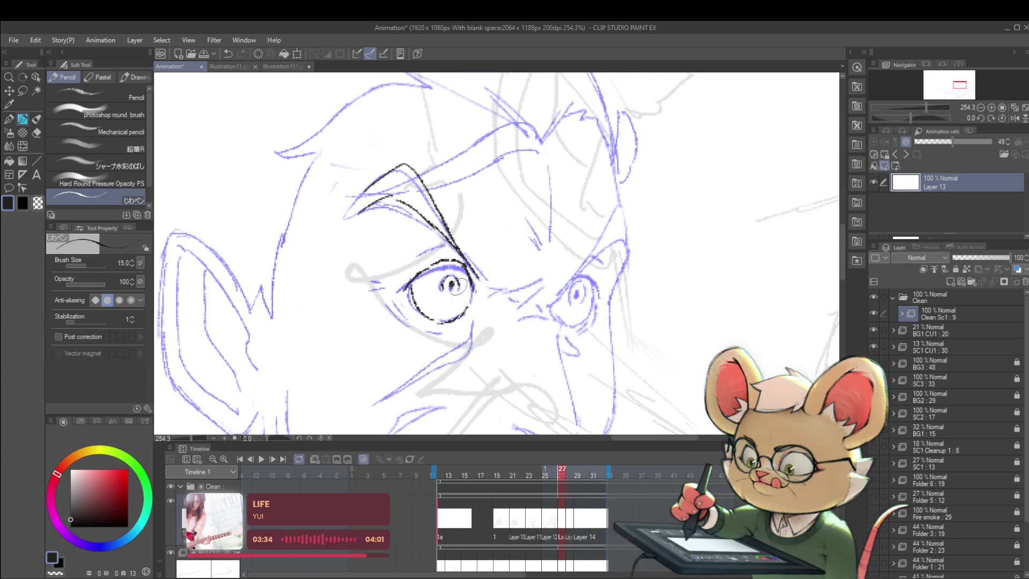
{"action": "scroll", "coordinate": [450, 274], "scroll_direction": "down", "scroll_amount": 5}
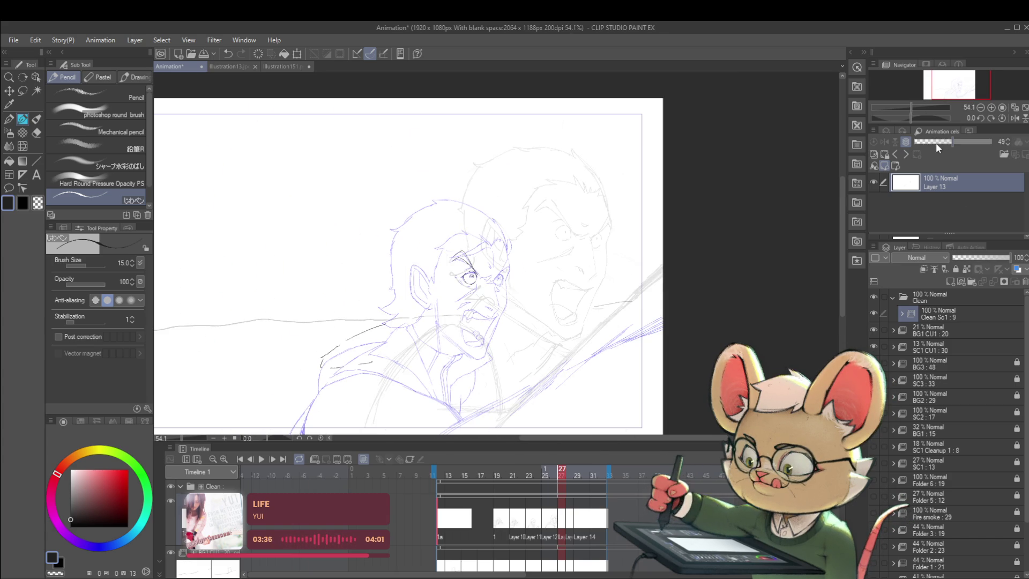
{"action": "left_click", "coordinate": [1005, 119]}
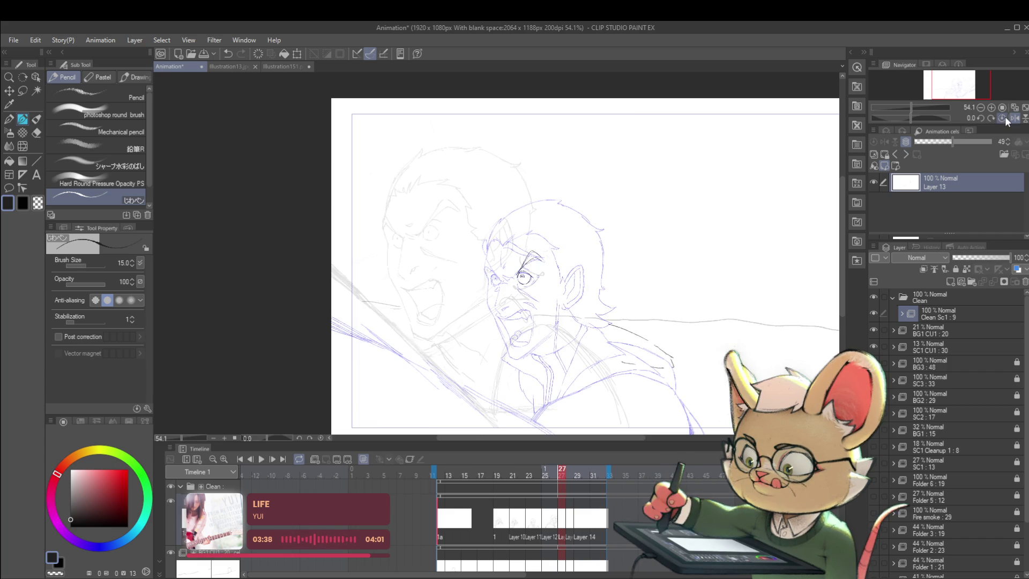
{"action": "scroll", "coordinate": [553, 300], "scroll_direction": "up", "scroll_amount": 2}
{"action": "scroll", "coordinate": [553, 301], "scroll_direction": "up", "scroll_amount": 3}
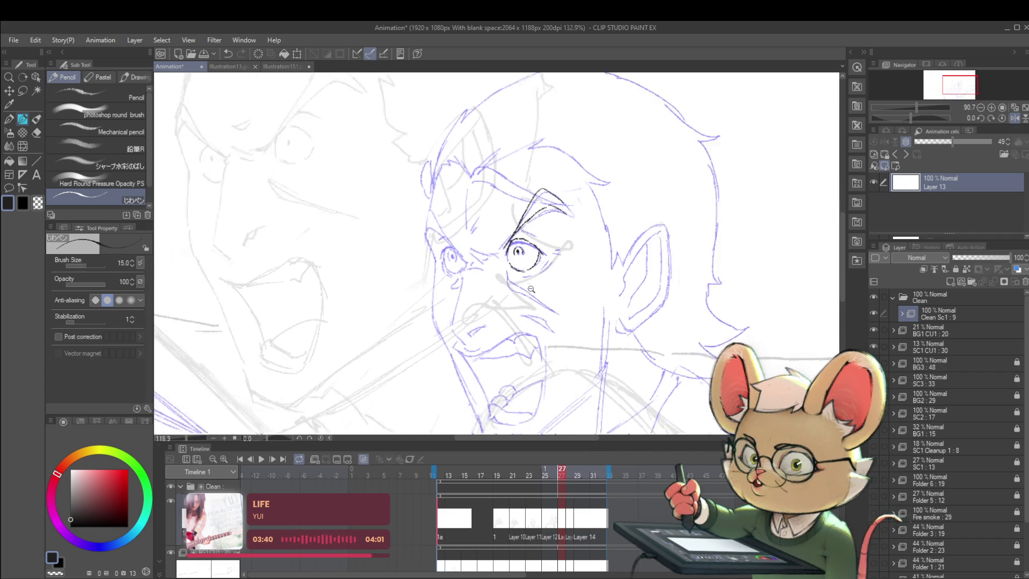
{"action": "left_click_drag", "start_coordinate": [517, 285], "coordinate": [558, 313]}
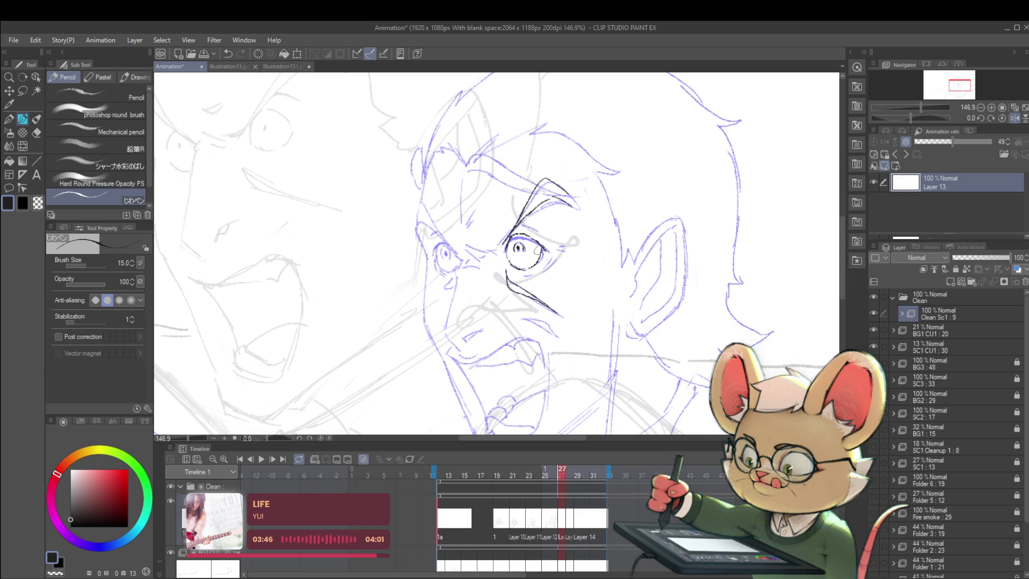
- Draw the upper line of the mouth, undoing its extra extension
{"action": "left_click_drag", "start_coordinate": [491, 351], "coordinate": [517, 337]}
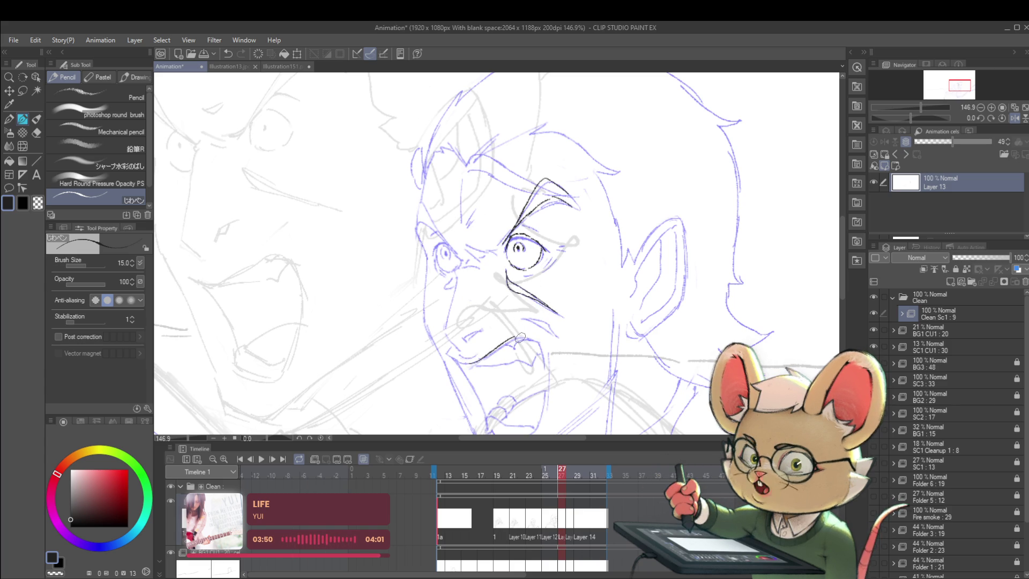
{"action": "left_click_drag", "start_coordinate": [508, 340], "coordinate": [517, 335]}
{"action": "key", "text": "ctrl+z"}
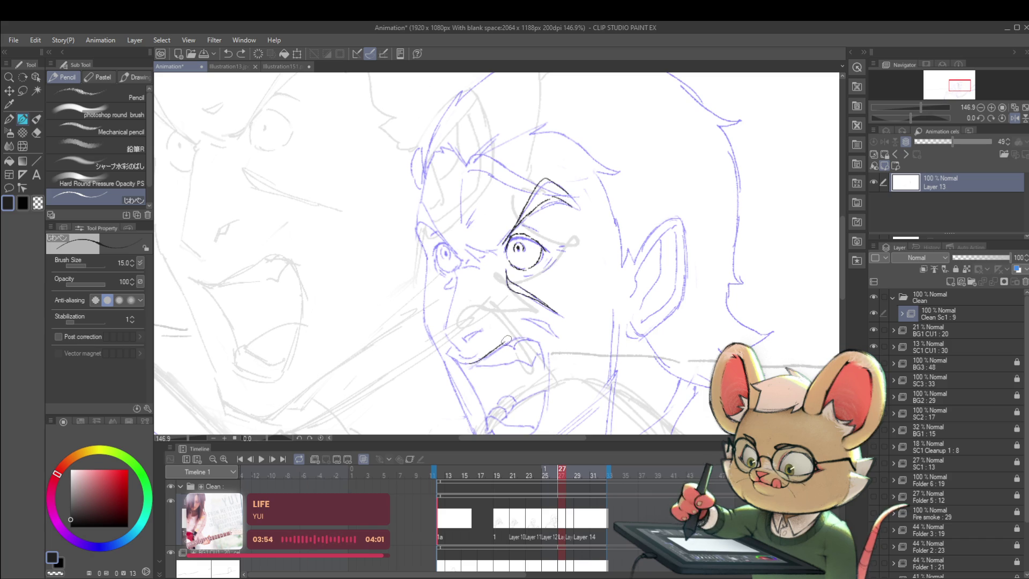
{"action": "scroll", "coordinate": [540, 336], "scroll_direction": "down", "scroll_amount": 5}
{"action": "scroll", "coordinate": [520, 340], "scroll_direction": "up", "scroll_amount": 5}
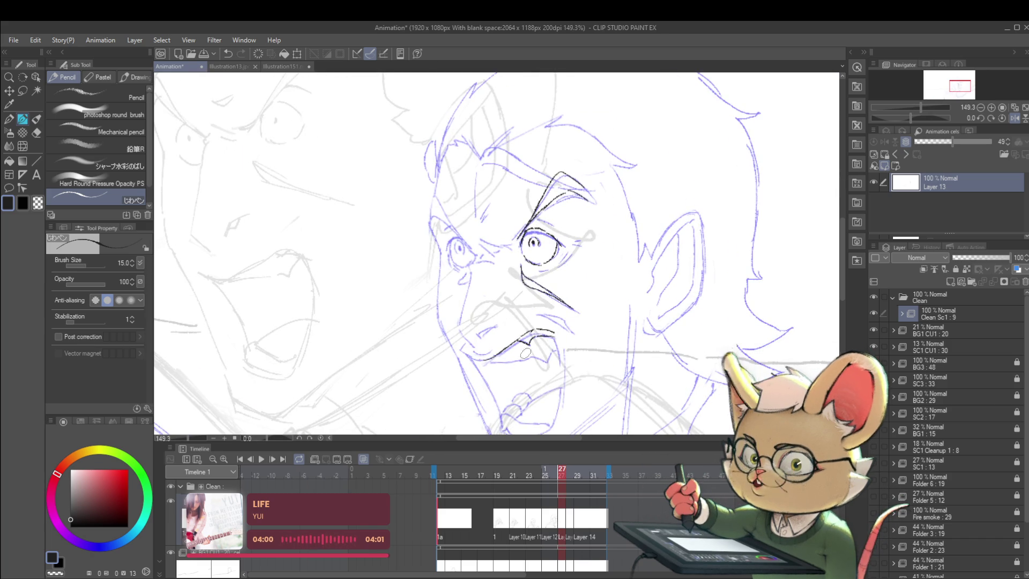
- Ink the lower lip line and a short line below the mouth
{"action": "left_click_drag", "start_coordinate": [532, 356], "coordinate": [545, 363]}
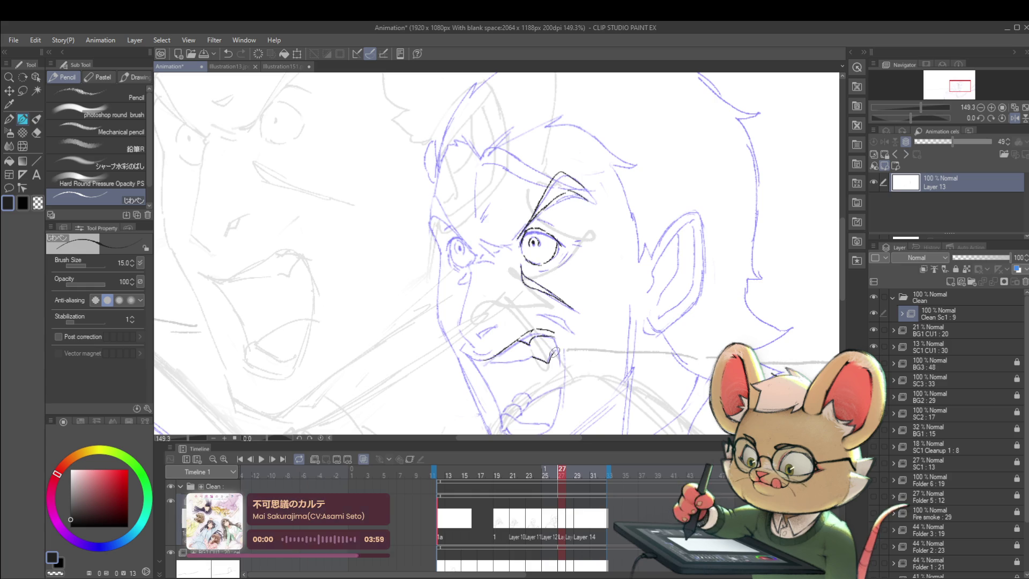
{"action": "left_click_drag", "start_coordinate": [486, 363], "coordinate": [508, 363]}
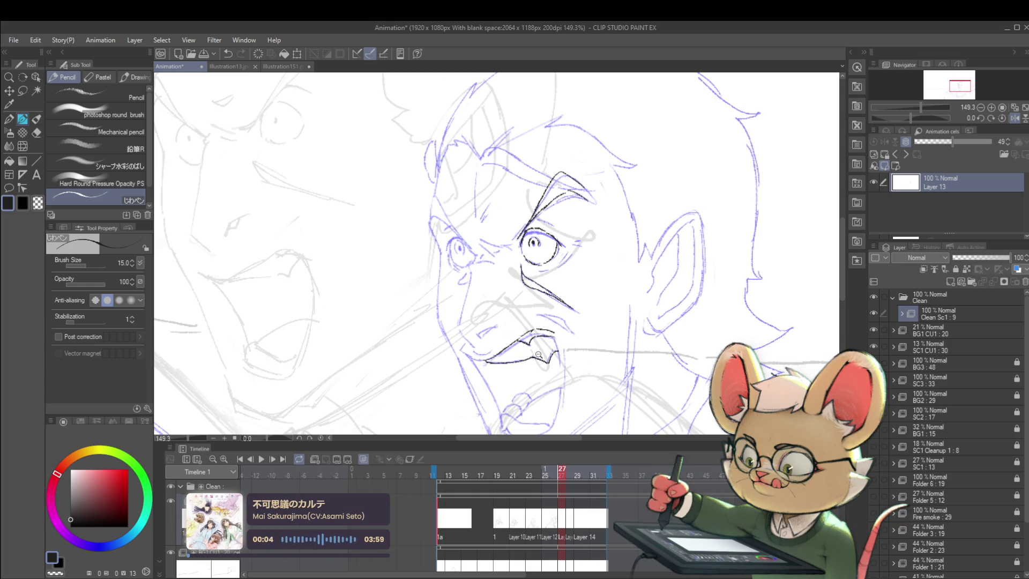
{"action": "scroll", "coordinate": [537, 356], "scroll_direction": "down", "scroll_amount": 3}
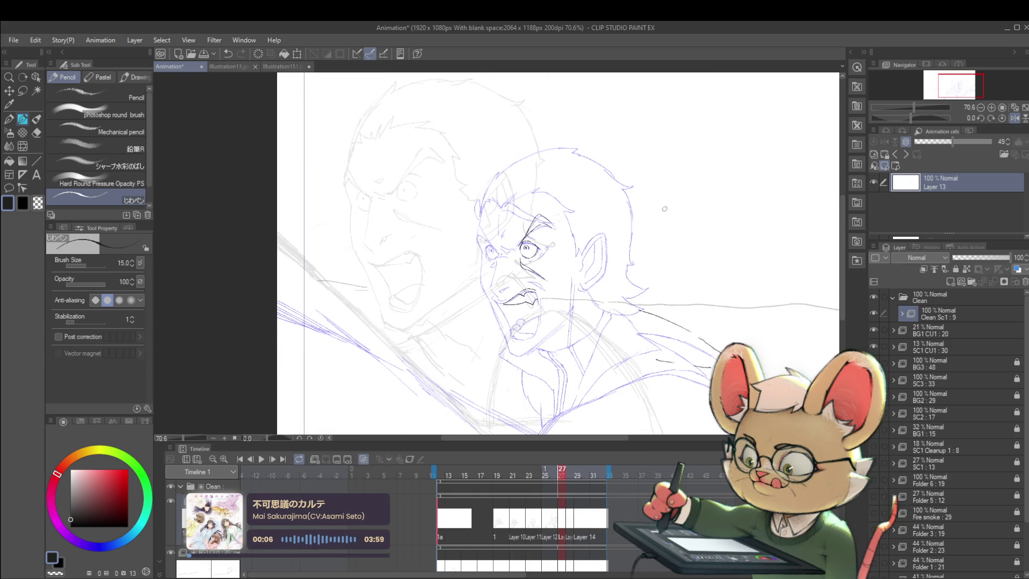
{"action": "scroll", "coordinate": [488, 274], "scroll_direction": "up", "scroll_amount": 2}
{"action": "scroll", "coordinate": [488, 274], "scroll_direction": "up", "scroll_amount": 1}
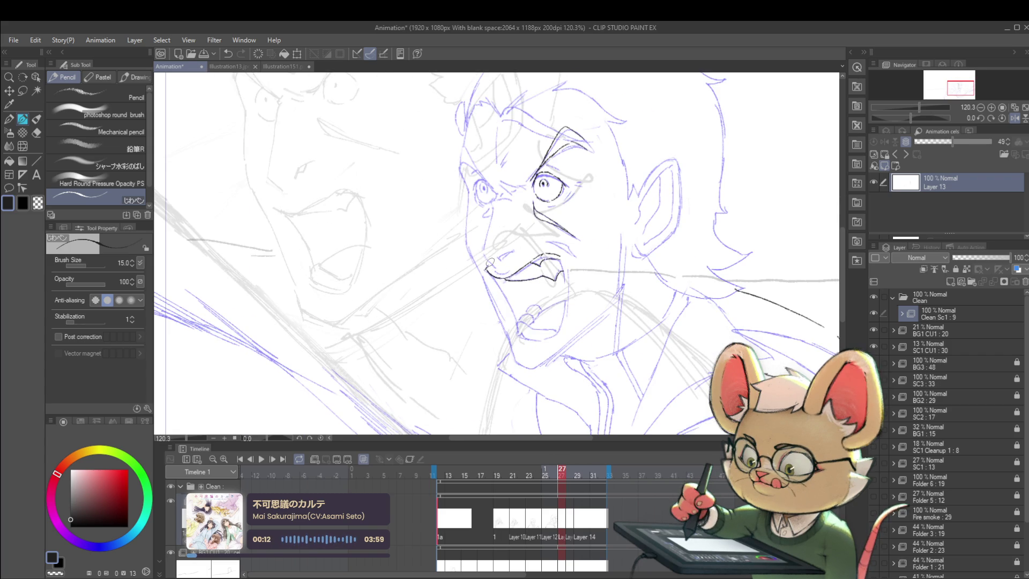
- Draw the mouth corner line downward and ink the jaw up from the mouth bottom
{"action": "left_click_drag", "start_coordinate": [485, 267], "coordinate": [508, 297]}
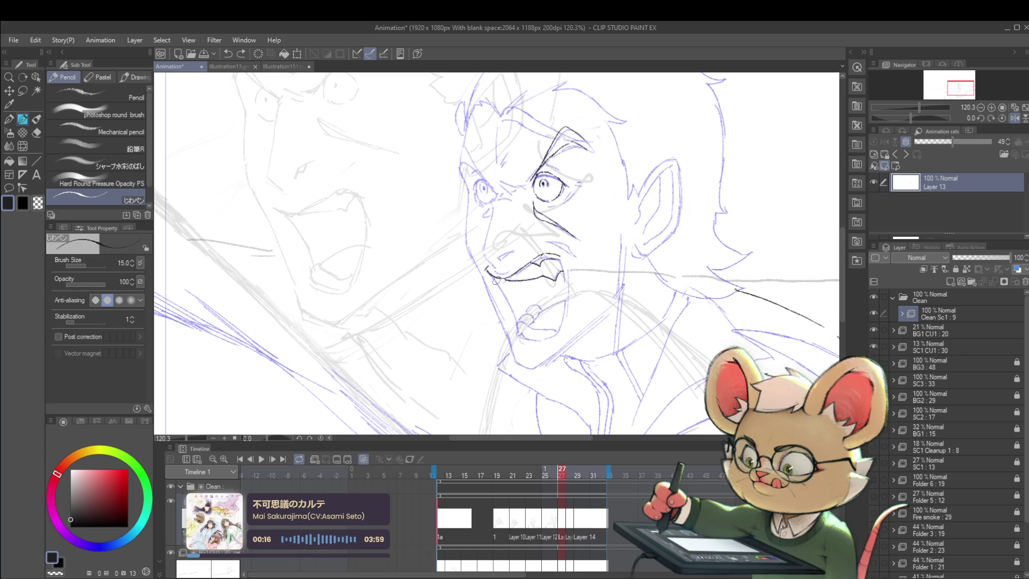
{"action": "left_click_drag", "start_coordinate": [498, 282], "coordinate": [516, 317]}
{"action": "scroll", "coordinate": [519, 274], "scroll_direction": "down", "scroll_amount": 5}
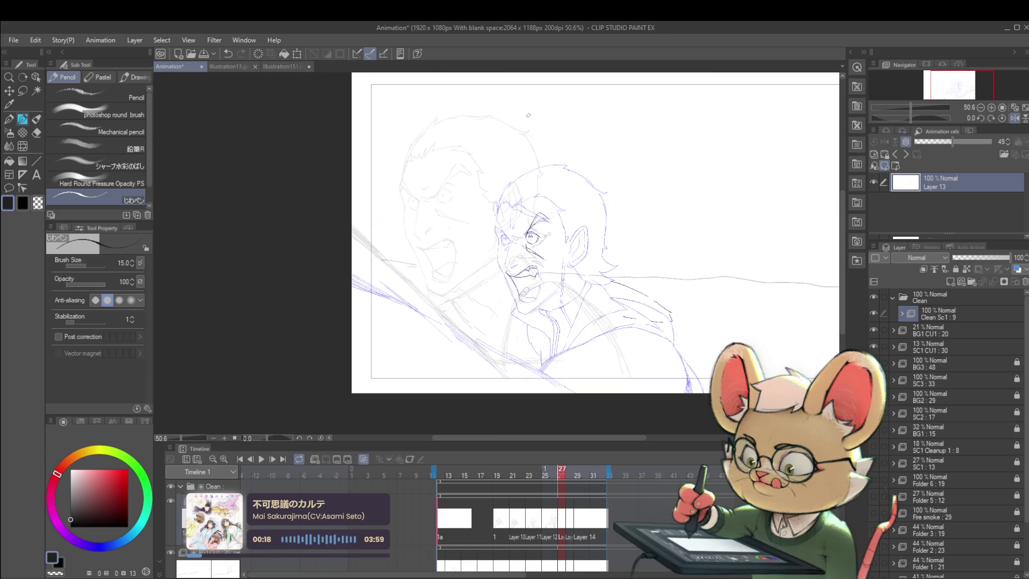
{"action": "scroll", "coordinate": [520, 288], "scroll_direction": "up", "scroll_amount": 4}
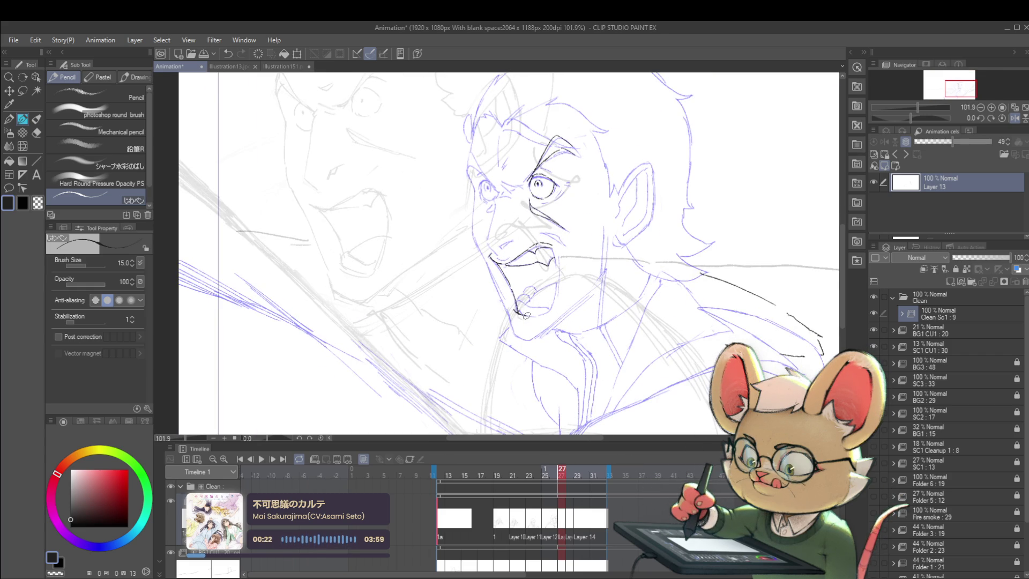
{"action": "mouse_move", "coordinate": [541, 316]}
{"action": "left_mouse_down"}
{"action": "mouse_move", "coordinate": [556, 260]}
{"action": "mouse_move", "coordinate": [554, 303]}
{"action": "left_mouse_up"}
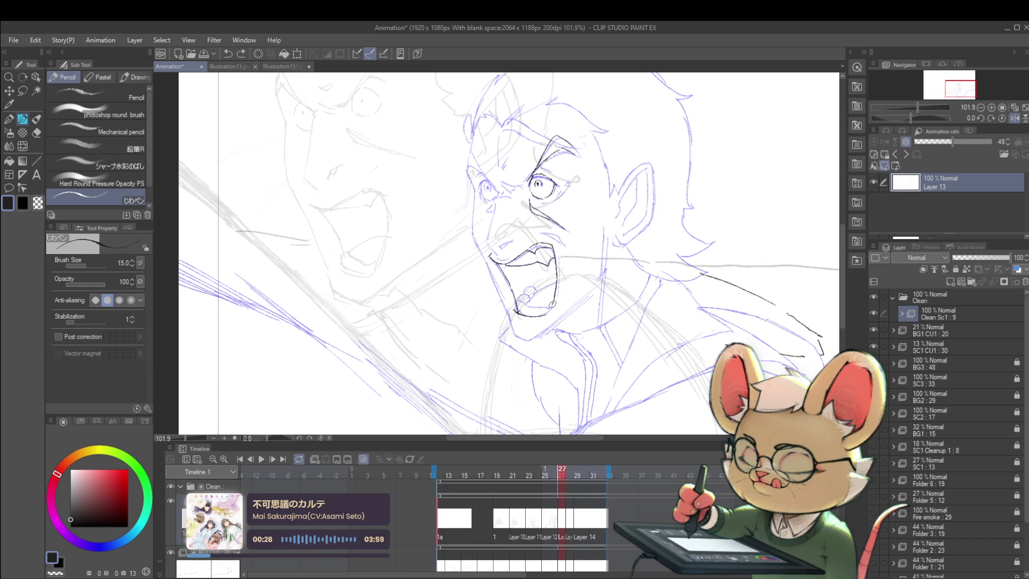
{"action": "scroll", "coordinate": [566, 287], "scroll_direction": "down", "scroll_amount": 3}
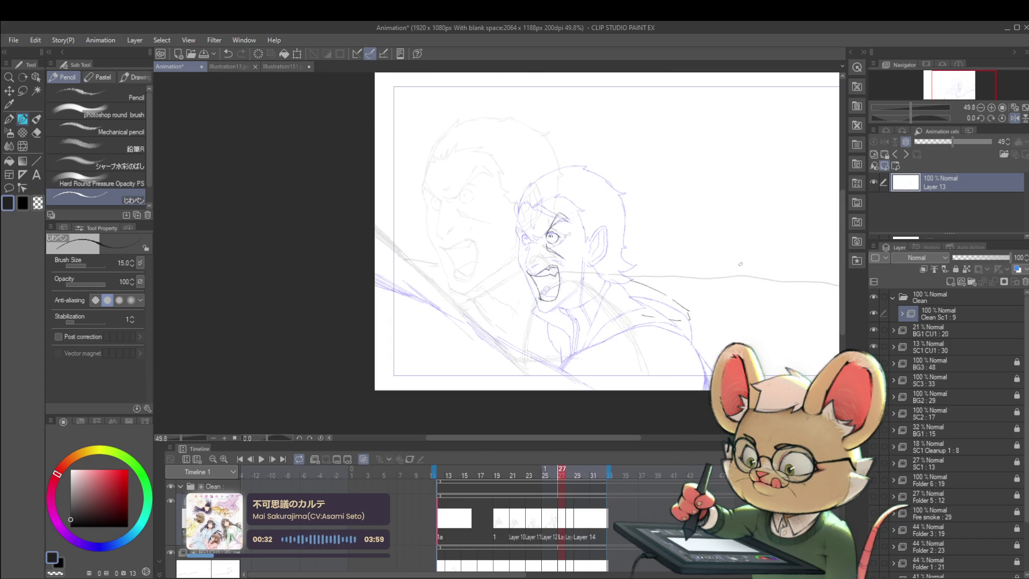
{"action": "scroll", "coordinate": [556, 252], "scroll_direction": "up", "scroll_amount": 2}
{"action": "scroll", "coordinate": [514, 235], "scroll_direction": "up", "scroll_amount": 2}
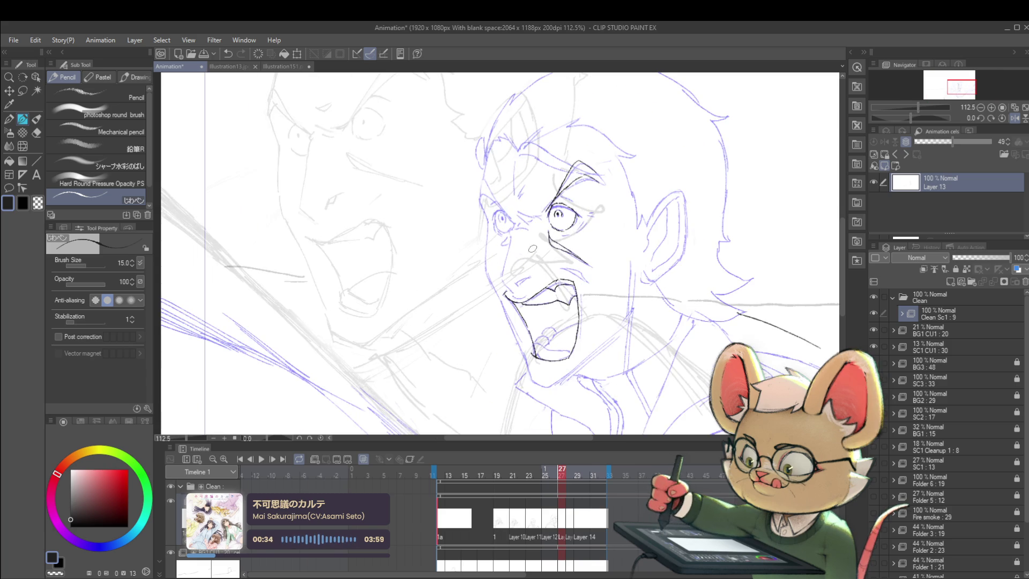
{"action": "scroll", "coordinate": [518, 272], "scroll_direction": "up", "scroll_amount": 2}
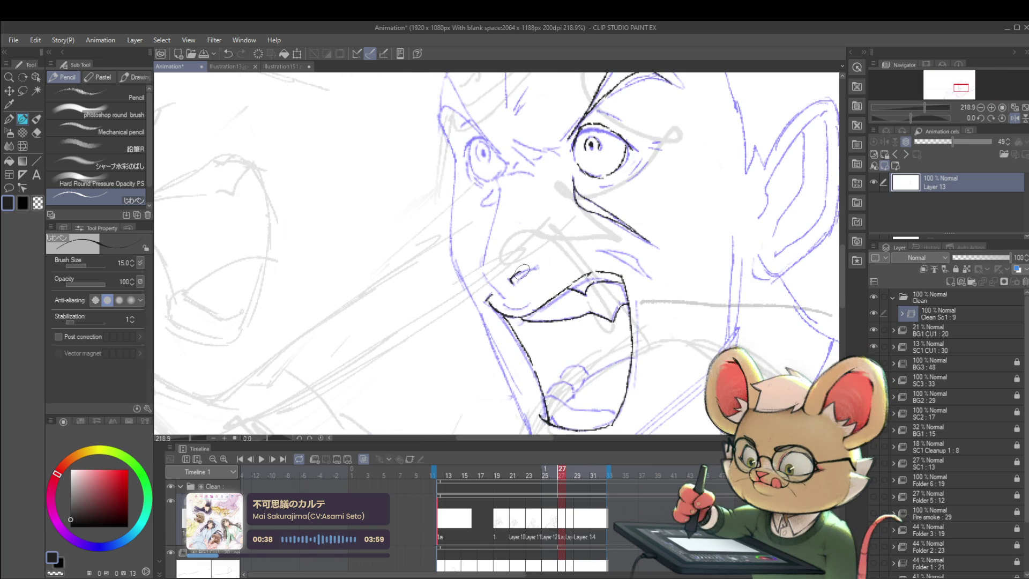
- Draw a short nose stroke and a long nose bridge line, redrawing it once
{"action": "left_click_drag", "start_coordinate": [511, 281], "coordinate": [527, 272]}
{"action": "scroll", "coordinate": [550, 264], "scroll_direction": "down", "scroll_amount": 3}
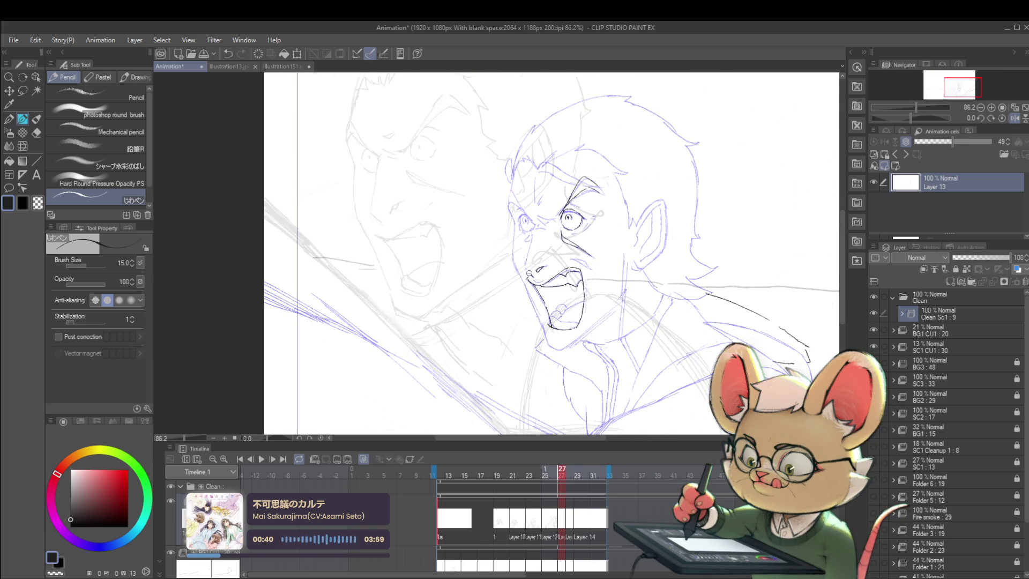
{"action": "scroll", "coordinate": [536, 277], "scroll_direction": "up", "scroll_amount": 3}
{"action": "mouse_move", "coordinate": [526, 270]}
{"action": "left_mouse_down"}
{"action": "mouse_move", "coordinate": [519, 244]}
{"action": "mouse_move", "coordinate": [531, 219]}
{"action": "left_mouse_up"}
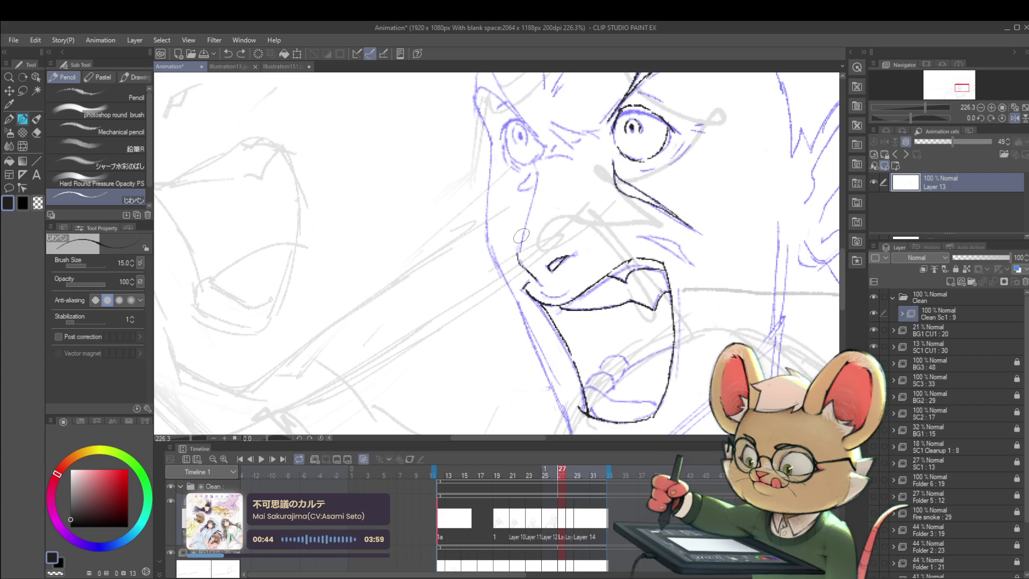
{"action": "key", "text": "ctrl+z"}
{"action": "left_click_drag", "start_coordinate": [518, 256], "coordinate": [538, 180]}
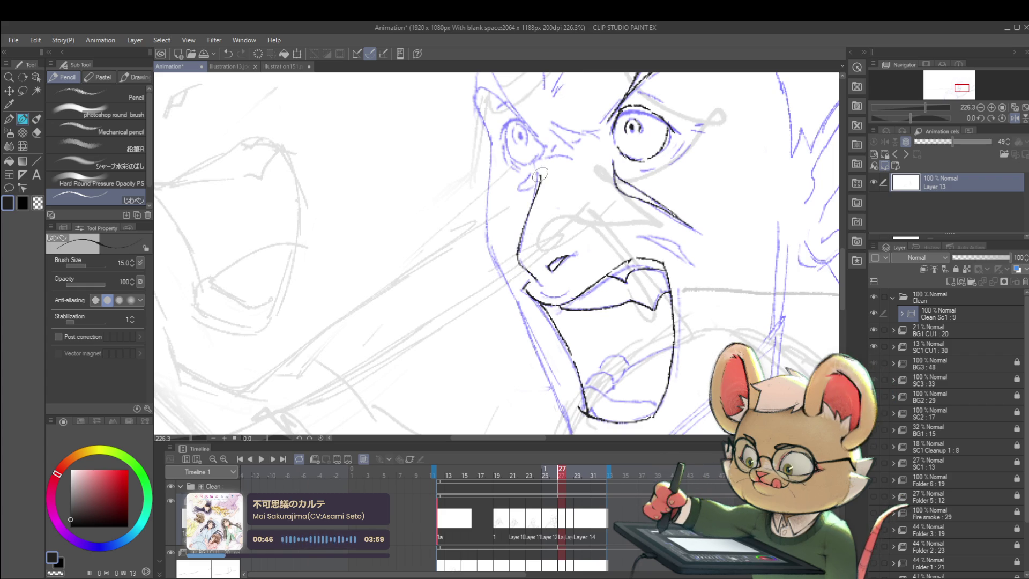
{"action": "scroll", "coordinate": [555, 159], "scroll_direction": "down", "scroll_amount": 5}
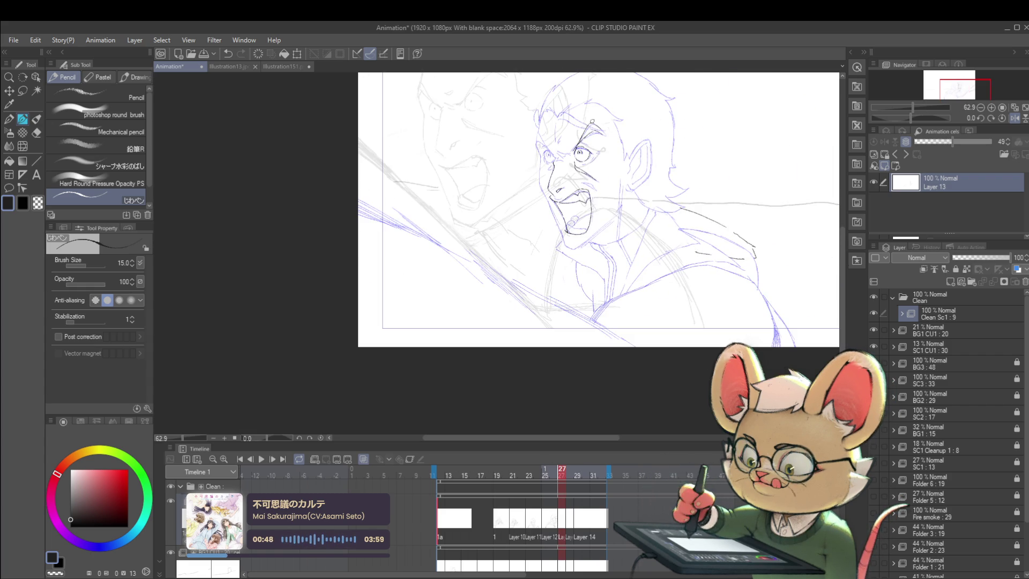
{"action": "scroll", "coordinate": [558, 160], "scroll_direction": "up", "scroll_amount": 5}
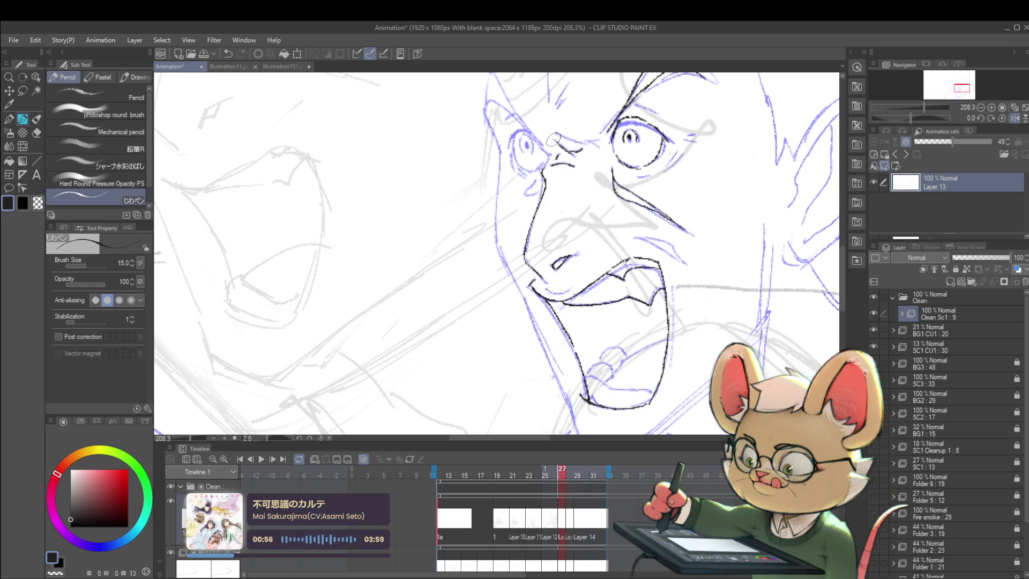
- Extend the eyebrow line to the right, then mirror the view to check proportions
{"action": "left_click_drag", "start_coordinate": [576, 142], "coordinate": [594, 140]}
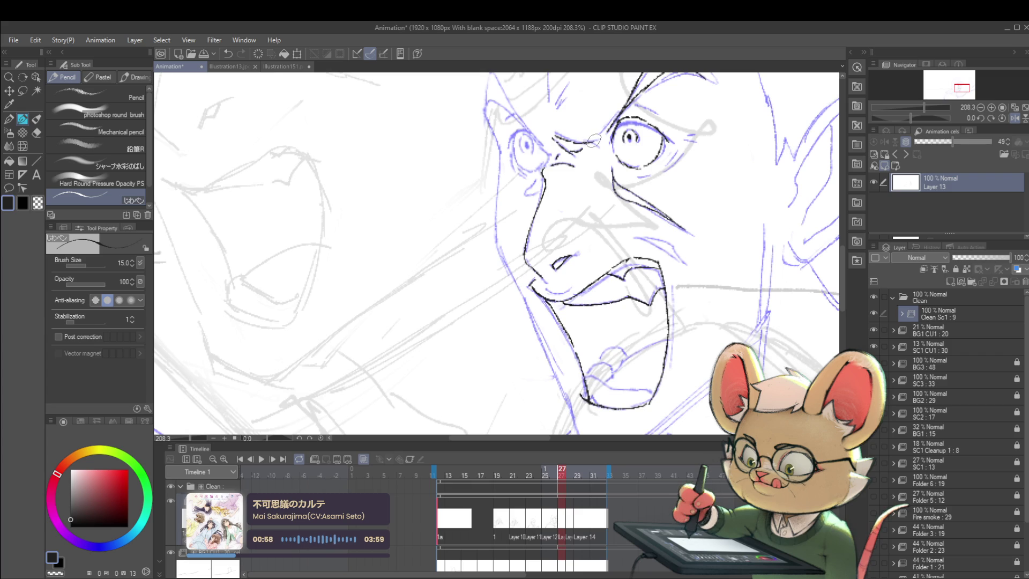
{"action": "scroll", "coordinate": [596, 143], "scroll_direction": "down", "scroll_amount": 5}
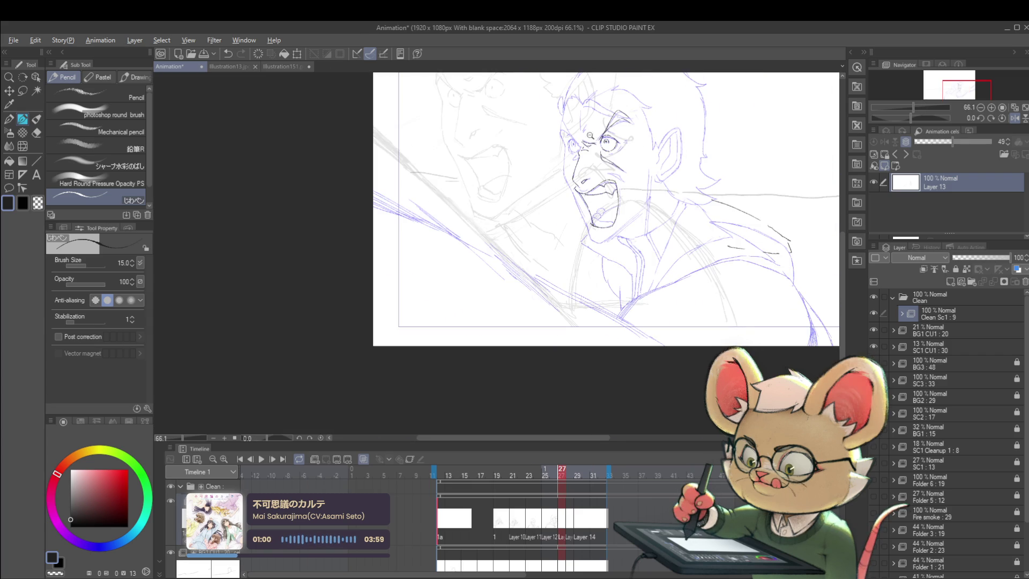
{"action": "scroll", "coordinate": [600, 107], "scroll_direction": "up", "scroll_amount": 4}
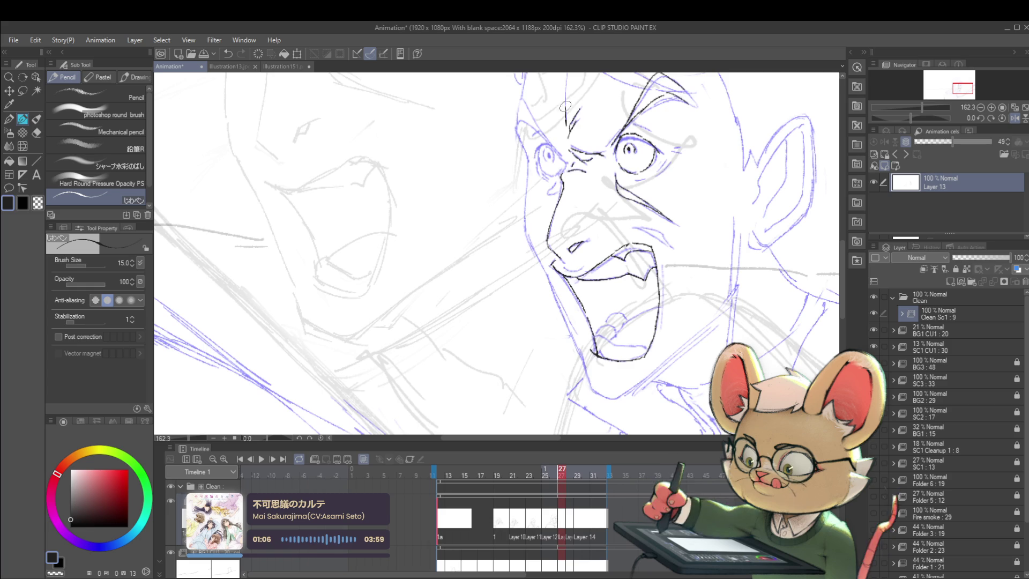
{"action": "scroll", "coordinate": [565, 85], "scroll_direction": "down", "scroll_amount": 5}
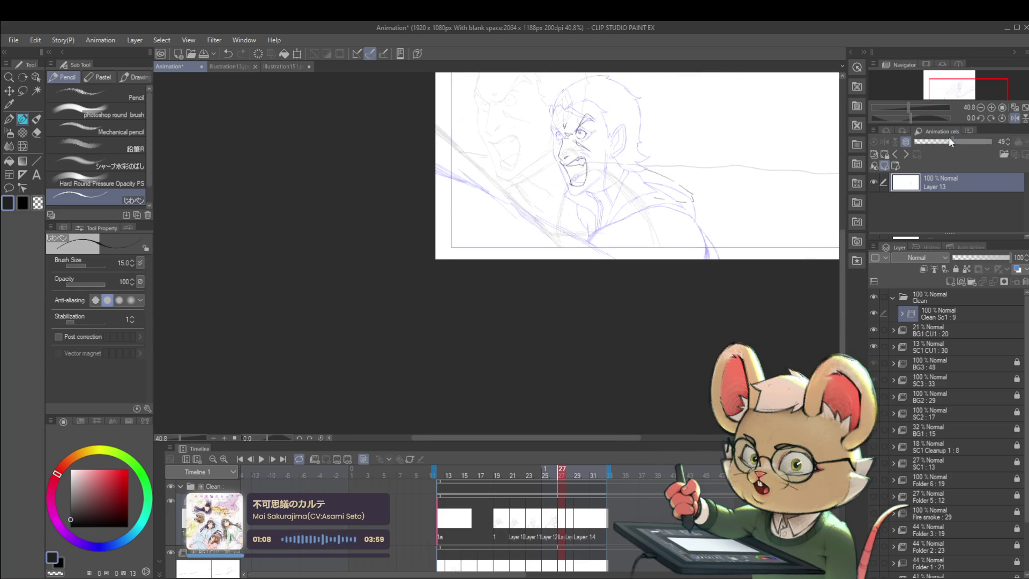
{"action": "left_click", "coordinate": [1015, 119]}
{"action": "scroll", "coordinate": [597, 246], "scroll_direction": "up", "scroll_amount": 5}
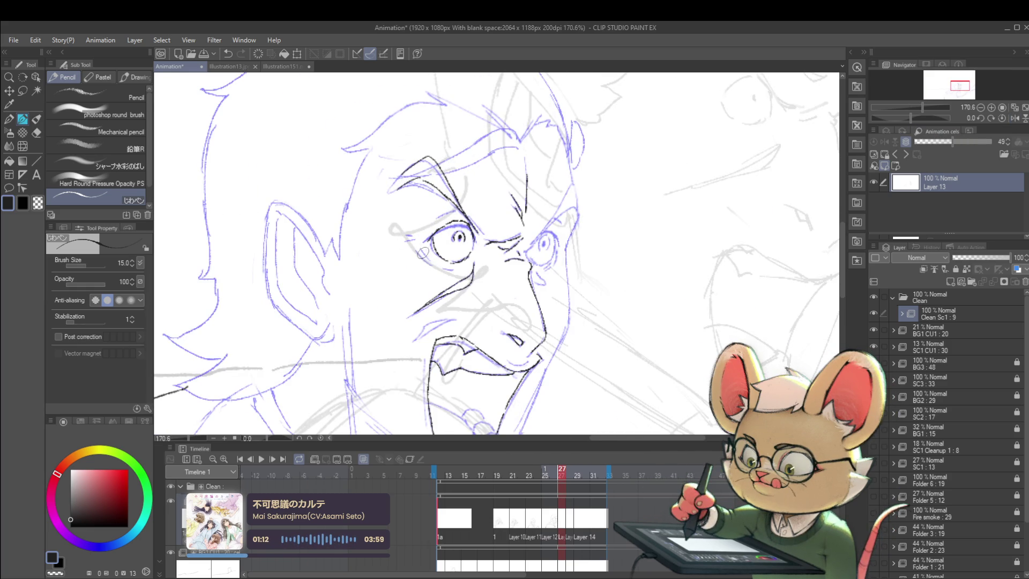
- Ink small details beside the eye in the mirrored view
{"action": "left_click_drag", "start_coordinate": [420, 247], "coordinate": [429, 262]}
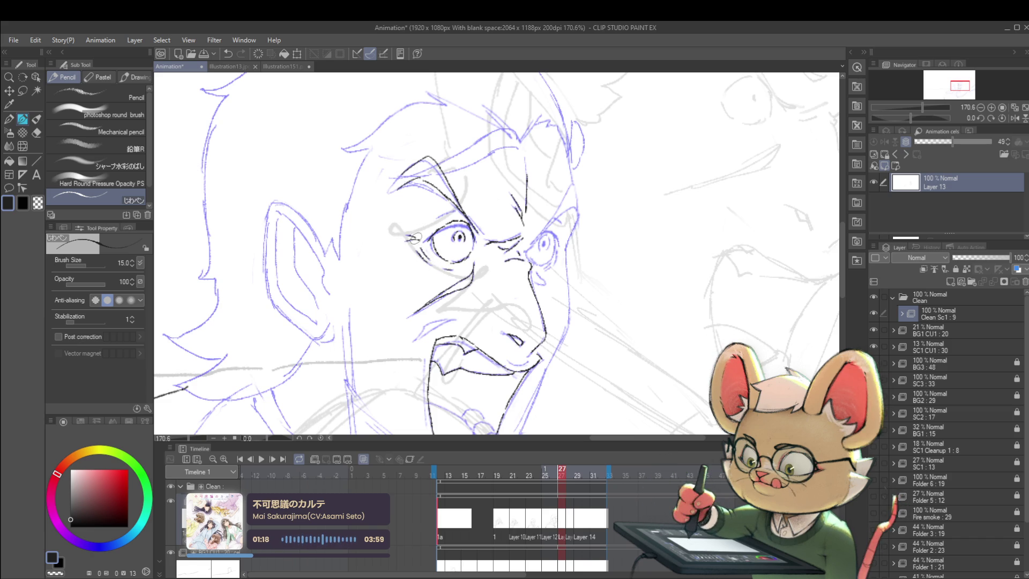
{"action": "scroll", "coordinate": [418, 233], "scroll_direction": "down", "scroll_amount": 2}
{"action": "scroll", "coordinate": [429, 229], "scroll_direction": "up", "scroll_amount": 4}
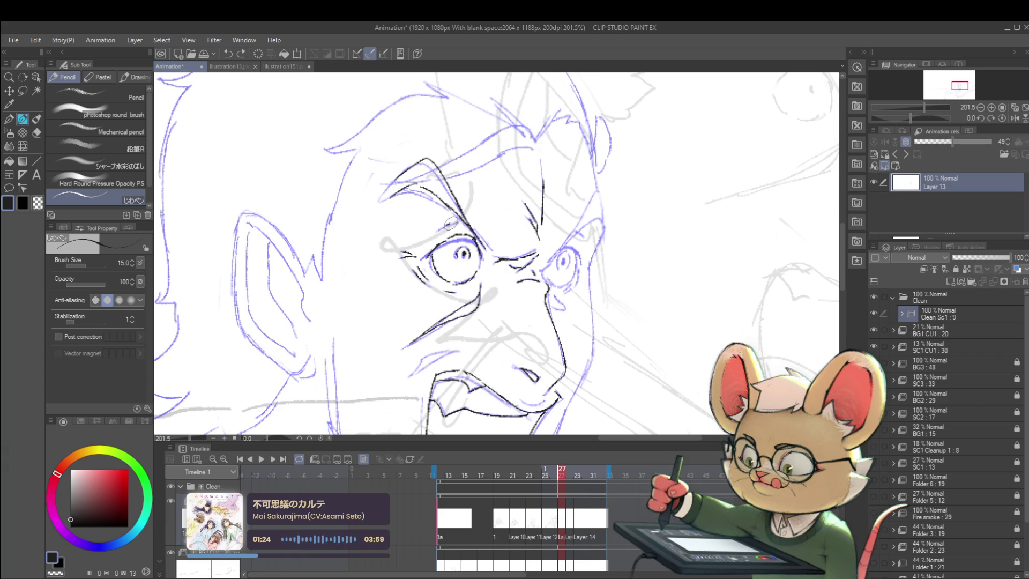
{"action": "scroll", "coordinate": [465, 222], "scroll_direction": "down", "scroll_amount": 5}
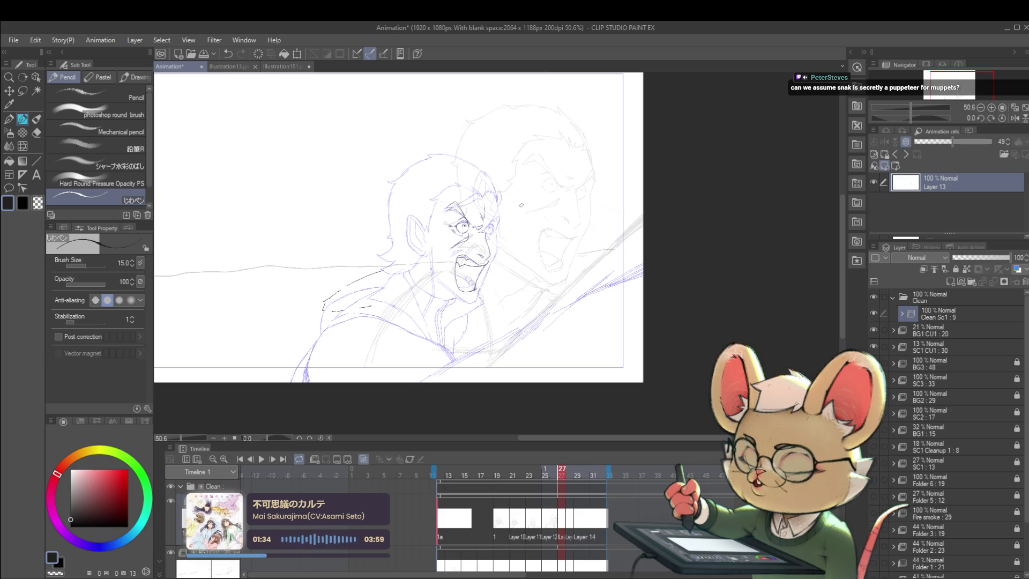
{"action": "scroll", "coordinate": [502, 228], "scroll_direction": "up", "scroll_amount": 5}
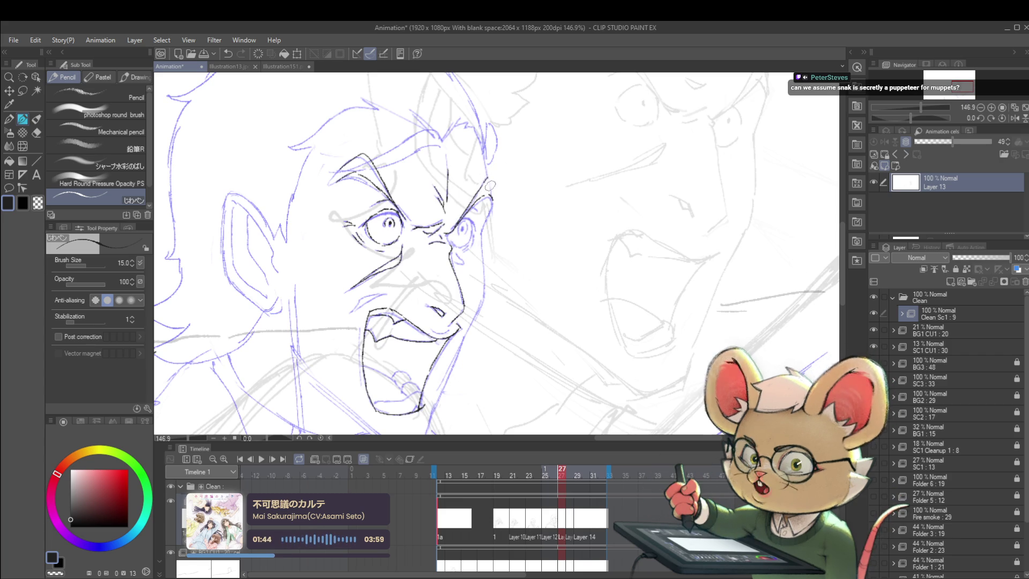
{"action": "scroll", "coordinate": [495, 180], "scroll_direction": "down", "scroll_amount": 5}
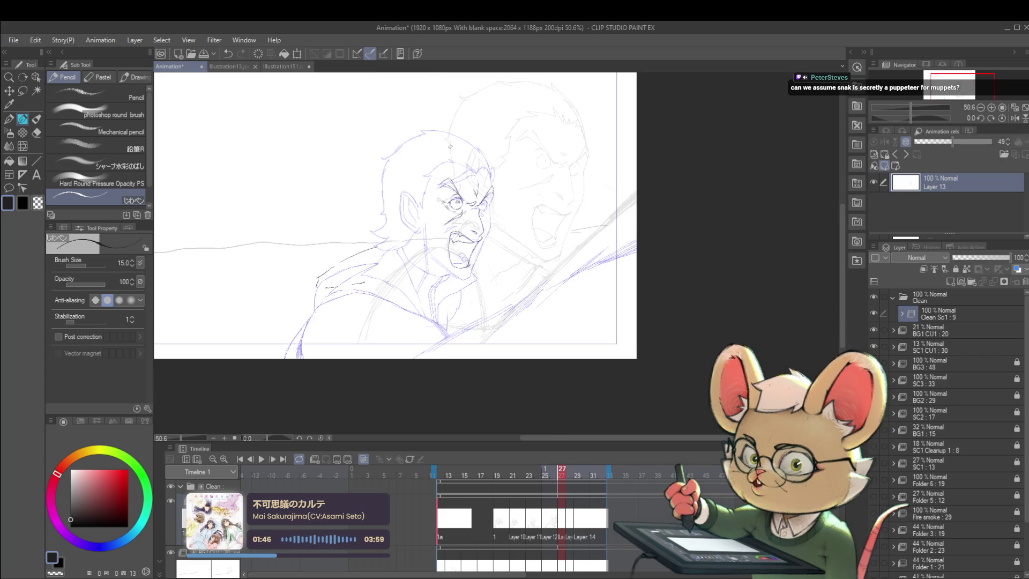
- Unflip the view, ink the eye's lower contour and lid, and fit the frame
{"action": "left_click", "coordinate": [1015, 118]}
{"action": "scroll", "coordinate": [530, 165], "scroll_direction": "up", "scroll_amount": 6}
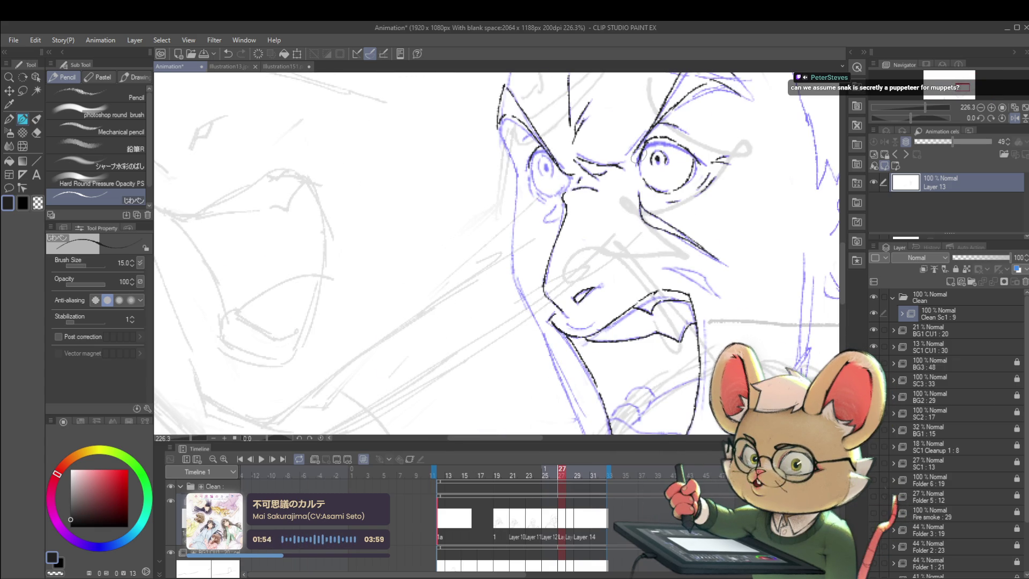
{"action": "scroll", "coordinate": [640, 152], "scroll_direction": "up", "scroll_amount": 1}
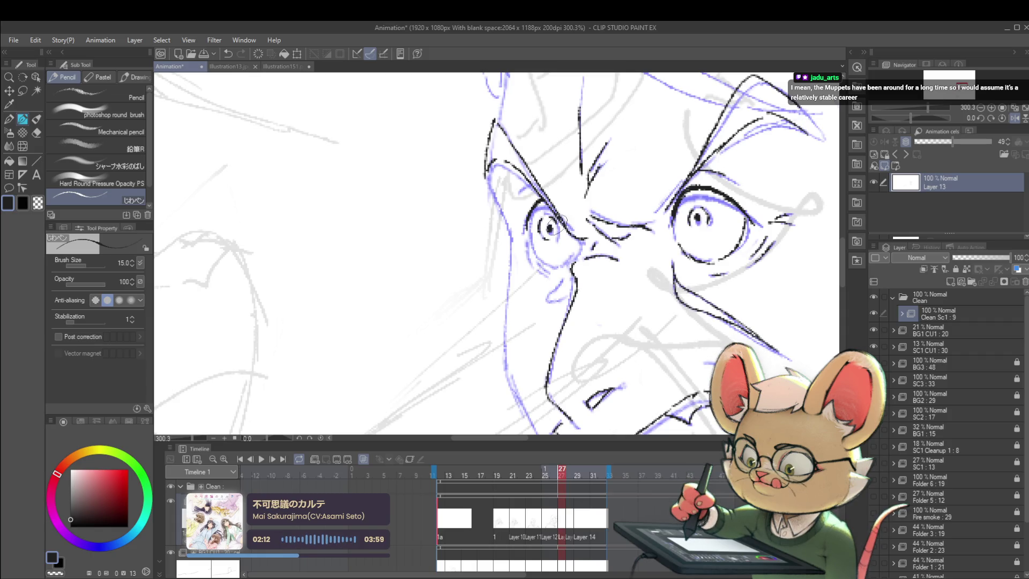
{"action": "scroll", "coordinate": [561, 218], "scroll_direction": "down", "scroll_amount": 5}
{"action": "scroll", "coordinate": [544, 218], "scroll_direction": "up", "scroll_amount": 6}
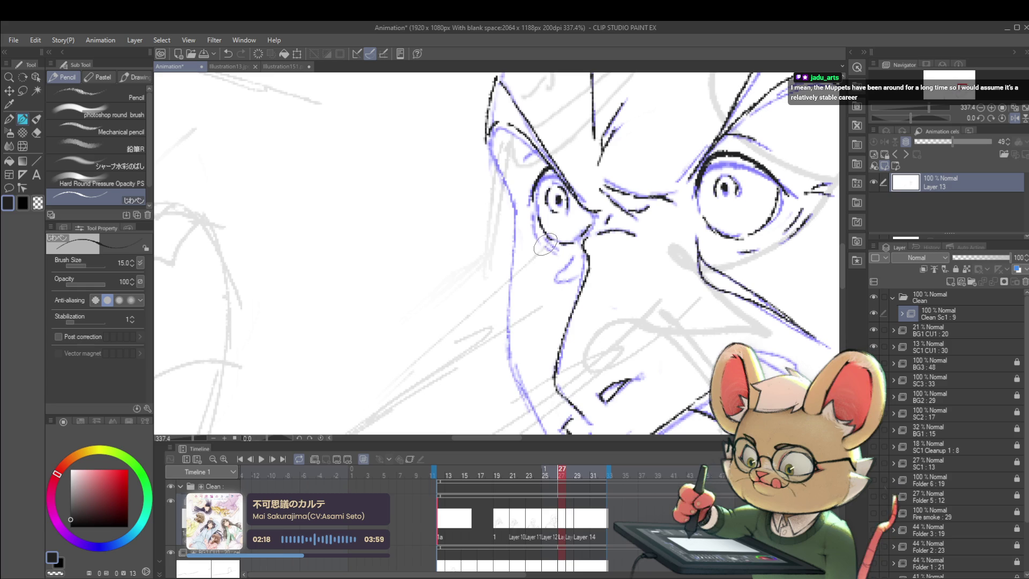
{"action": "mouse_move", "coordinate": [536, 212]}
{"action": "left_mouse_down"}
{"action": "mouse_move", "coordinate": [547, 245]}
{"action": "mouse_move", "coordinate": [571, 252]}
{"action": "left_mouse_up"}
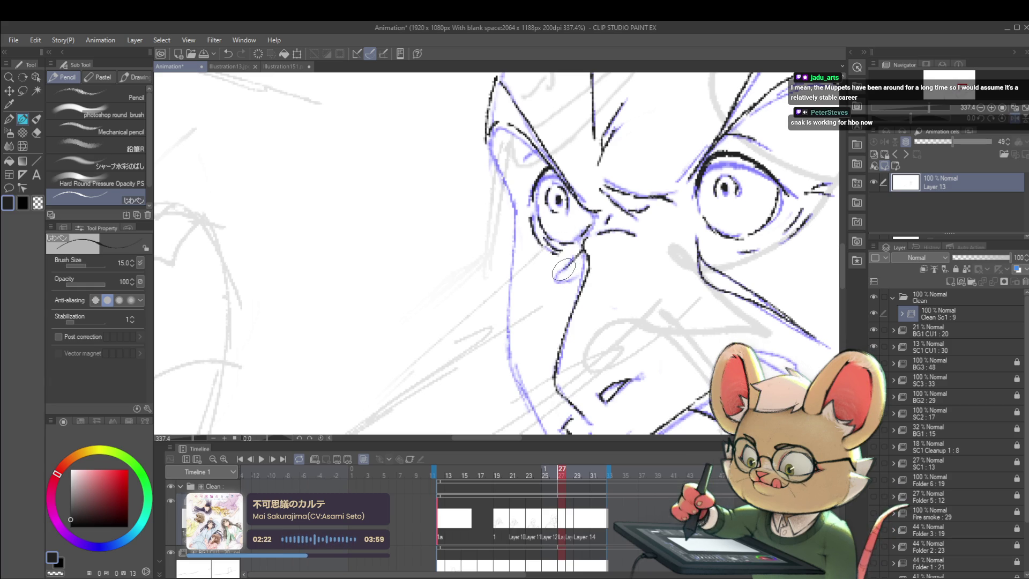
{"action": "key", "text": "ctrl+0"}
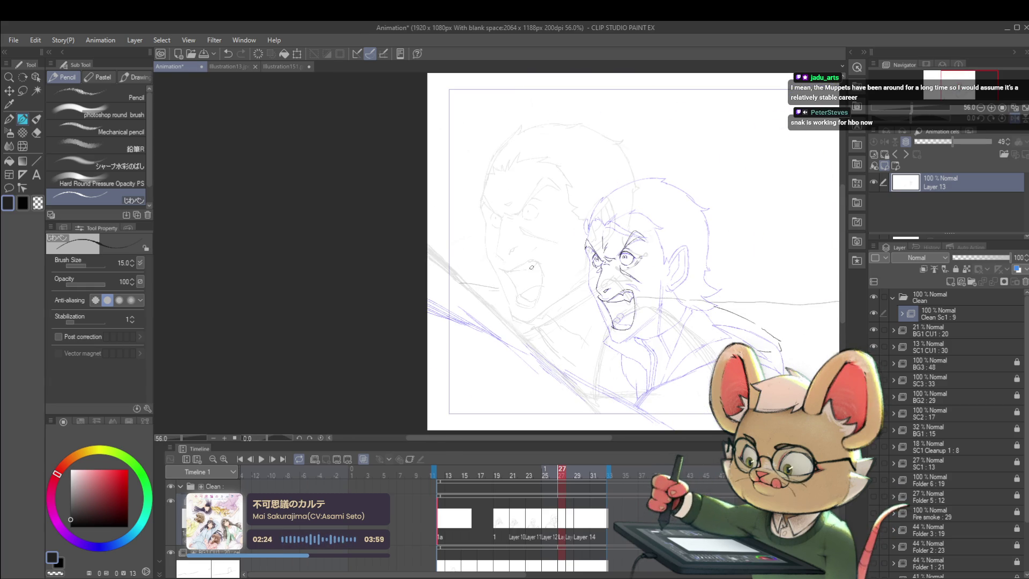
- Ink the cheek and jaw outlines and extend the chin line
{"action": "scroll", "coordinate": [532, 267], "scroll_direction": "up", "scroll_amount": 5}
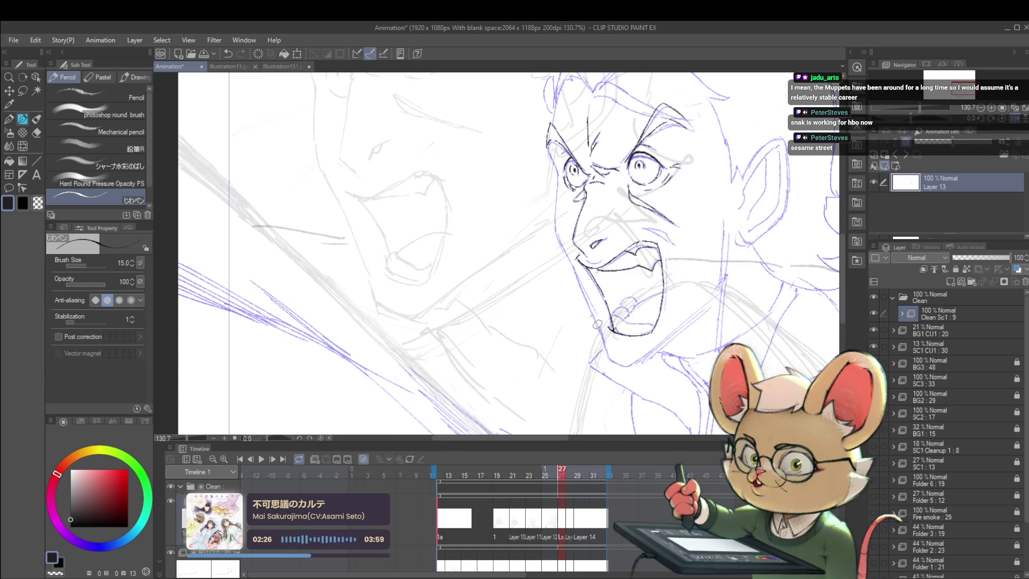
{"action": "left_click_drag", "start_coordinate": [559, 182], "coordinate": [557, 214]}
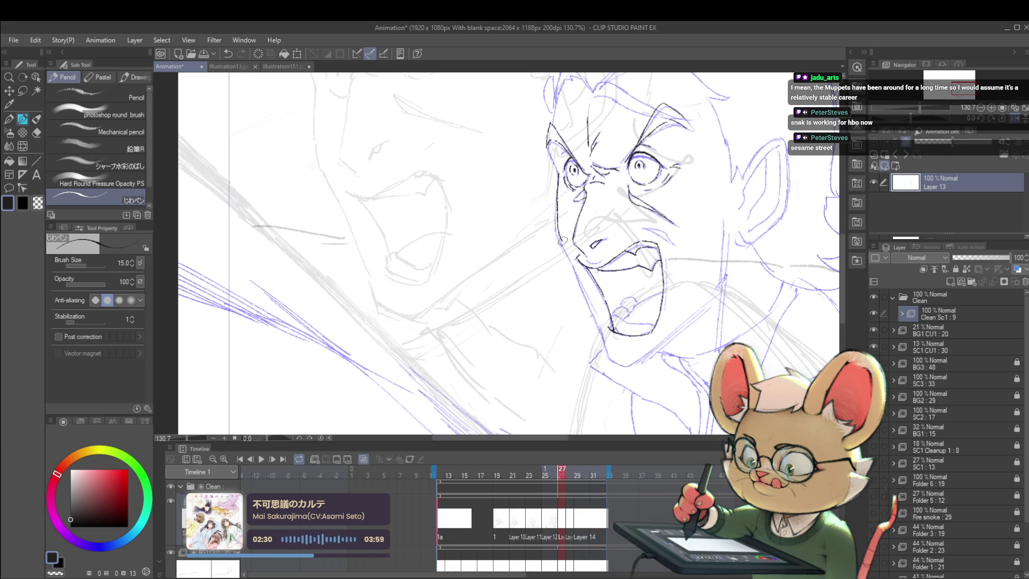
{"action": "left_click_drag", "start_coordinate": [572, 265], "coordinate": [601, 328]}
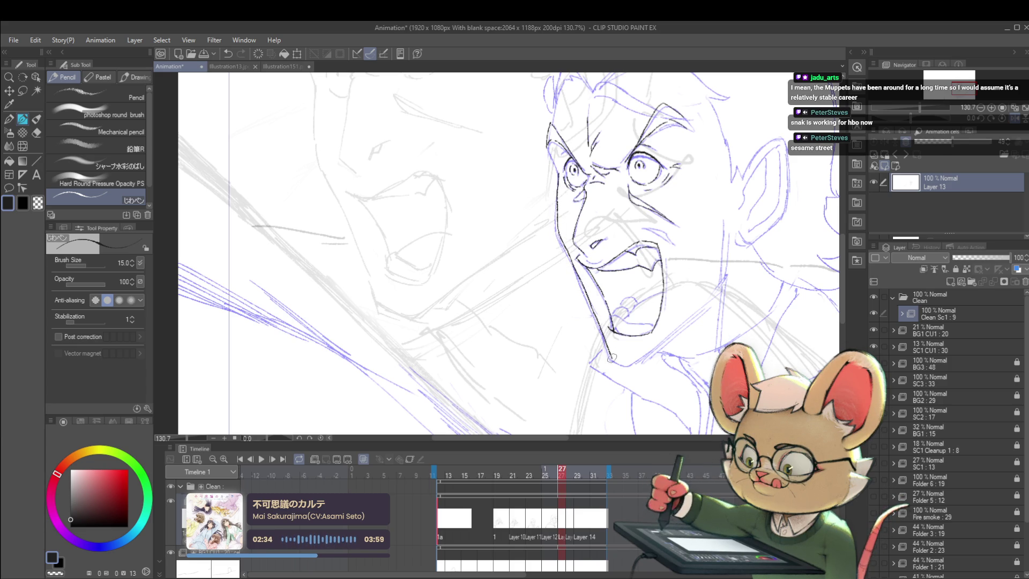
{"action": "mouse_move", "coordinate": [615, 365]}
{"action": "left_mouse_down"}
{"action": "mouse_move", "coordinate": [633, 369]}
{"action": "mouse_move", "coordinate": [686, 322]}
{"action": "left_mouse_up"}
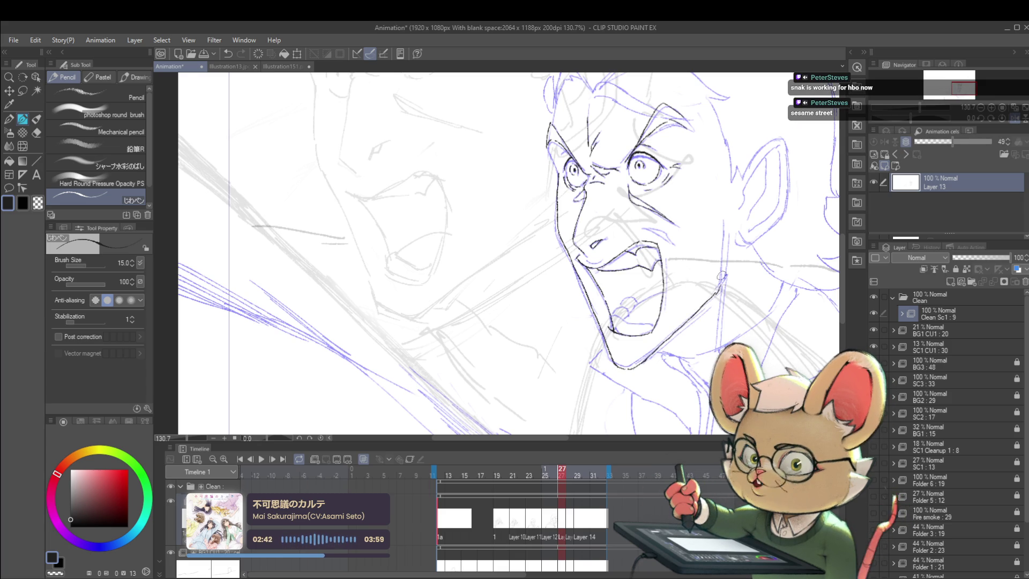
- Trace the back hair outline up to the crown
{"action": "scroll", "coordinate": [729, 228], "scroll_direction": "down", "scroll_amount": 10}
{"action": "left_click_drag", "start_coordinate": [755, 185], "coordinate": [678, 153]}
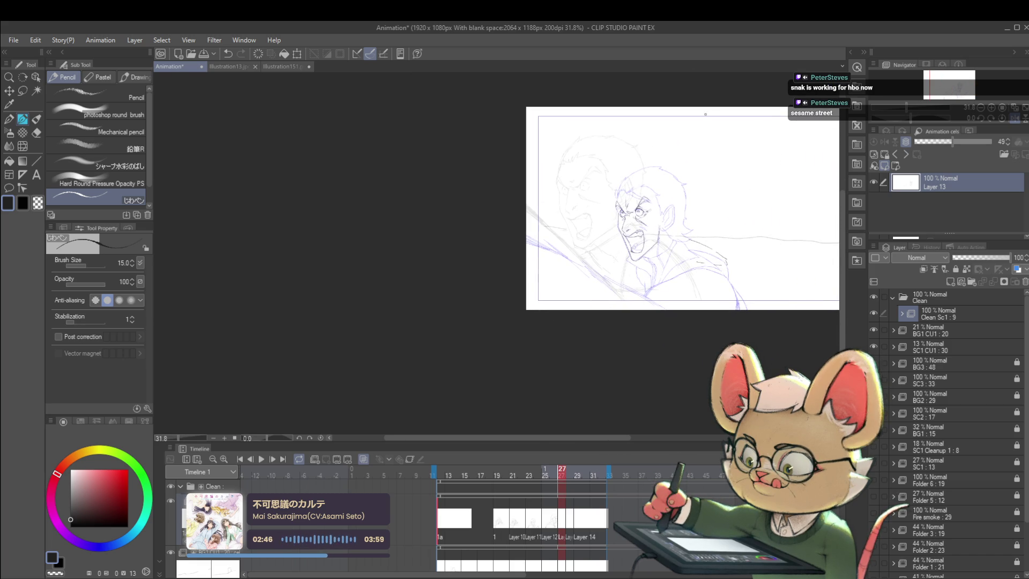
{"action": "scroll", "coordinate": [611, 191], "scroll_direction": "up", "scroll_amount": 10}
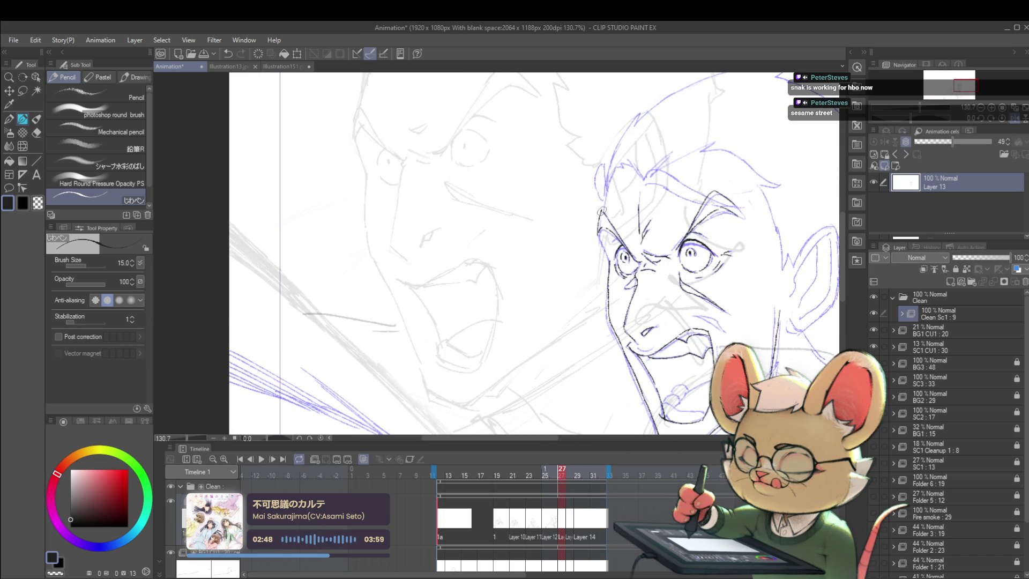
{"action": "mouse_move", "coordinate": [608, 180]}
{"action": "left_mouse_down"}
{"action": "mouse_move", "coordinate": [640, 114]}
{"action": "mouse_move", "coordinate": [597, 245]}
{"action": "mouse_move", "coordinate": [579, 243]}
{"action": "mouse_move", "coordinate": [654, 219]}
{"action": "left_mouse_up"}
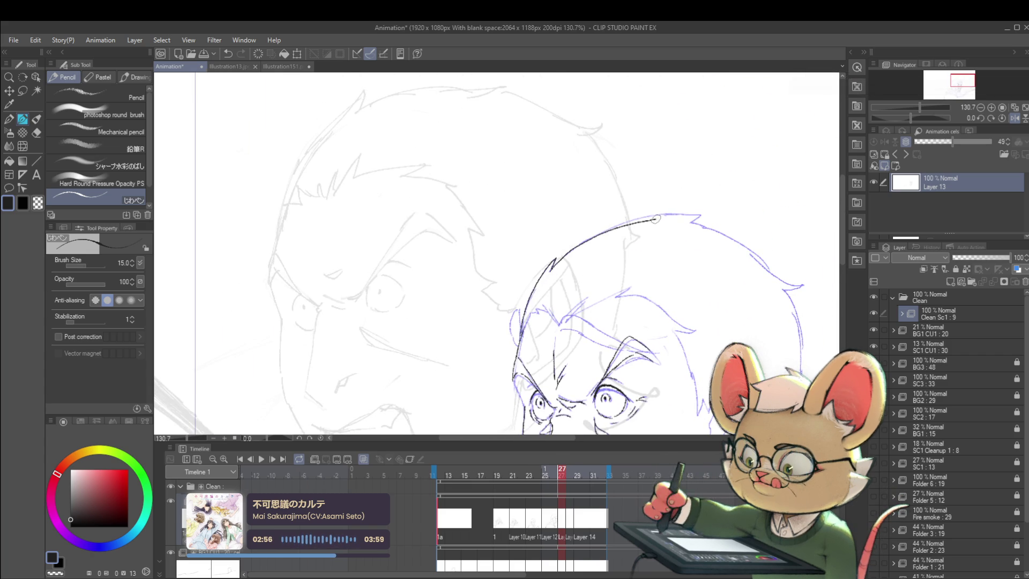
{"action": "key", "text": "ctrl+minus"}
{"action": "scroll", "coordinate": [620, 225], "scroll_direction": "up", "scroll_amount": 3}
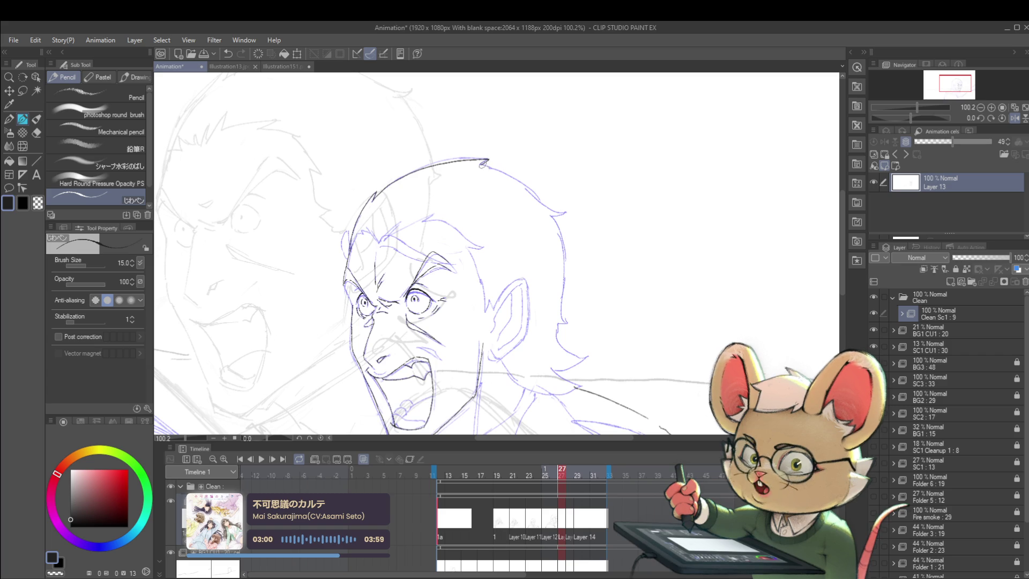
- Extend the top hair outline, continue it past the tip and join it to the shoulder line
{"action": "left_click_drag", "start_coordinate": [497, 168], "coordinate": [544, 201]}
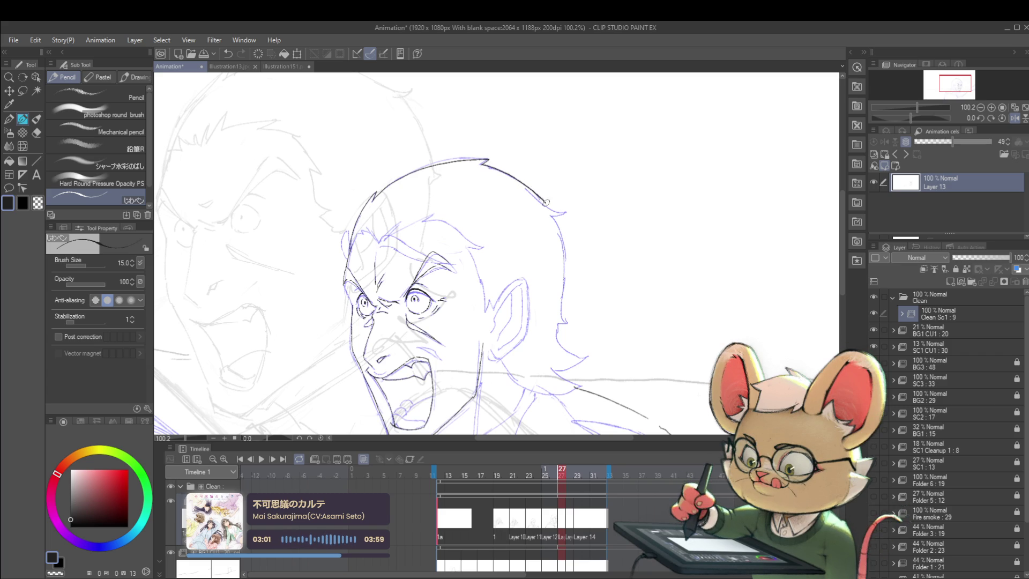
{"action": "scroll", "coordinate": [550, 216], "scroll_direction": "down", "scroll_amount": 3}
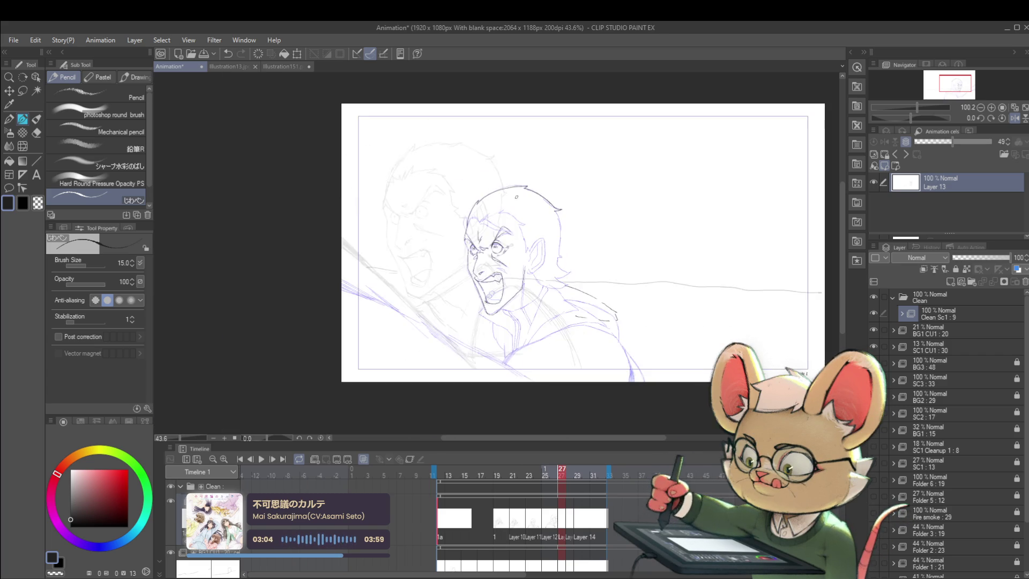
{"action": "scroll", "coordinate": [523, 140], "scroll_direction": "up", "scroll_amount": 3}
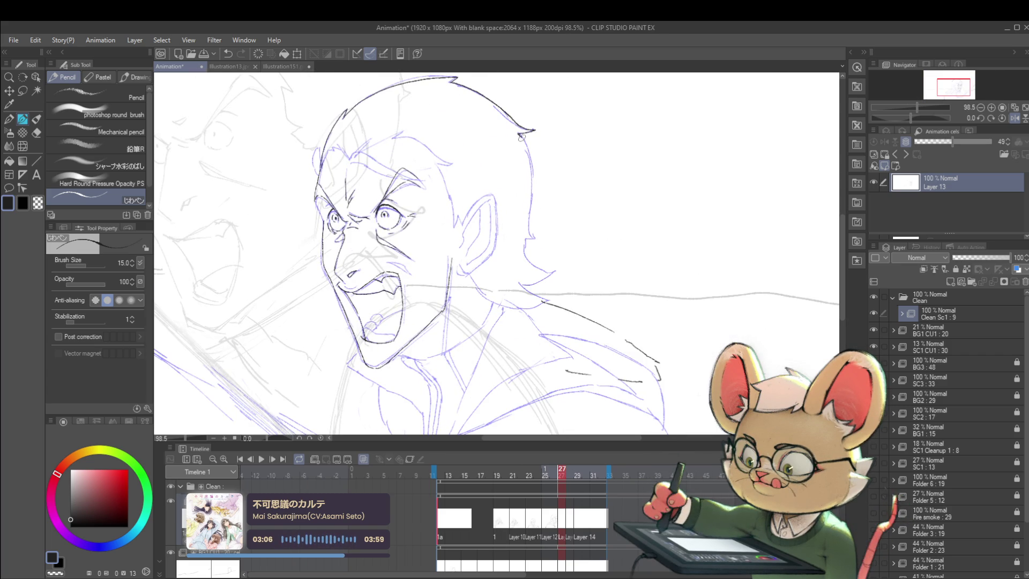
{"action": "left_click_drag", "start_coordinate": [530, 227], "coordinate": [528, 239]}
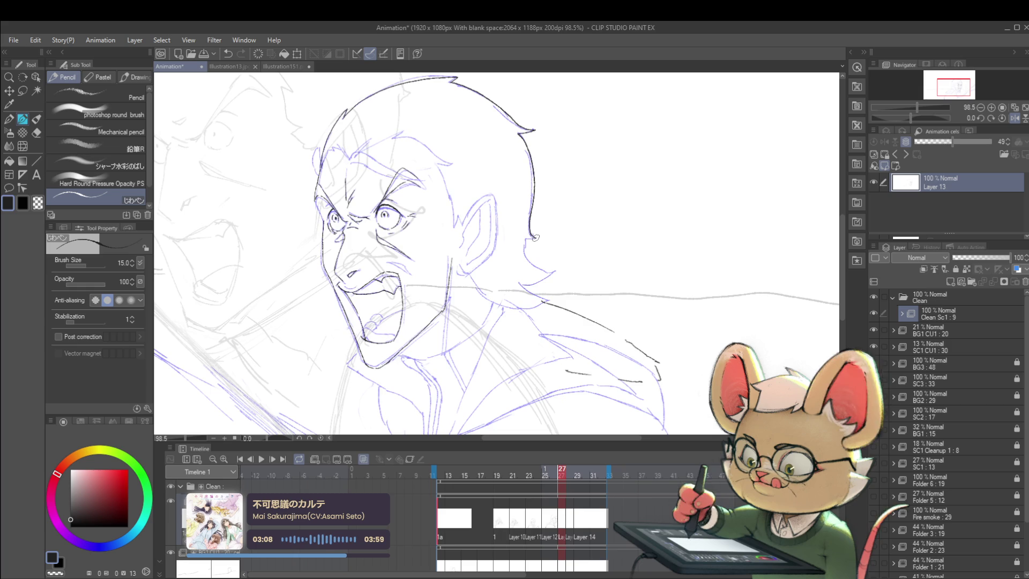
{"action": "scroll", "coordinate": [549, 174], "scroll_direction": "down", "scroll_amount": 4}
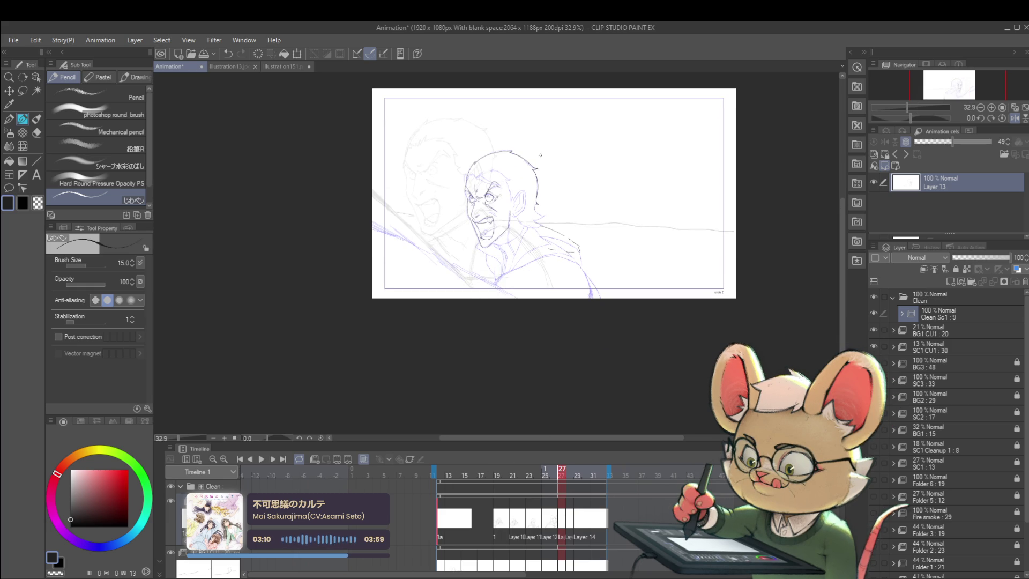
{"action": "scroll", "coordinate": [529, 213], "scroll_direction": "up", "scroll_amount": 4}
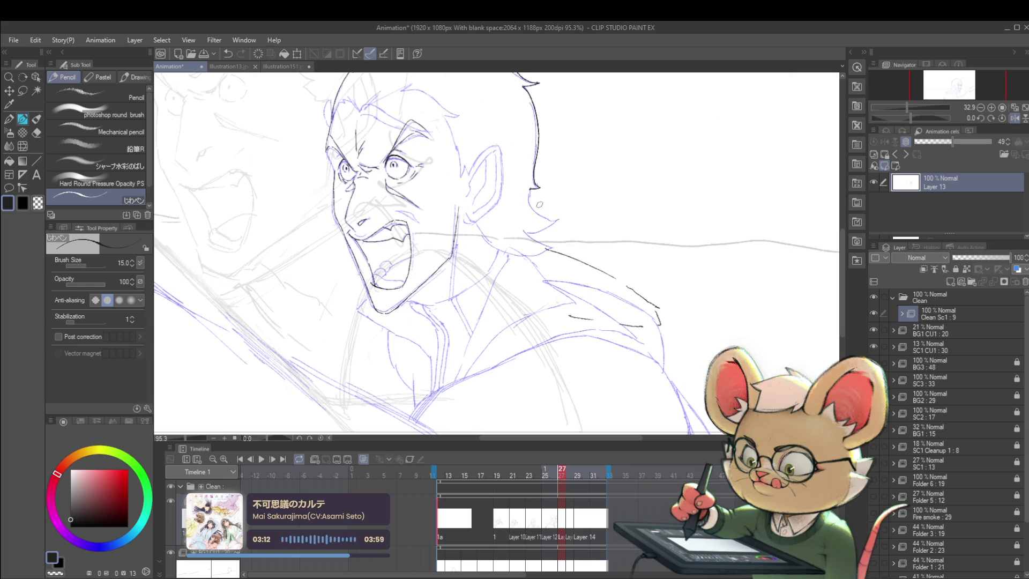
{"action": "scroll", "coordinate": [545, 213], "scroll_direction": "down", "scroll_amount": 3}
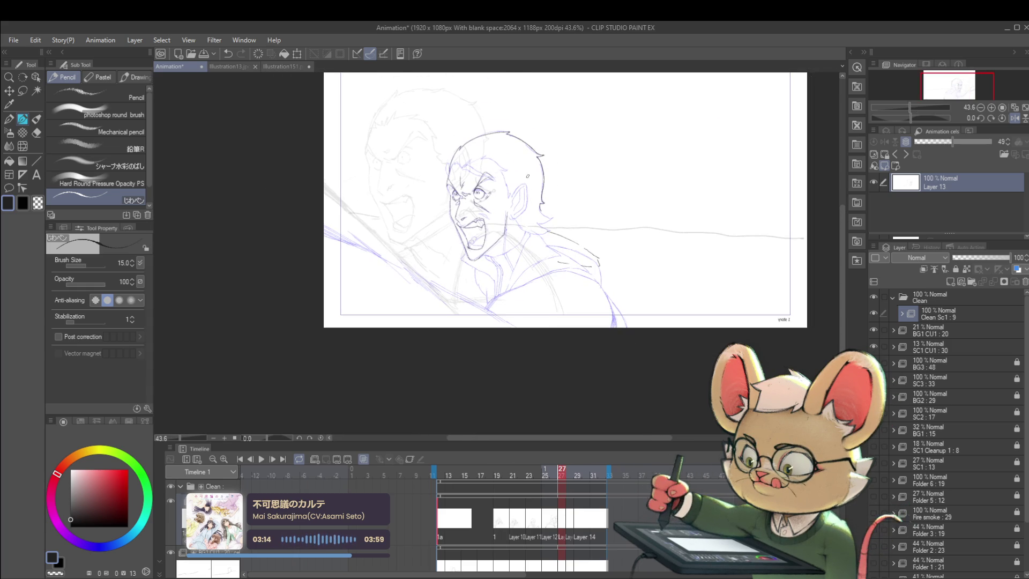
{"action": "scroll", "coordinate": [543, 203], "scroll_direction": "up", "scroll_amount": 4}
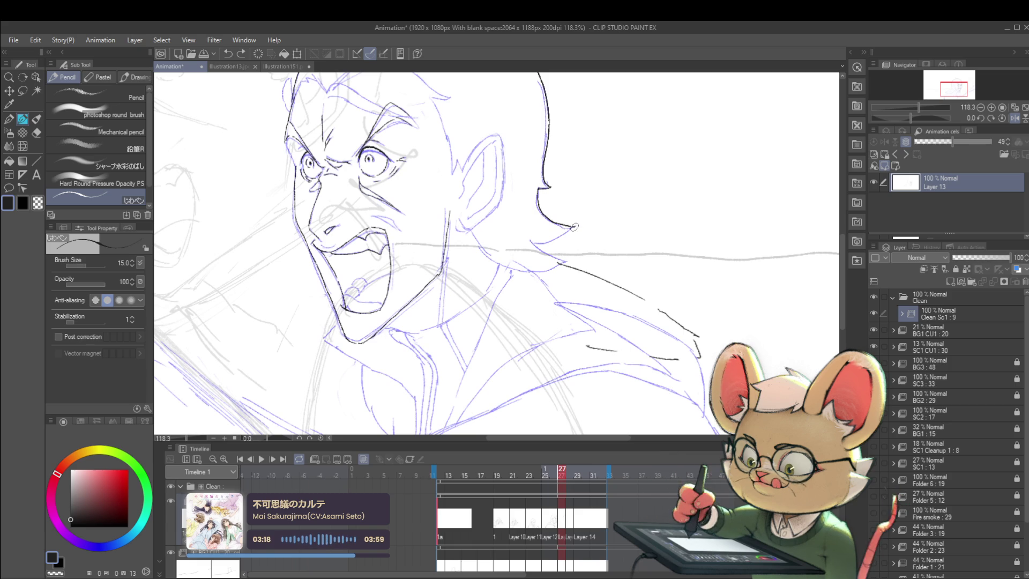
{"action": "left_click_drag", "start_coordinate": [536, 248], "coordinate": [562, 260]}
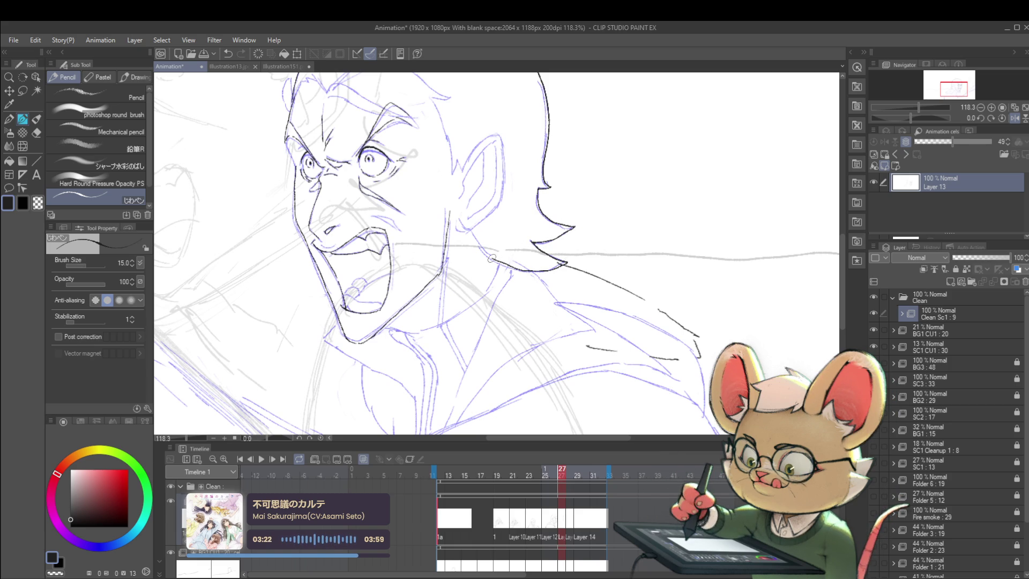
- Pan and zoom in on the head, then add strokes along the forehead hairline
{"action": "scroll", "coordinate": [470, 209], "scroll_direction": "down", "scroll_amount": 5}
{"action": "scroll", "coordinate": [470, 209], "scroll_direction": "down", "scroll_amount": 1}
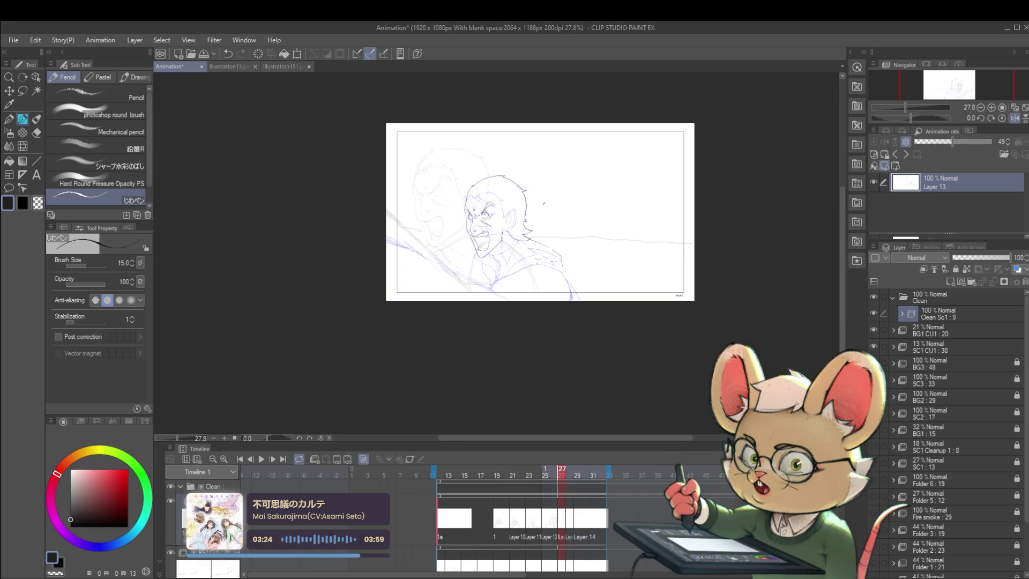
{"action": "left_click_drag", "start_coordinate": [642, 251], "coordinate": [673, 279]}
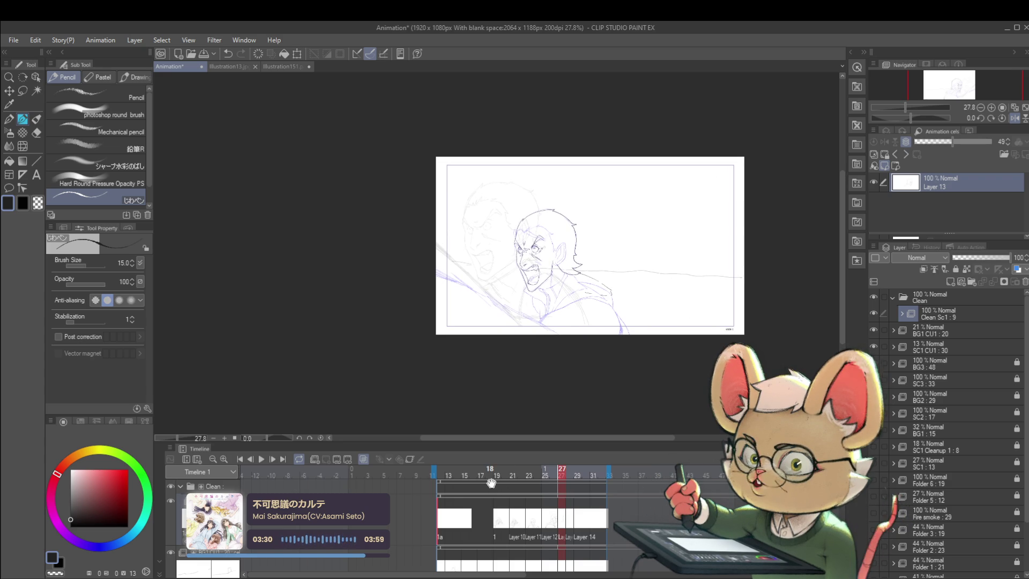
{"action": "mouse_move", "coordinate": [653, 250]}
{"action": "left_mouse_down"}
{"action": "mouse_move", "coordinate": [665, 278]}
{"action": "mouse_move", "coordinate": [656, 285]}
{"action": "left_mouse_up"}
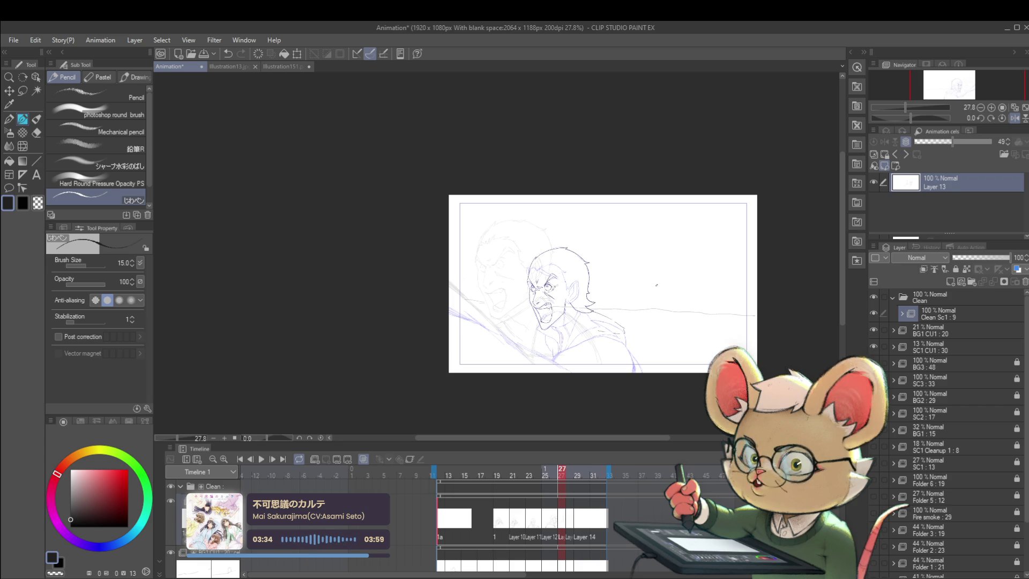
{"action": "left_click_drag", "start_coordinate": [710, 322], "coordinate": [748, 343]}
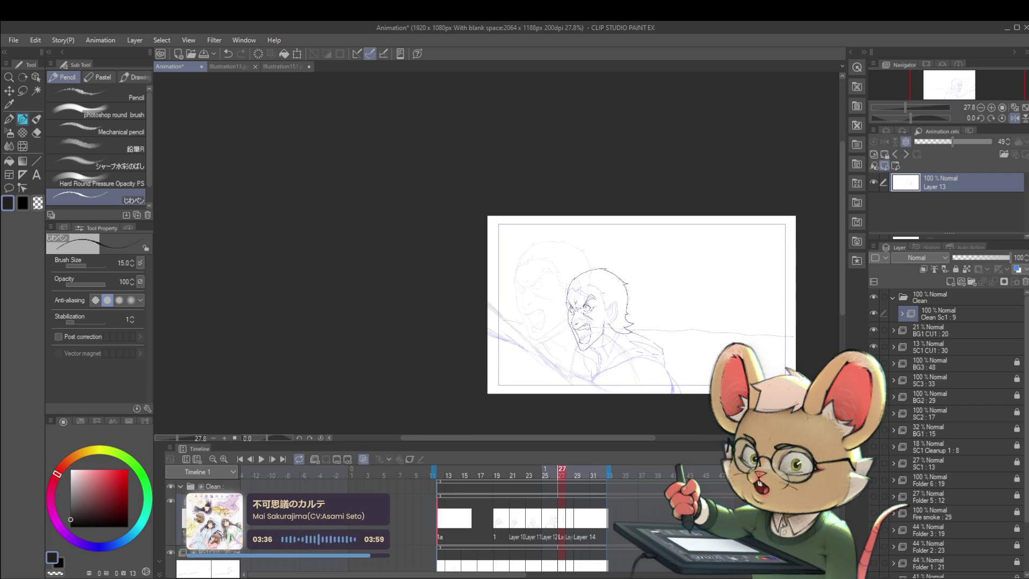
{"action": "scroll", "coordinate": [604, 298], "scroll_direction": "up", "scroll_amount": 5}
{"action": "mouse_move", "coordinate": [565, 287]}
{"action": "left_mouse_down"}
{"action": "mouse_move", "coordinate": [576, 230]}
{"action": "mouse_move", "coordinate": [596, 220]}
{"action": "left_mouse_up"}
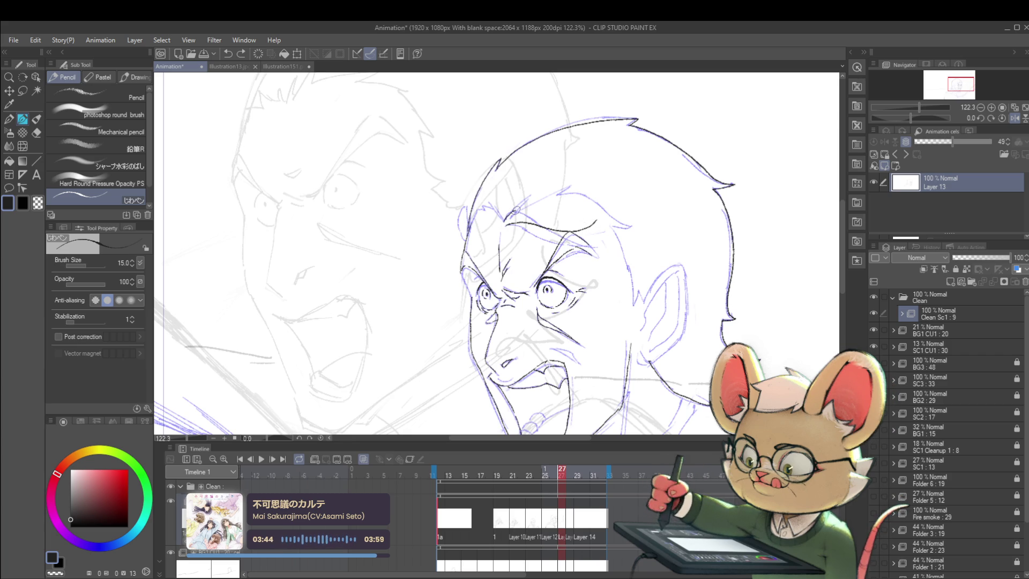
{"action": "mouse_move", "coordinate": [521, 206]}
{"action": "left_mouse_down"}
{"action": "mouse_move", "coordinate": [505, 219]}
{"action": "mouse_move", "coordinate": [543, 215]}
{"action": "left_mouse_up"}
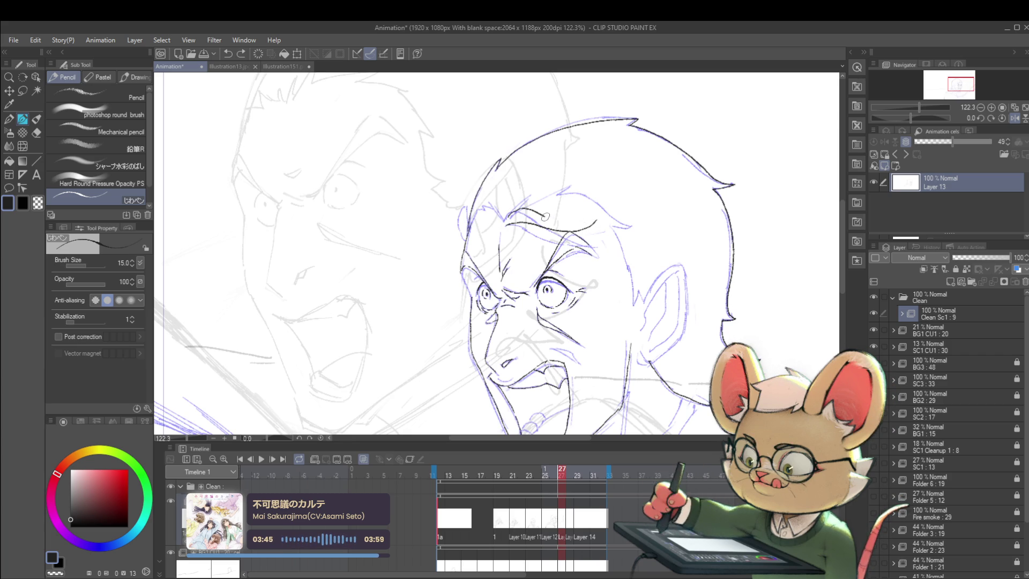
{"action": "scroll", "coordinate": [593, 224], "scroll_direction": "down", "scroll_amount": 6}
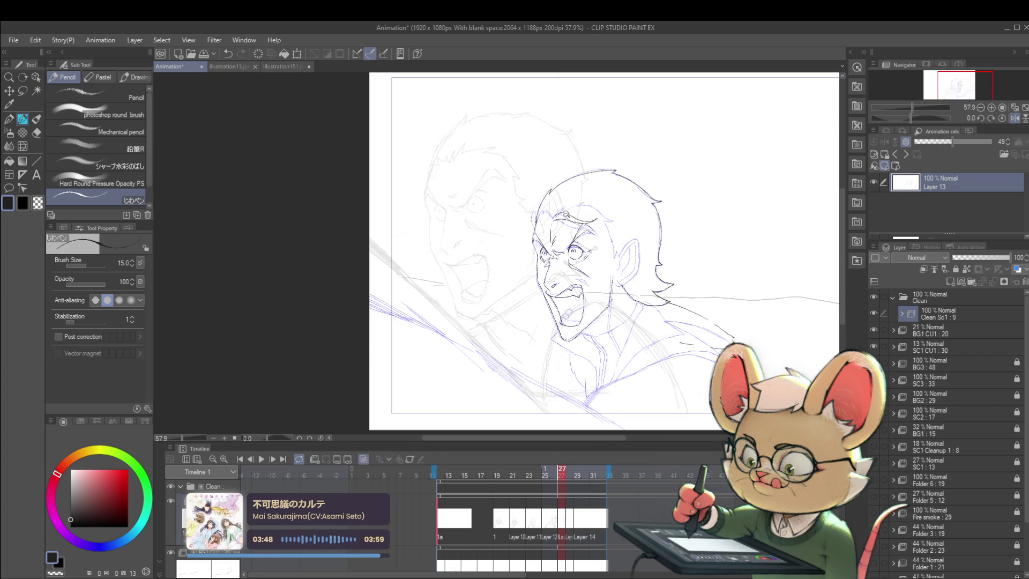
{"action": "scroll", "coordinate": [595, 207], "scroll_direction": "up", "scroll_amount": 5}
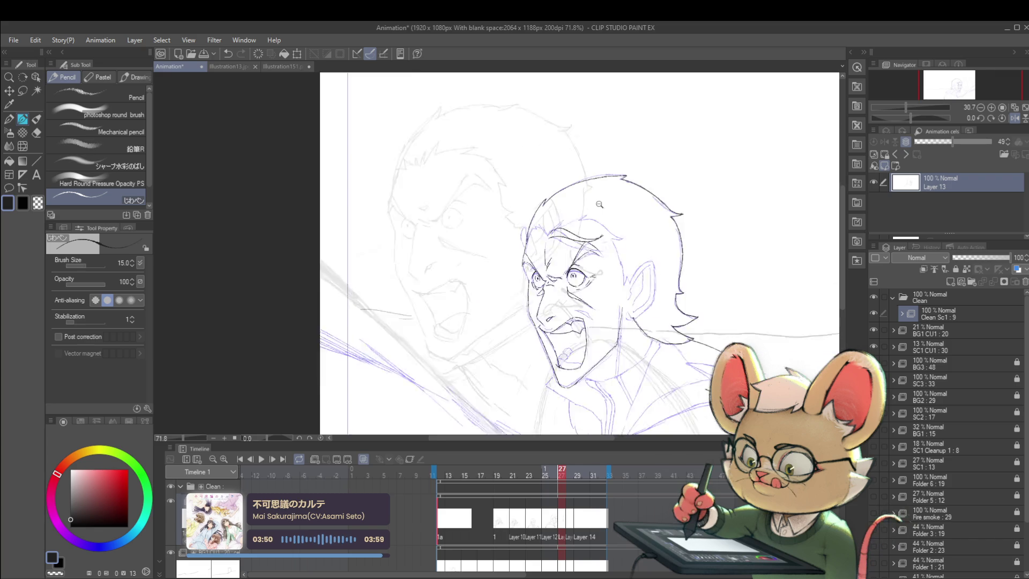
- Draw the eyebrow line above the right eye and recentre on the face
{"action": "mouse_move", "coordinate": [545, 248]}
{"action": "left_mouse_down"}
{"action": "mouse_move", "coordinate": [582, 245]}
{"action": "mouse_move", "coordinate": [611, 270]}
{"action": "left_mouse_up"}
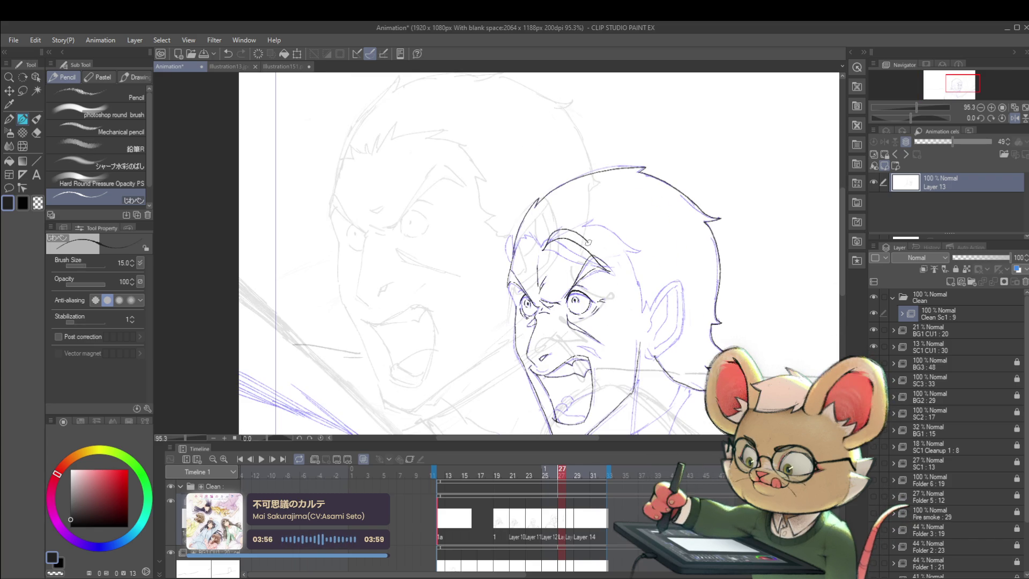
{"action": "scroll", "coordinate": [607, 260], "scroll_direction": "down", "scroll_amount": 3}
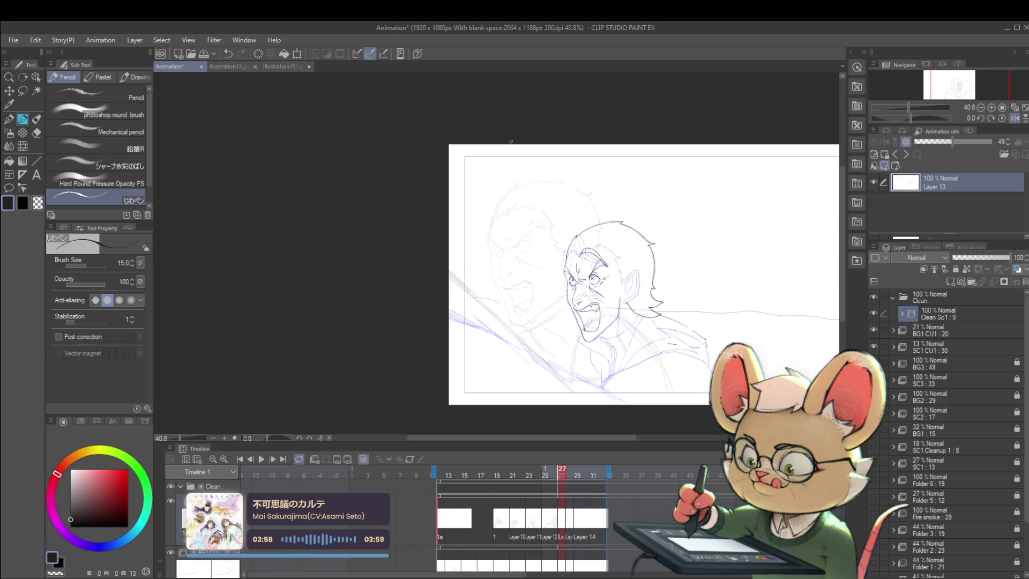
{"action": "scroll", "coordinate": [599, 256], "scroll_direction": "up", "scroll_amount": 2}
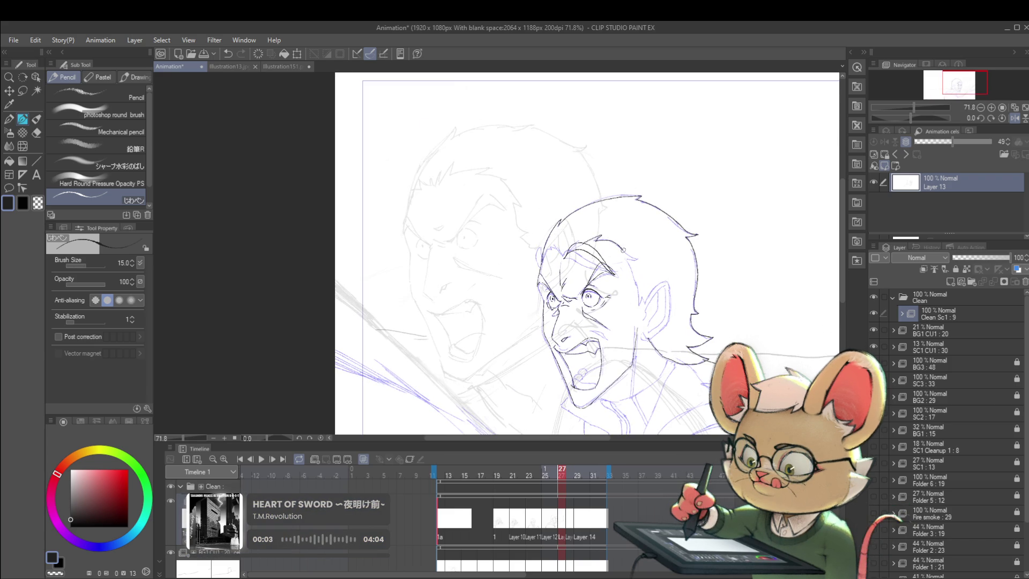
{"action": "left_click_drag", "start_coordinate": [637, 259], "coordinate": [610, 220]}
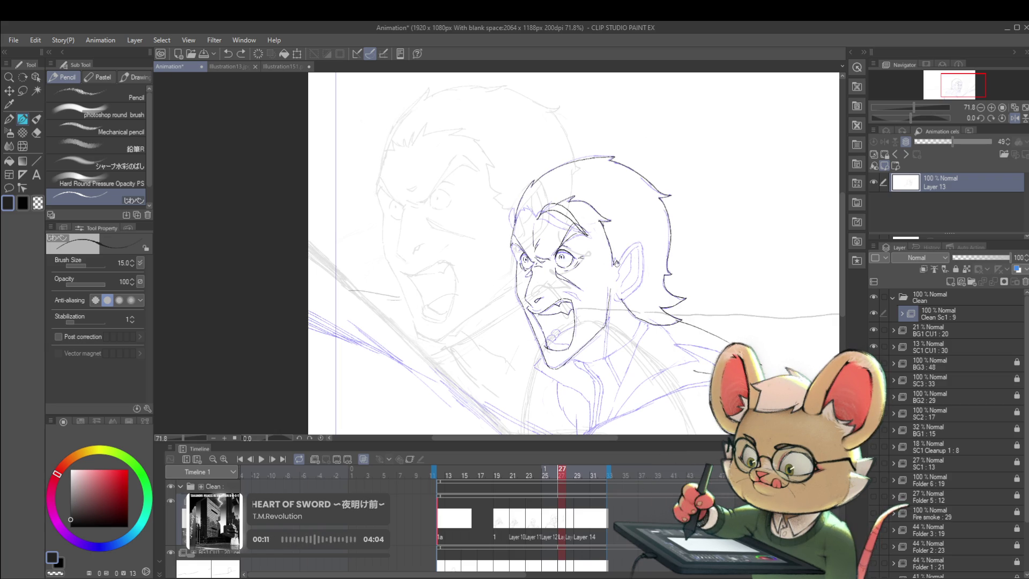
{"action": "scroll", "coordinate": [732, 231], "scroll_direction": "down", "scroll_amount": 3}
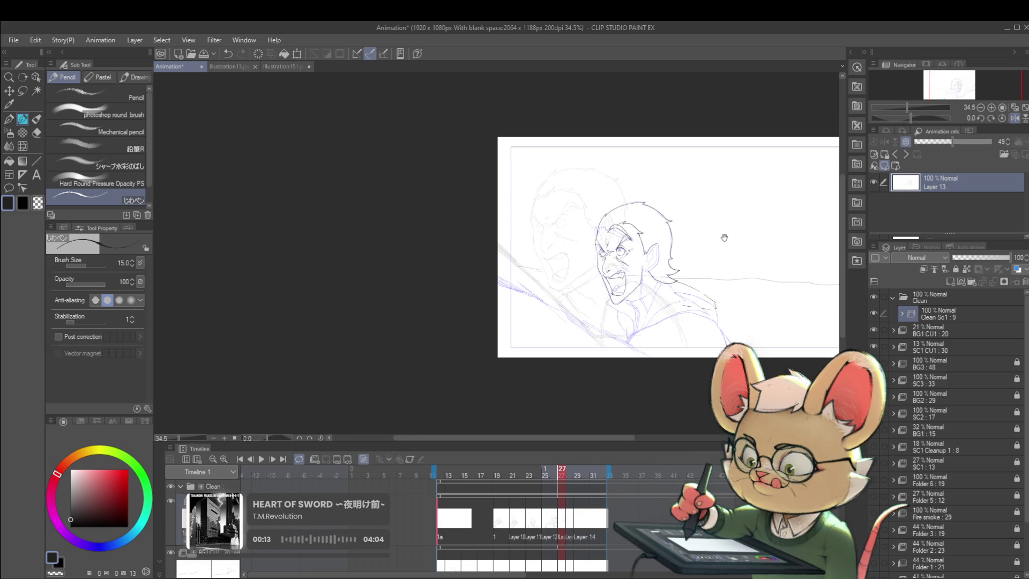
{"action": "scroll", "coordinate": [621, 287], "scroll_direction": "up", "scroll_amount": 5}
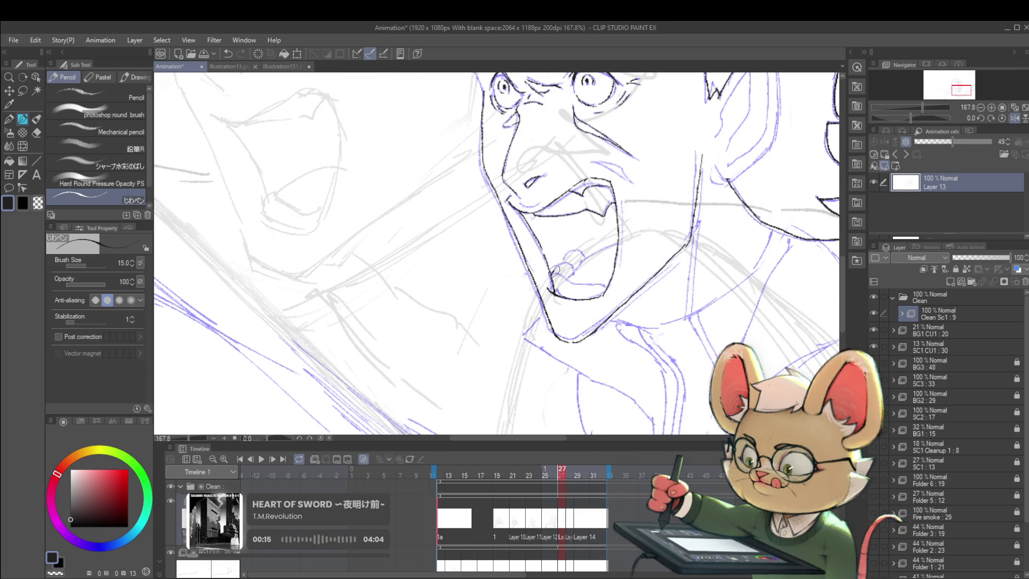
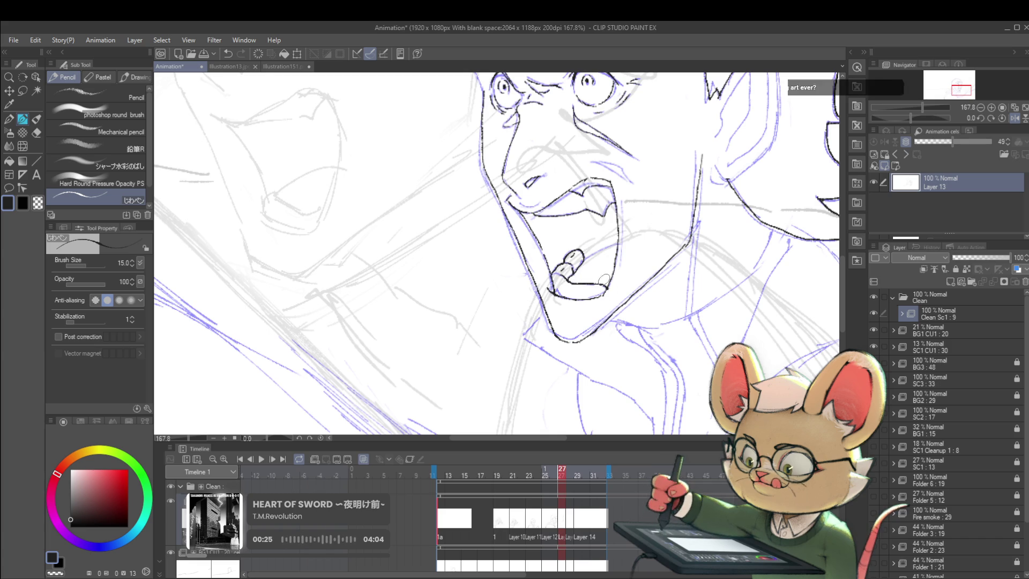
- Mirror the view to check, then extend the neck line to the right on Layer 13
{"action": "scroll", "coordinate": [563, 298], "scroll_direction": "down", "scroll_amount": 5}
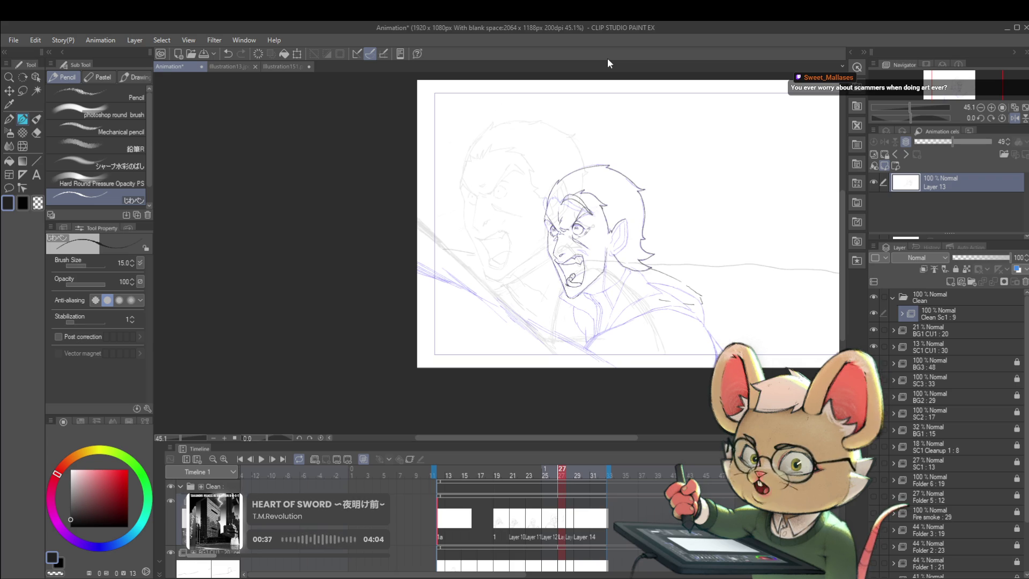
{"action": "left_click", "coordinate": [1013, 117]}
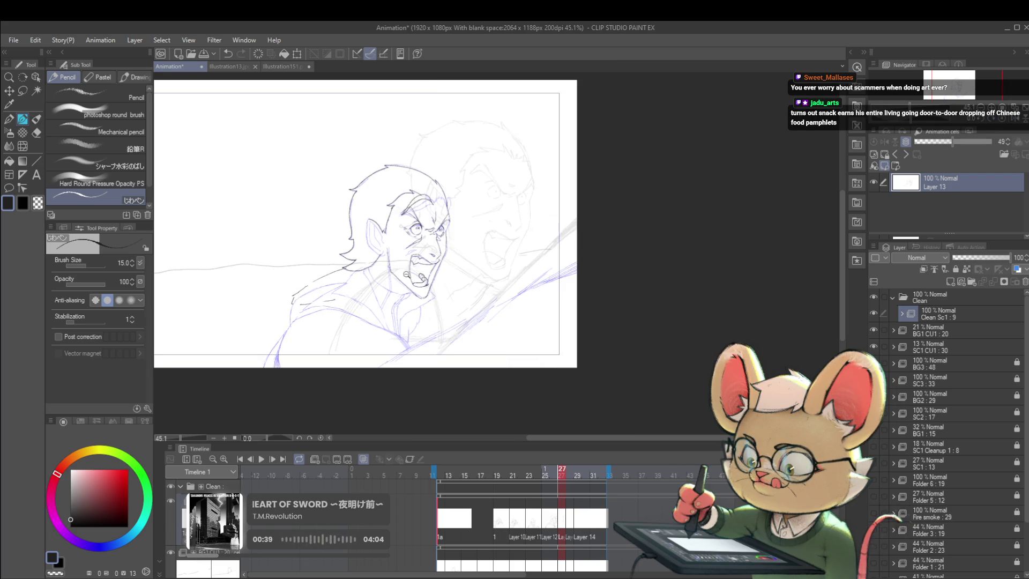
{"action": "scroll", "coordinate": [413, 274], "scroll_direction": "up", "scroll_amount": 3}
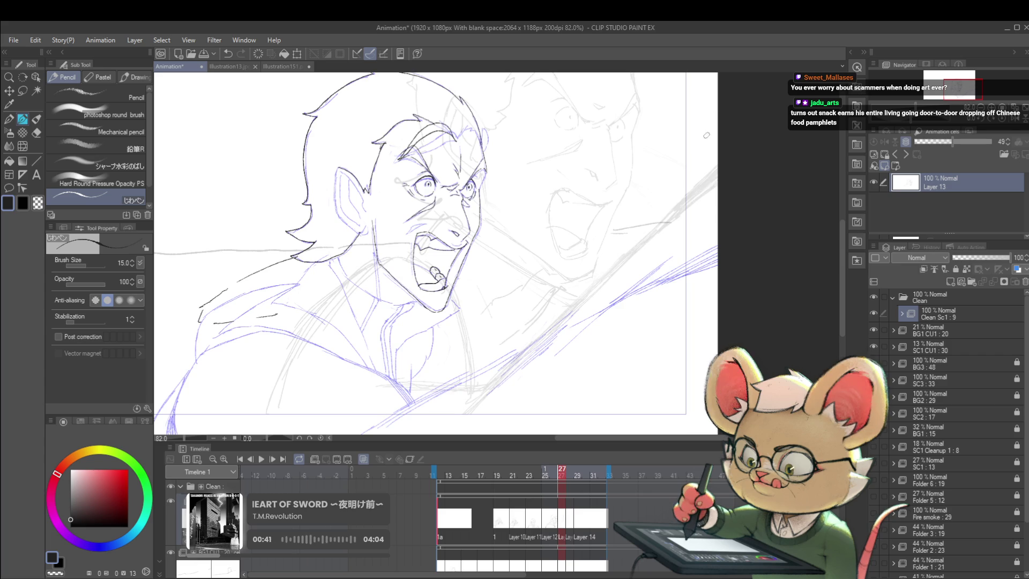
{"action": "scroll", "coordinate": [670, 204], "scroll_direction": "down", "scroll_amount": 3}
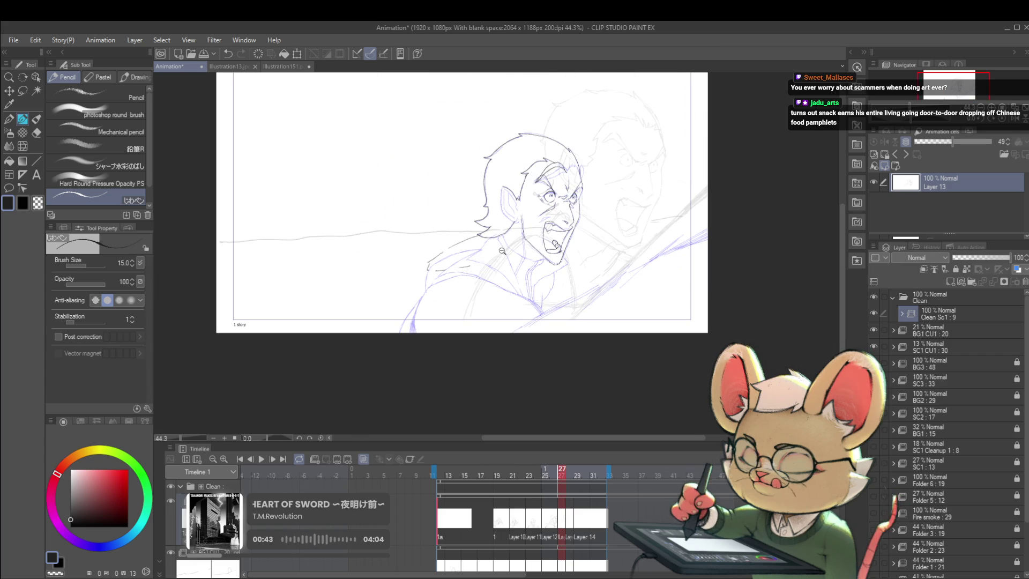
{"action": "scroll", "coordinate": [502, 248], "scroll_direction": "up", "scroll_amount": 3}
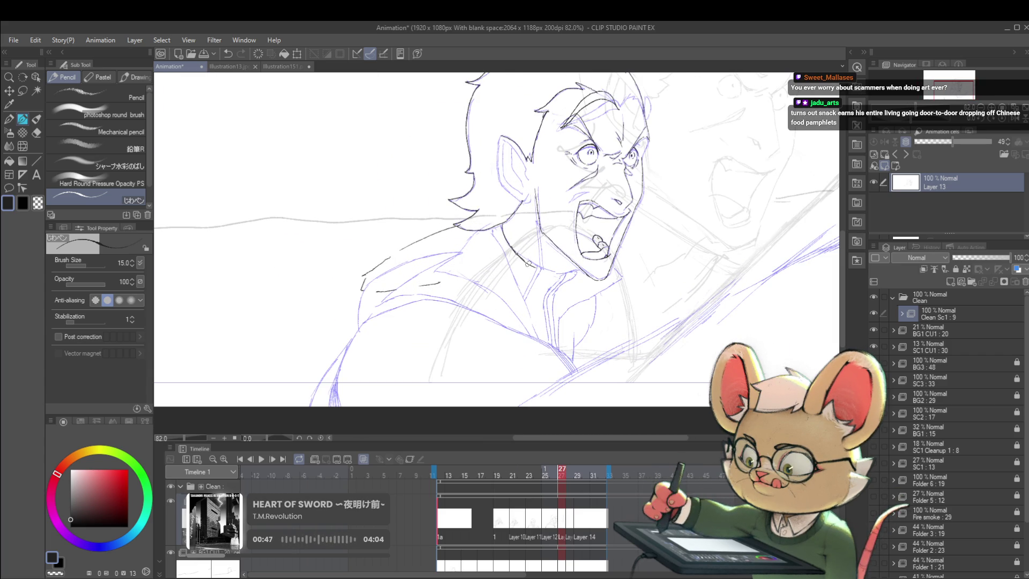
{"action": "left_click_drag", "start_coordinate": [542, 271], "coordinate": [568, 274]}
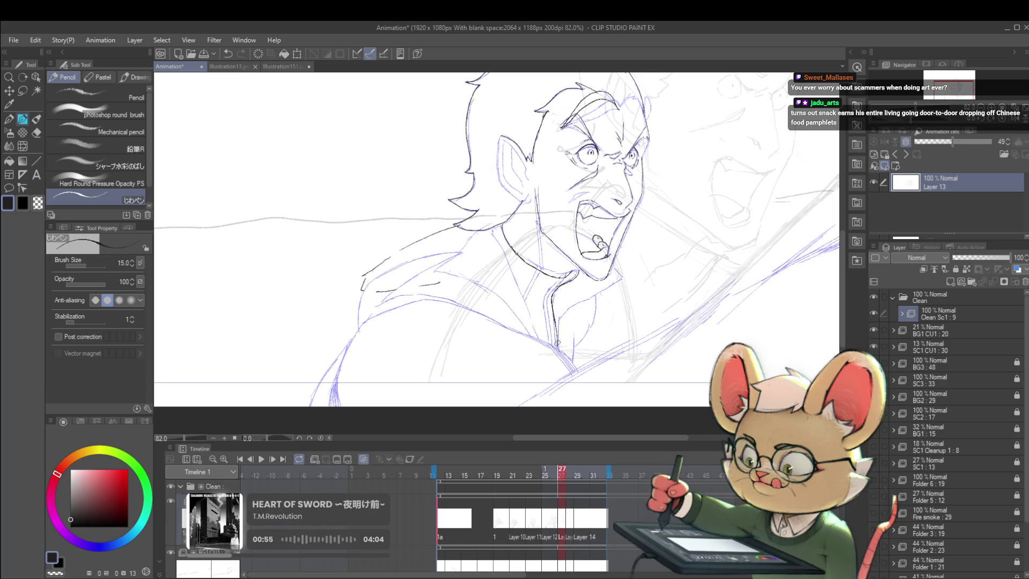
- Fit the frame, mirror to check, and erase part of the collar line at the neck join
{"action": "key", "text": "ctrl+minus"}
{"action": "key", "text": "ctrl+minus"}
{"action": "key", "text": "ctrl+minus"}
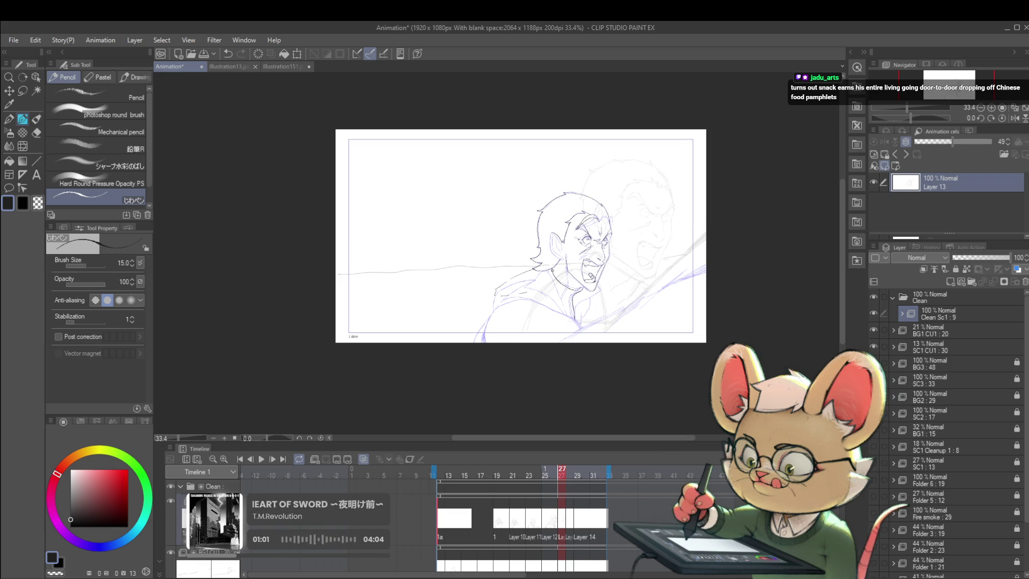
{"action": "key", "text": "h"}
{"action": "scroll", "coordinate": [438, 290], "scroll_direction": "up", "scroll_amount": 1}
{"action": "scroll", "coordinate": [439, 290], "scroll_direction": "up", "scroll_amount": 6}
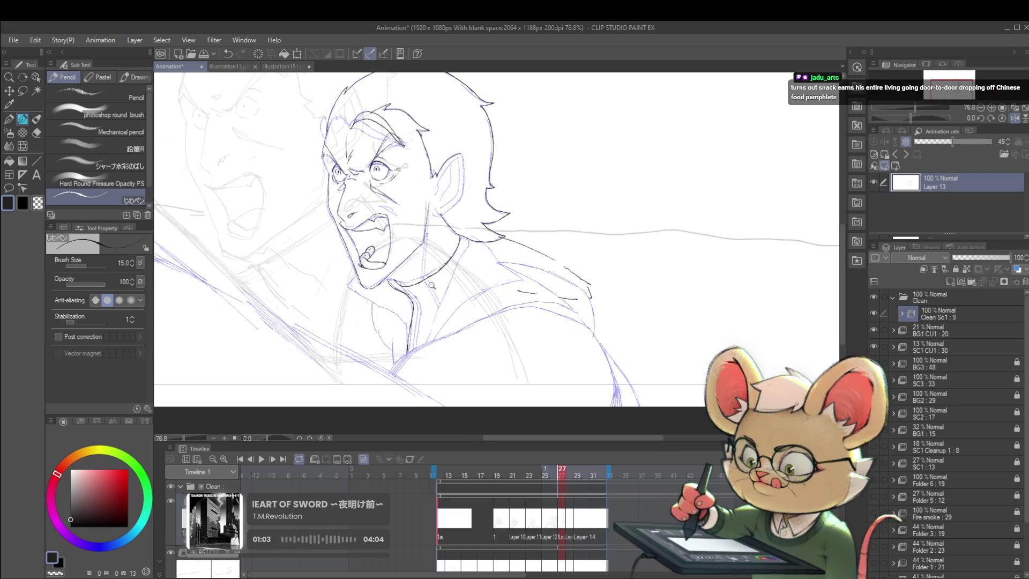
{"action": "mouse_move", "coordinate": [443, 261]}
{"action": "left_mouse_down"}
{"action": "mouse_move", "coordinate": [393, 283]}
{"action": "mouse_move", "coordinate": [455, 250]}
{"action": "left_mouse_up"}
- Extend the pointed ear's tip and continue its right outline downward
{"action": "scroll", "coordinate": [456, 250], "scroll_direction": "down", "scroll_amount": 4}
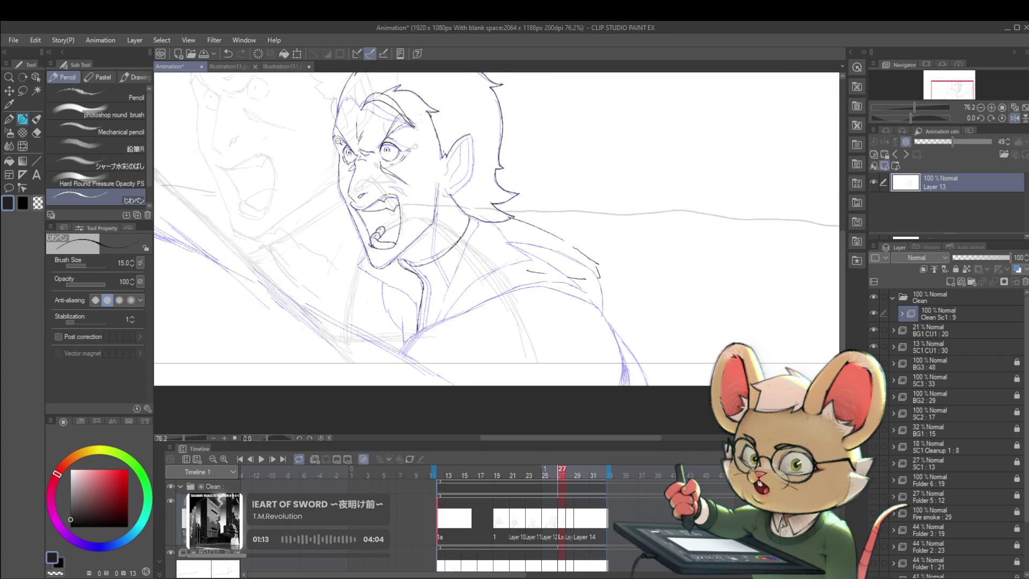
{"action": "scroll", "coordinate": [337, 150], "scroll_direction": "up", "scroll_amount": 3}
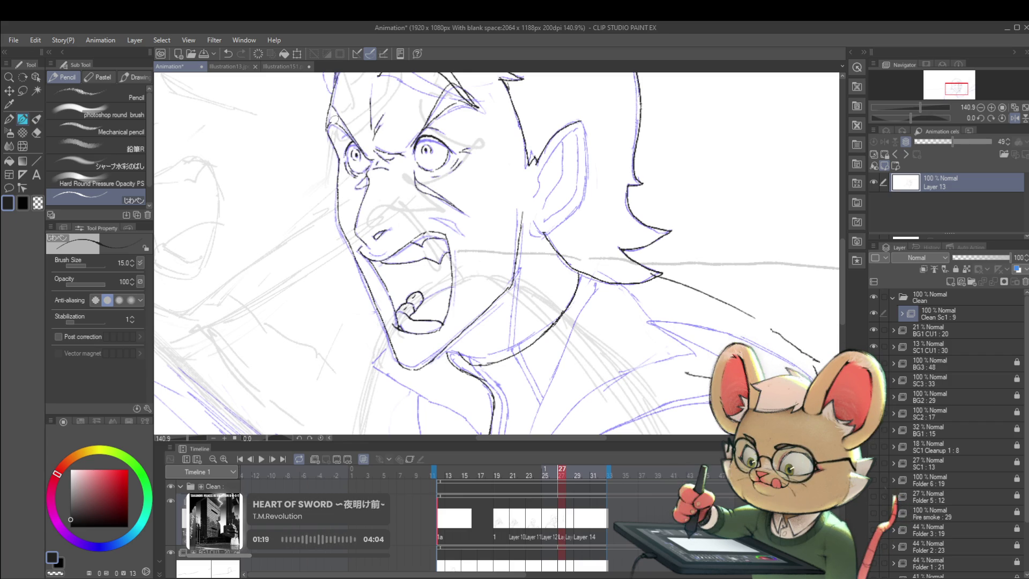
{"action": "scroll", "coordinate": [332, 121], "scroll_direction": "down", "scroll_amount": 4}
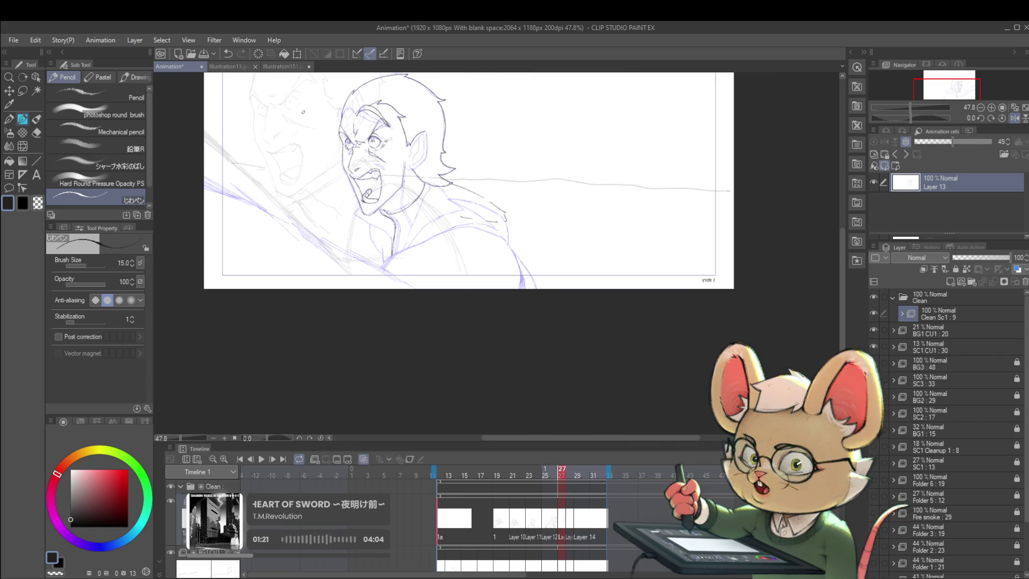
{"action": "left_click", "coordinate": [1014, 118]}
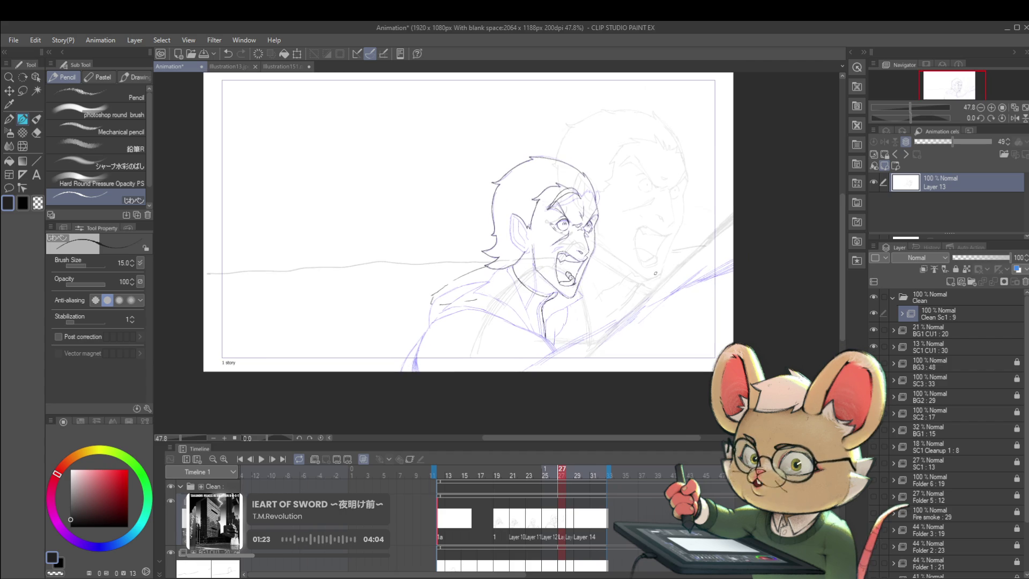
{"action": "left_click", "coordinate": [1015, 117]}
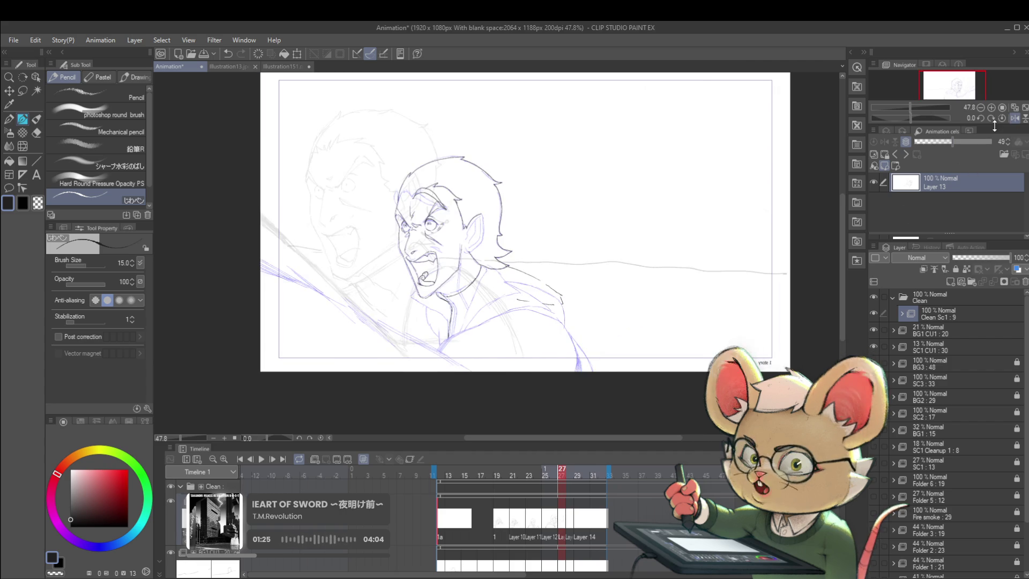
{"action": "scroll", "coordinate": [472, 190], "scroll_direction": "up", "scroll_amount": 4}
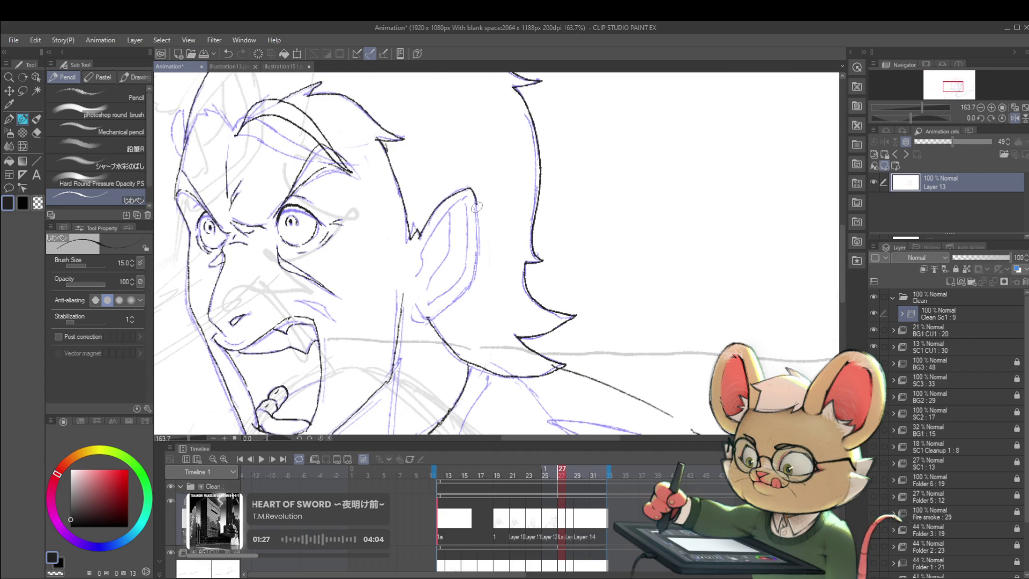
{"action": "left_click_drag", "start_coordinate": [465, 188], "coordinate": [477, 203]}
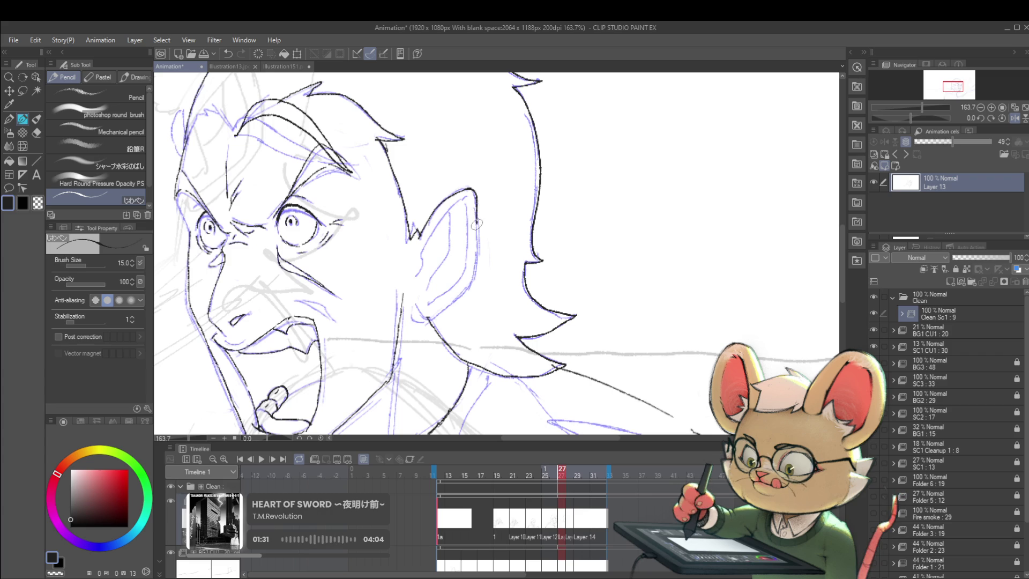
{"action": "left_click_drag", "start_coordinate": [477, 243], "coordinate": [467, 290]}
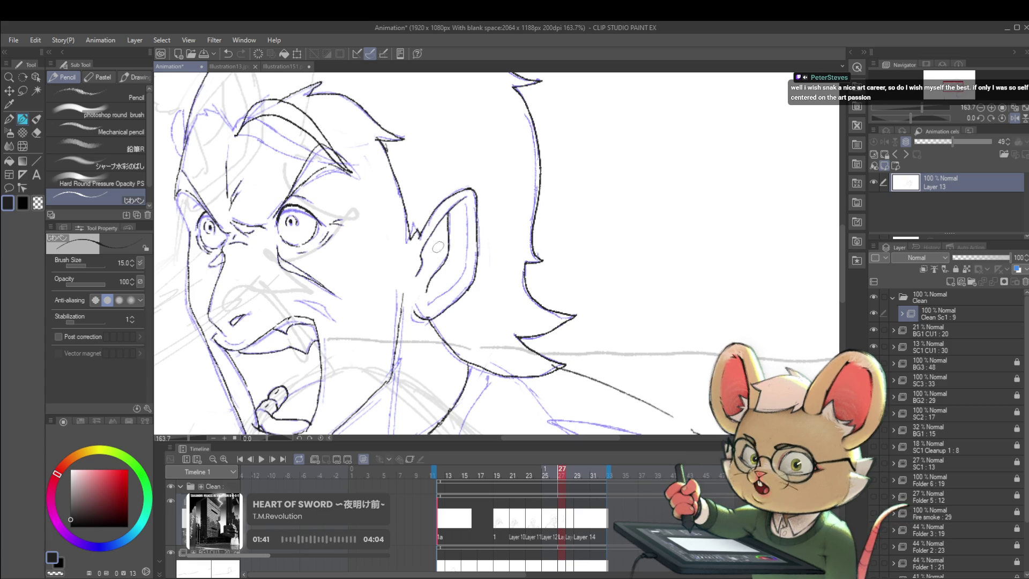
- Fit the frame, step back to frame 26 on Layer 12, and zoom in on the head
{"action": "key", "text": "ctrl+minus"}
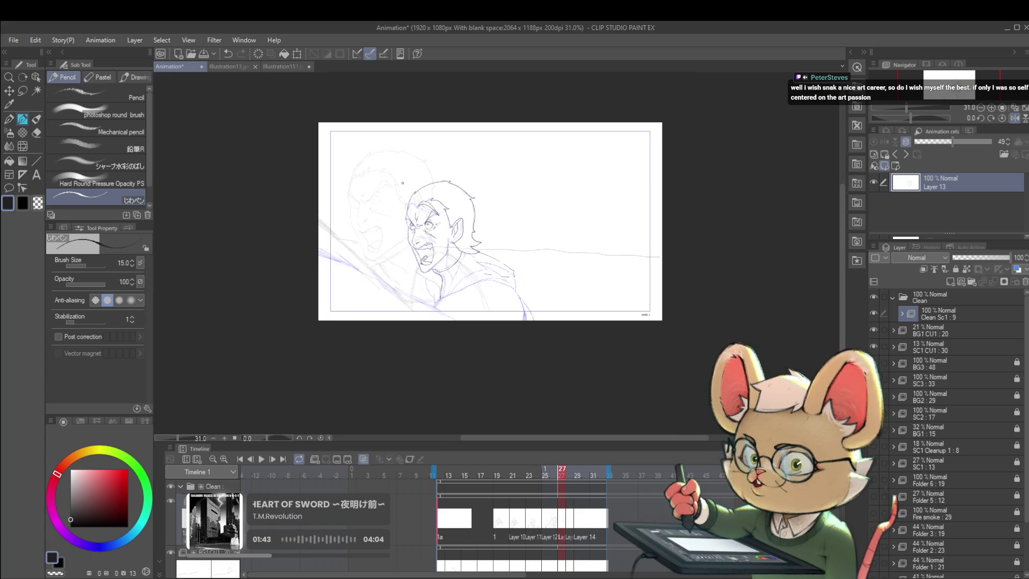
{"action": "key", "text": "Left"}
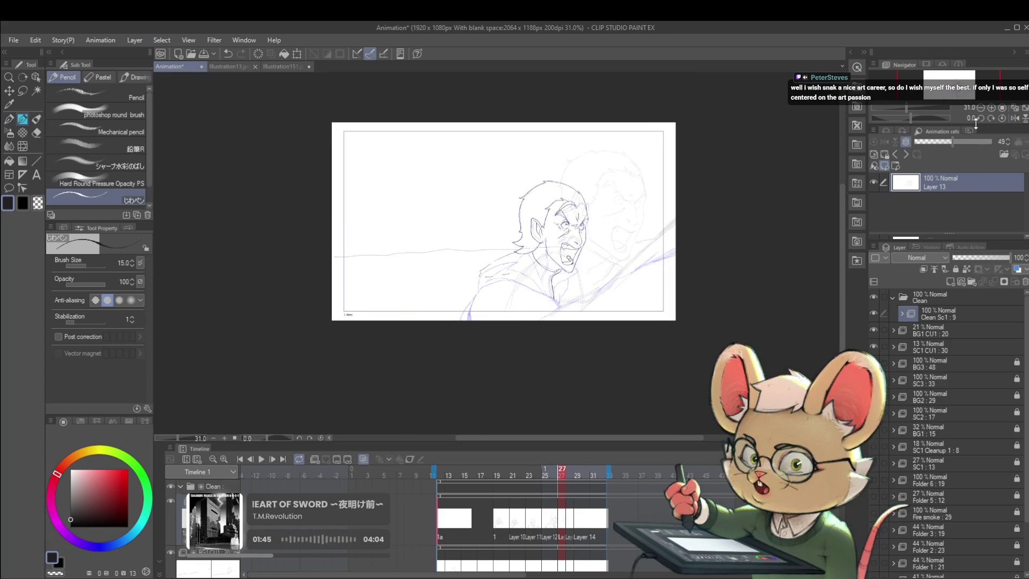
{"action": "left_click_drag", "start_coordinate": [536, 234], "coordinate": [577, 233]}
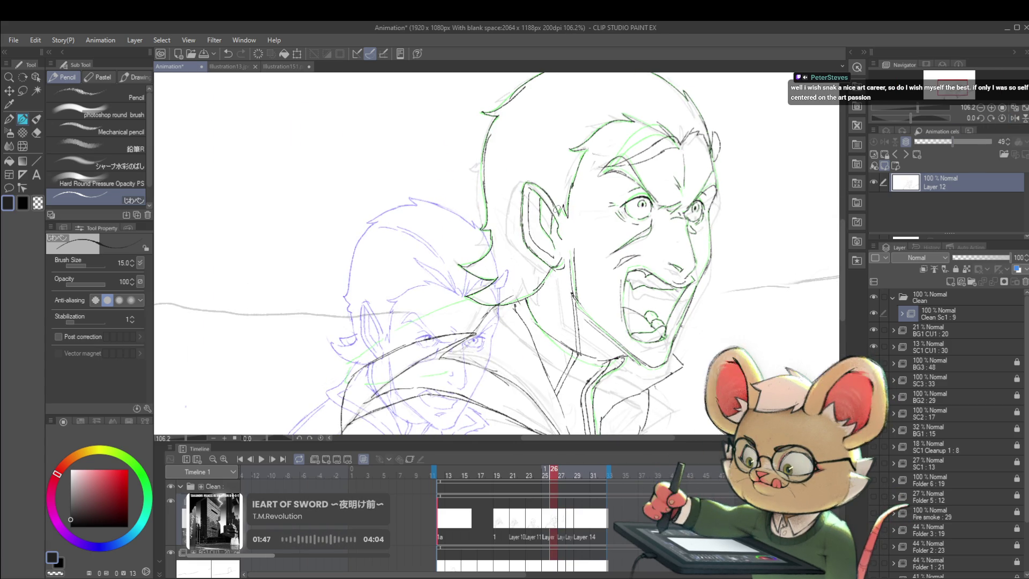
- Return to frame 27 on Layer 13 and fit the whole frame in view
{"action": "mouse_move", "coordinate": [580, 186]}
{"action": "left_mouse_down"}
{"action": "mouse_move", "coordinate": [535, 164]}
{"action": "mouse_move", "coordinate": [542, 217]}
{"action": "mouse_move", "coordinate": [558, 226]}
{"action": "mouse_move", "coordinate": [520, 149]}
{"action": "left_mouse_up"}
{"action": "key", "text": "Right"}
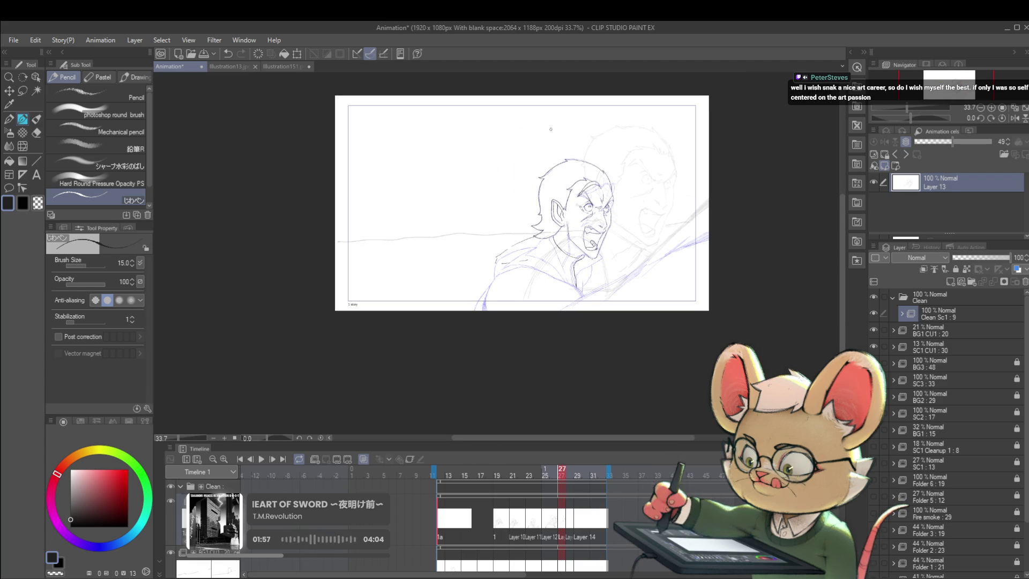
{"action": "left_click_drag", "start_coordinate": [661, 197], "coordinate": [653, 154]}
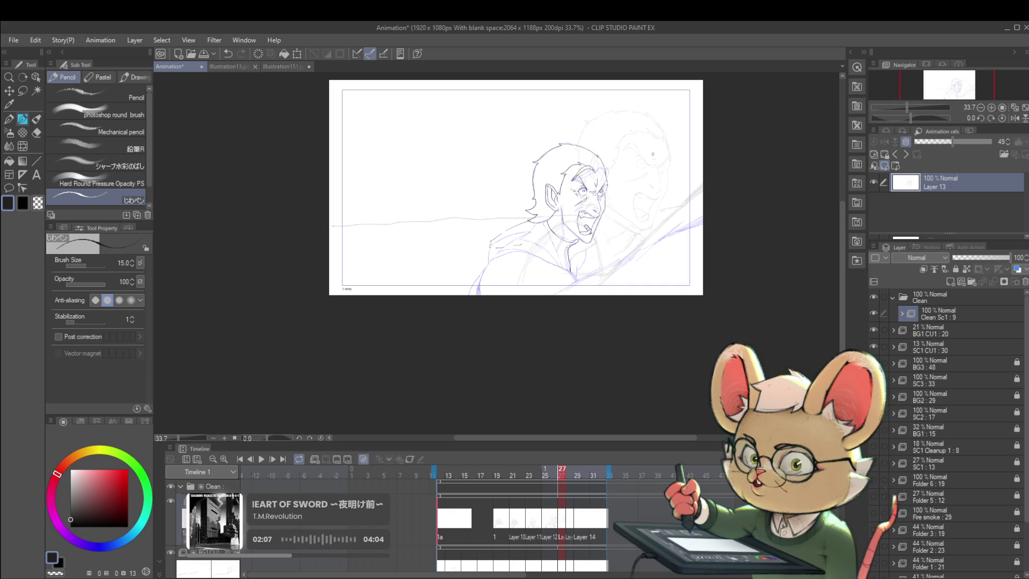
{"action": "scroll", "coordinate": [564, 221], "scroll_direction": "up", "scroll_amount": 5}
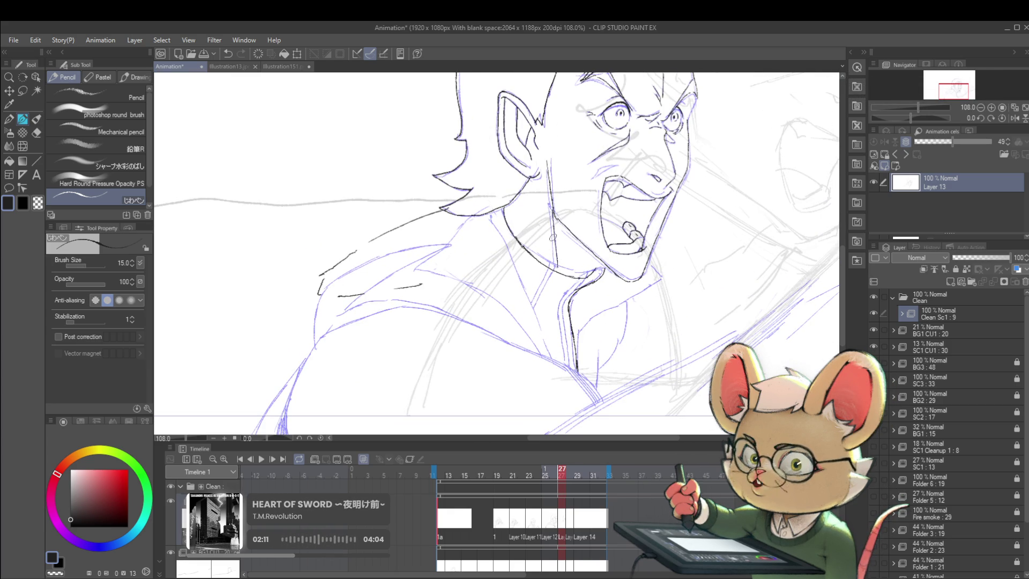
{"action": "key", "text": "ctrl+0"}
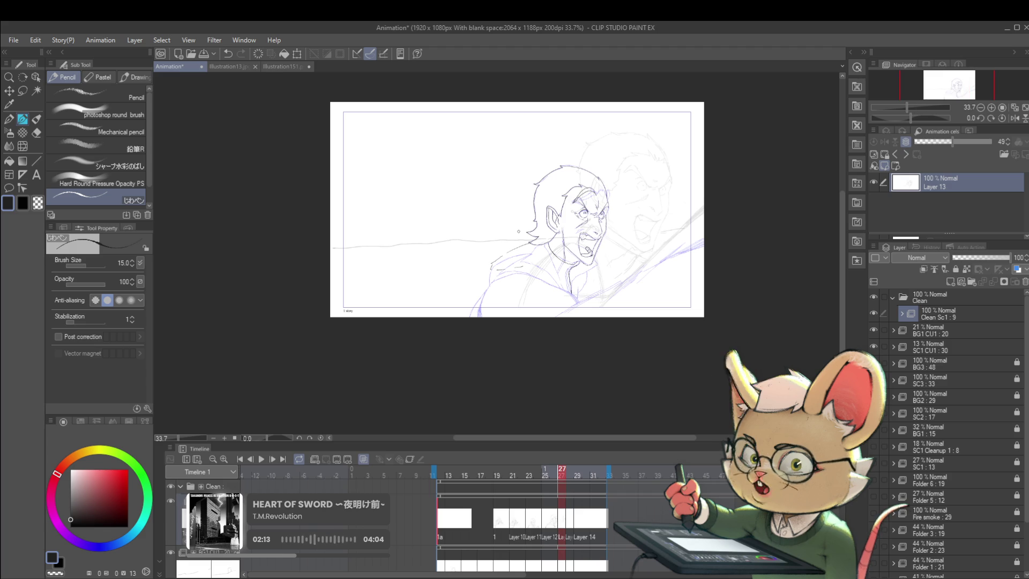
{"action": "scroll", "coordinate": [565, 246], "scroll_direction": "up", "scroll_amount": 5}
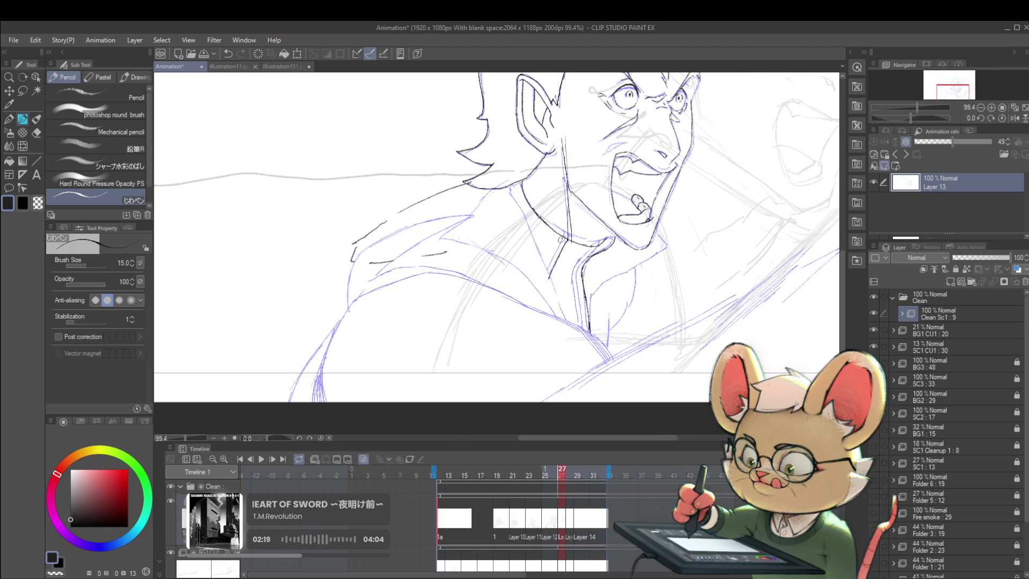
{"action": "scroll", "coordinate": [548, 268], "scroll_direction": "down", "scroll_amount": 3}
{"action": "scroll", "coordinate": [547, 228], "scroll_direction": "up", "scroll_amount": 3}
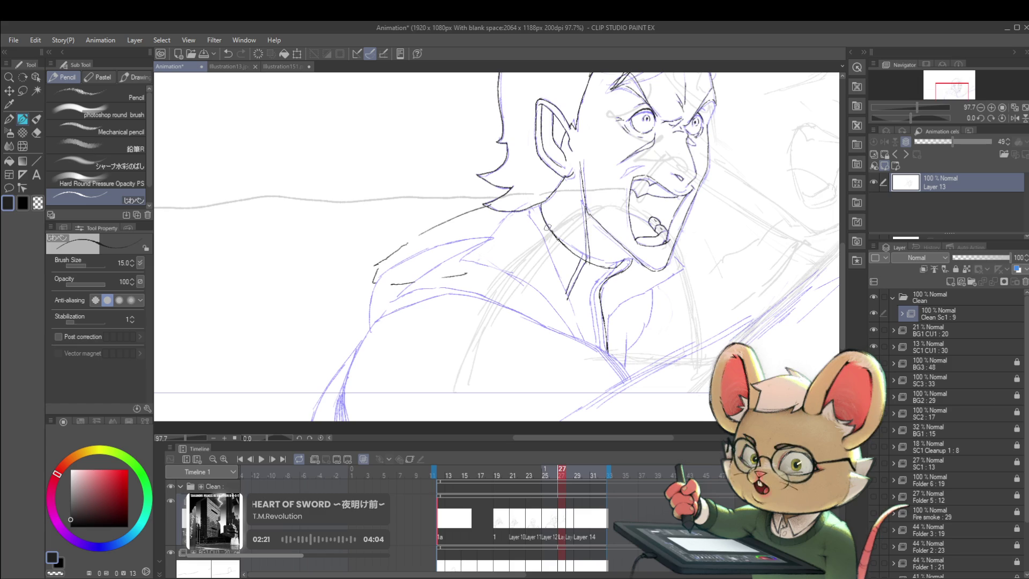
{"action": "scroll", "coordinate": [596, 199], "scroll_direction": "down", "scroll_amount": 3}
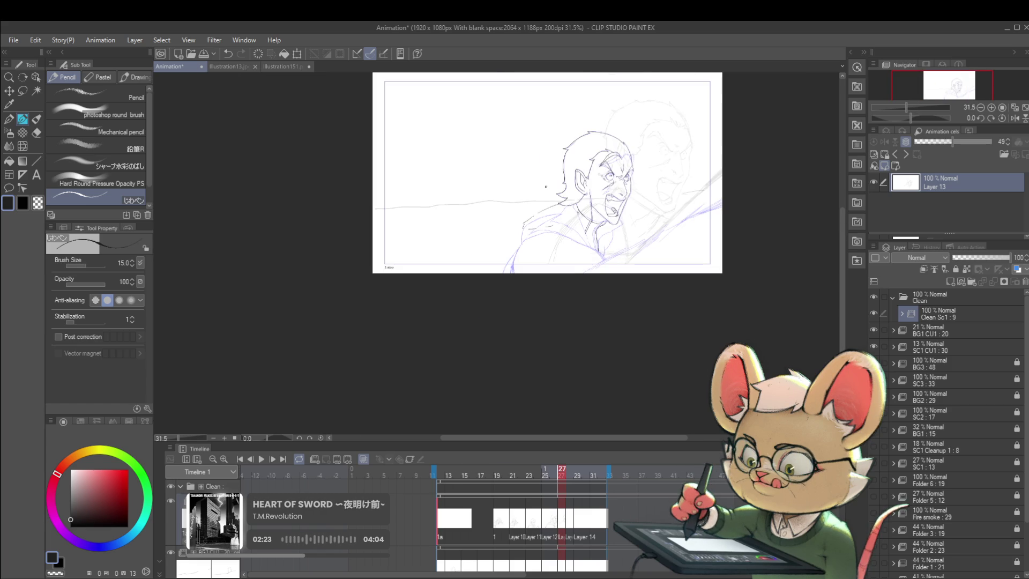
{"action": "scroll", "coordinate": [604, 192], "scroll_direction": "up", "scroll_amount": 4}
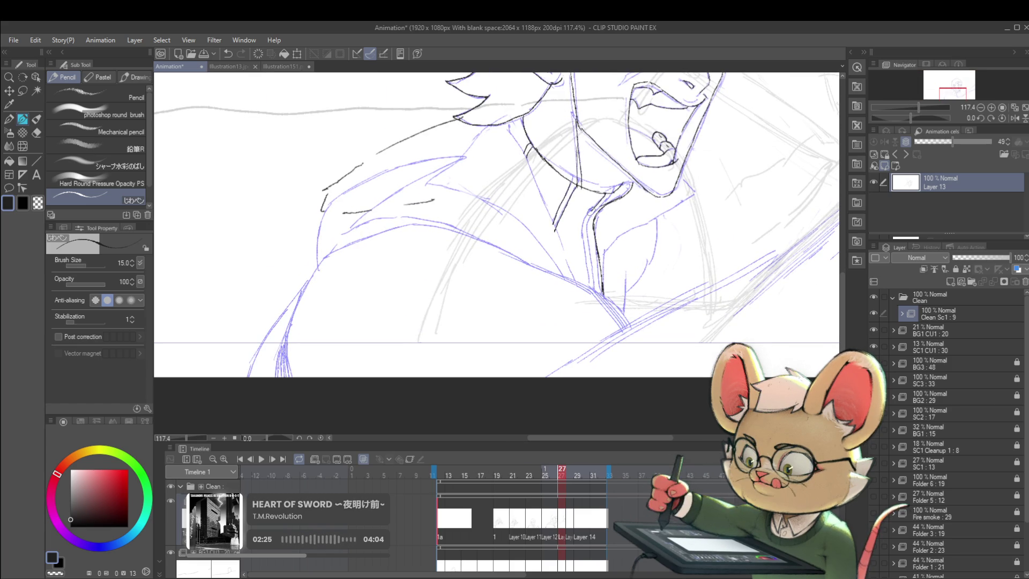
- Ink two short strokes along the collar line
{"action": "left_click_drag", "start_coordinate": [586, 262], "coordinate": [590, 293]}
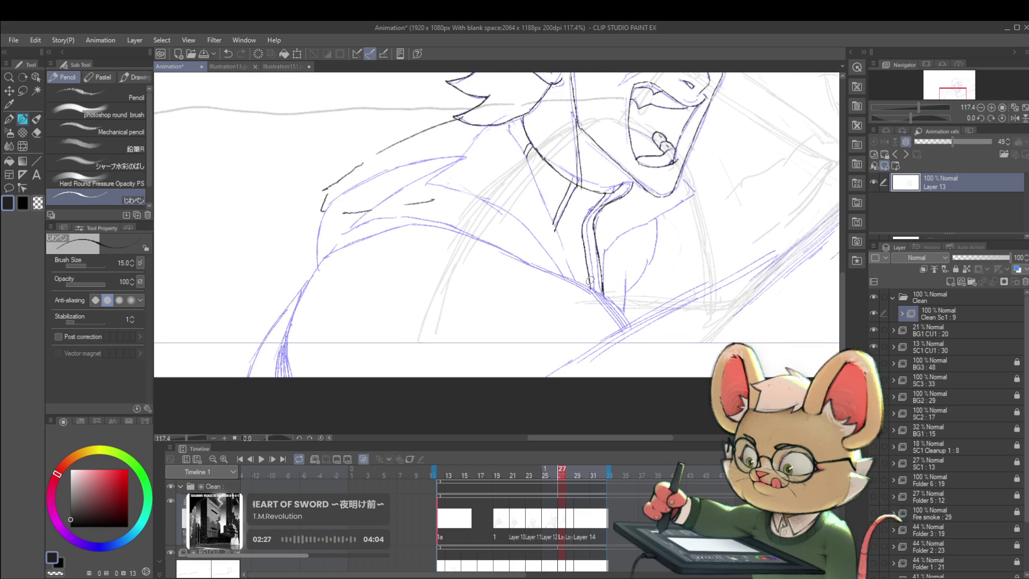
{"action": "left_click_drag", "start_coordinate": [600, 208], "coordinate": [585, 228]}
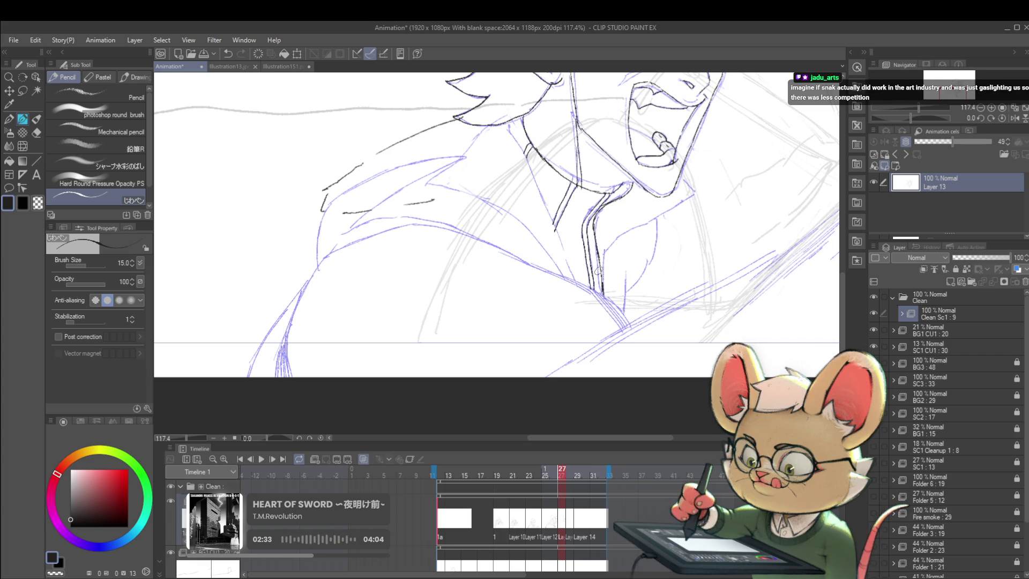
{"action": "scroll", "coordinate": [561, 217], "scroll_direction": "down", "scroll_amount": 5}
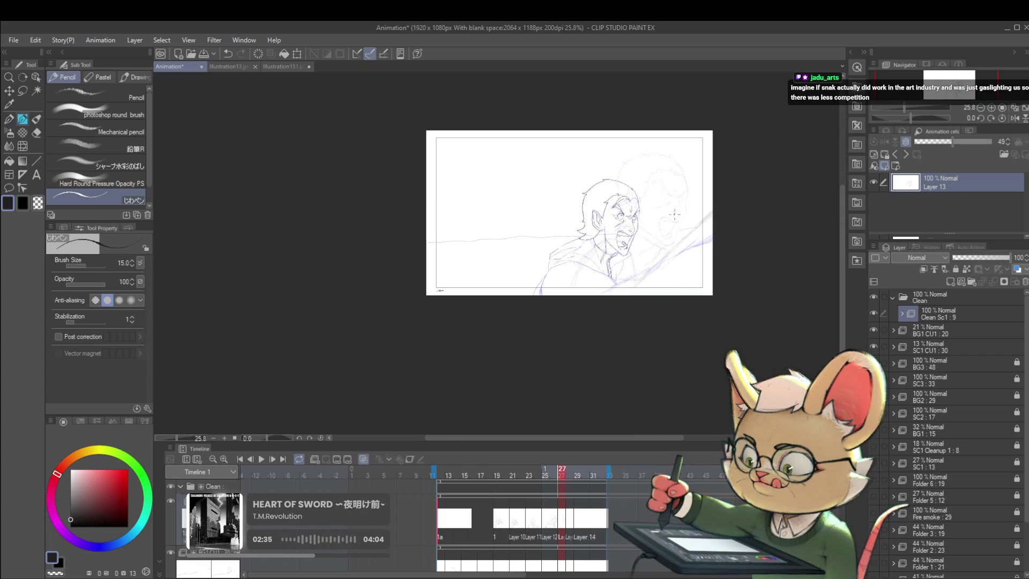
- Mirror the view, add a short hairline stroke, then start free-transforming Layer 13 with Ctrl+T
{"action": "left_click", "coordinate": [1015, 118]}
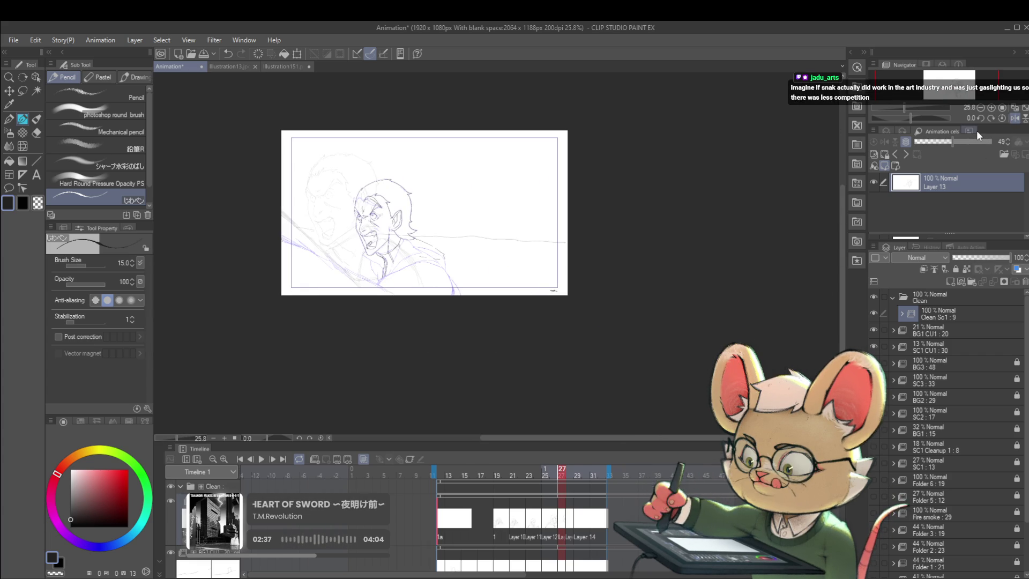
{"action": "scroll", "coordinate": [359, 210], "scroll_direction": "up", "scroll_amount": 5}
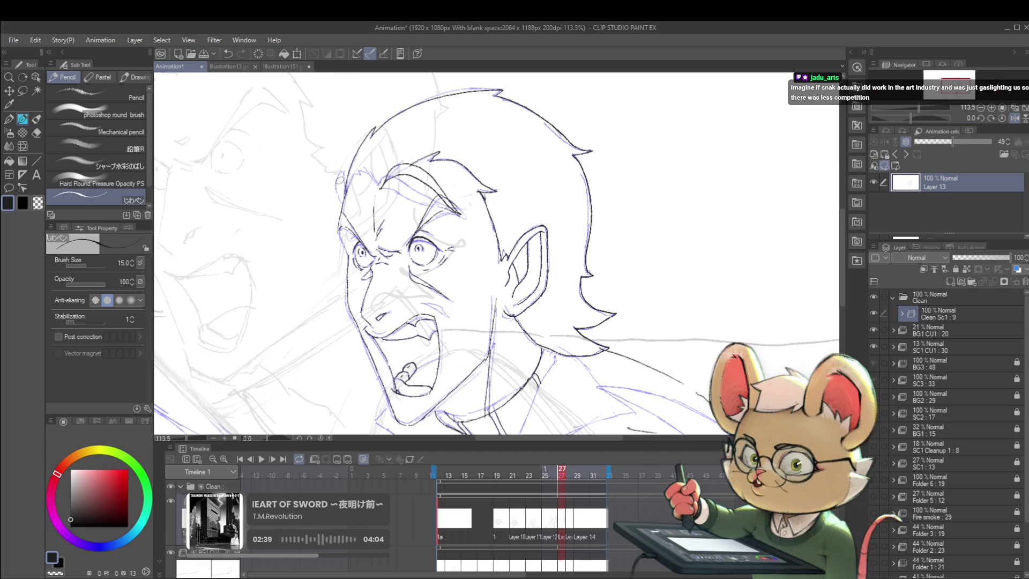
{"action": "left_click_drag", "start_coordinate": [342, 197], "coordinate": [340, 191]}
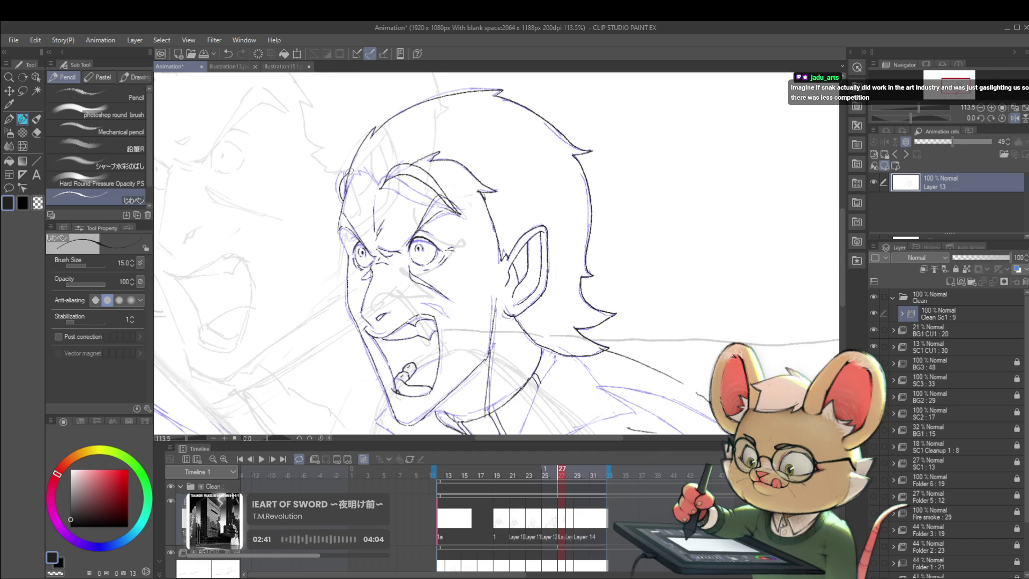
{"action": "scroll", "coordinate": [349, 172], "scroll_direction": "down", "scroll_amount": 3}
{"action": "scroll", "coordinate": [380, 163], "scroll_direction": "up", "scroll_amount": 5}
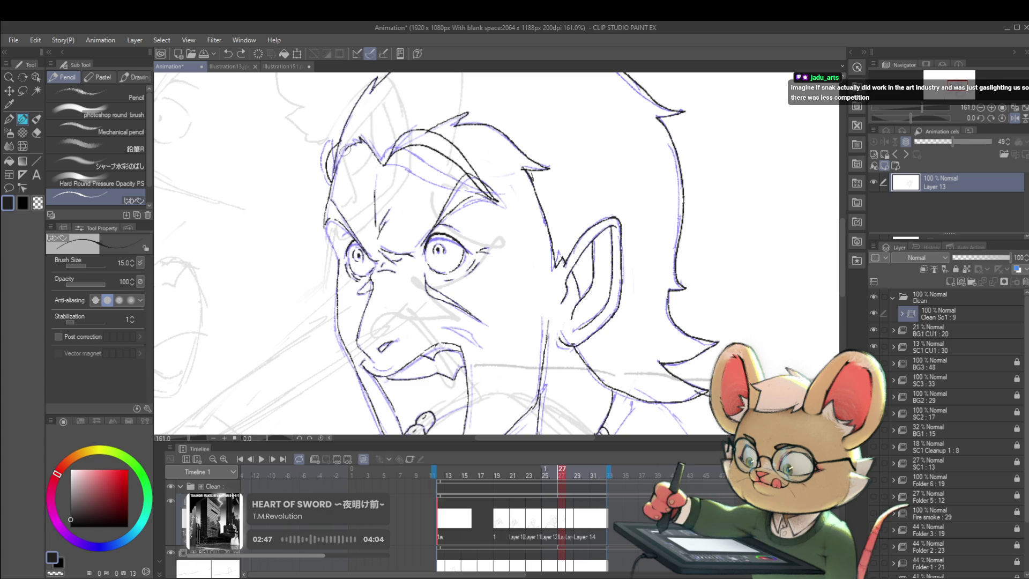
{"action": "scroll", "coordinate": [336, 164], "scroll_direction": "down", "scroll_amount": 5}
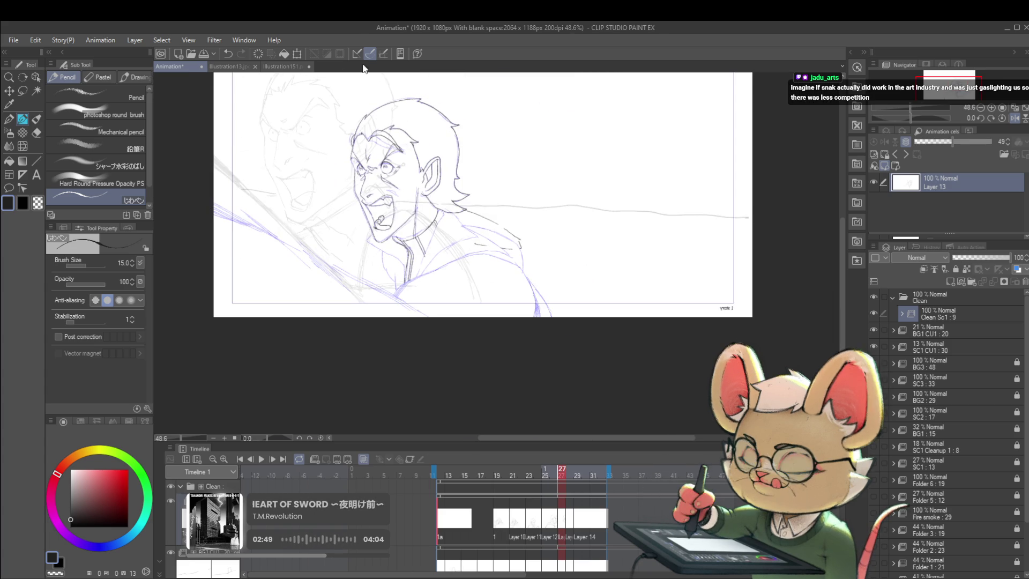
{"action": "scroll", "coordinate": [388, 131], "scroll_direction": "up", "scroll_amount": 6}
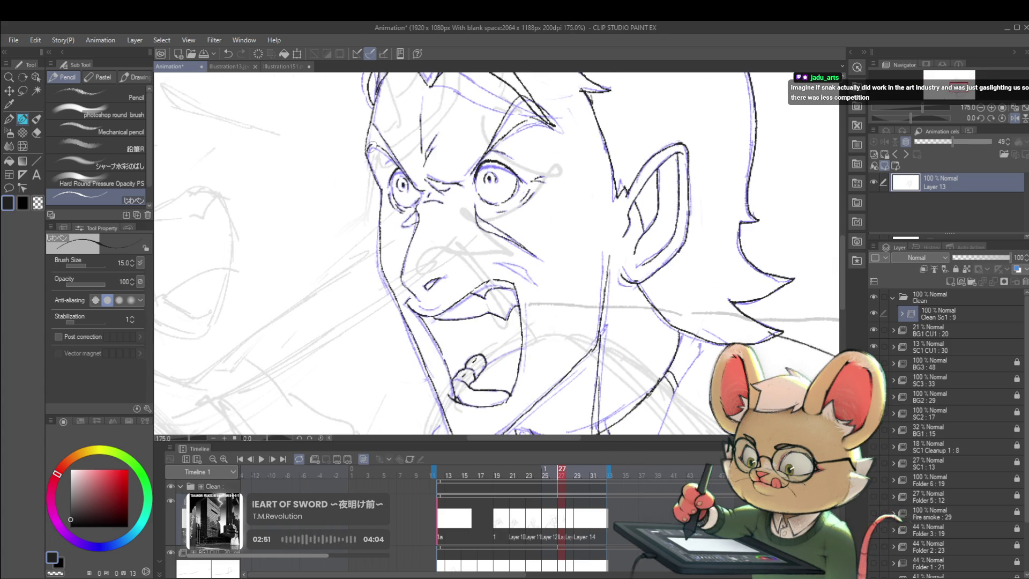
{"action": "scroll", "coordinate": [383, 154], "scroll_direction": "down", "scroll_amount": 5}
{"action": "scroll", "coordinate": [565, 163], "scroll_direction": "down", "scroll_amount": 2}
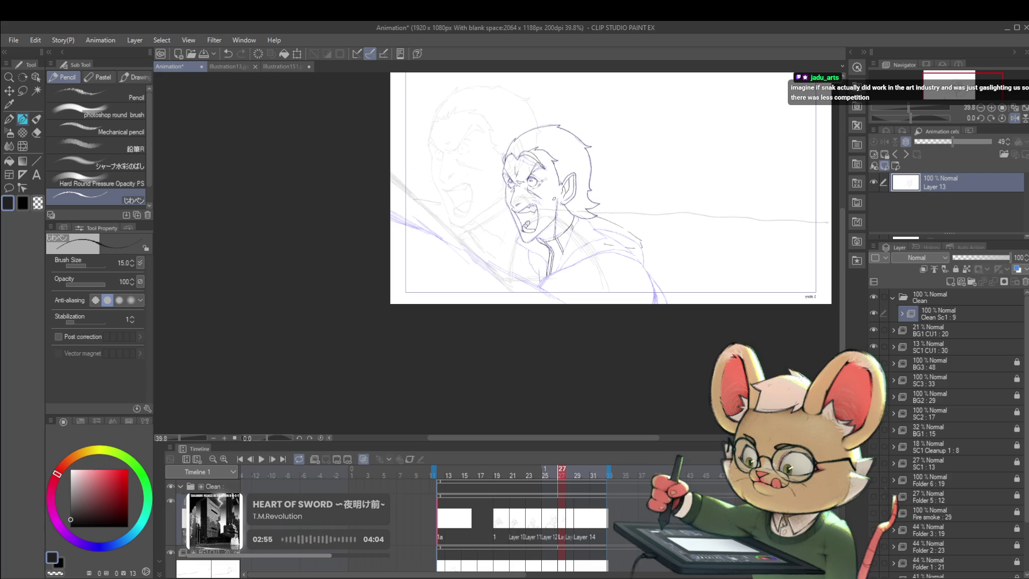
{"action": "key", "text": "ctrl+t"}
{"action": "scroll", "coordinate": [685, 115], "scroll_direction": "down", "scroll_amount": 2}
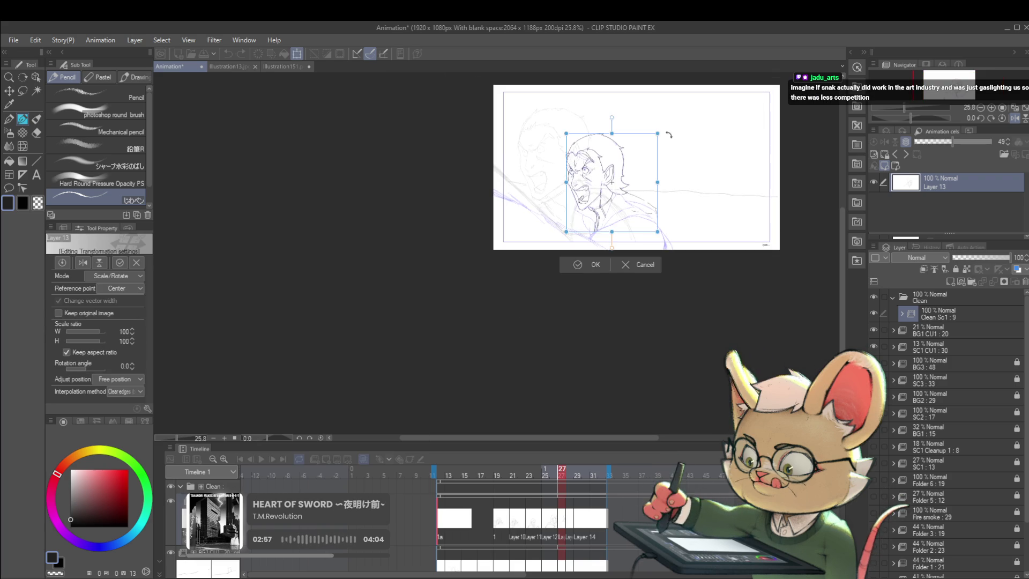
- Scale Layer 13's drawing to 130%, rotate it about 1.9°, nudge it up, and commit
{"action": "mouse_move", "coordinate": [647, 144]}
{"action": "left_mouse_down"}
{"action": "mouse_move", "coordinate": [688, 105]}
{"action": "mouse_move", "coordinate": [681, 126]}
{"action": "mouse_move", "coordinate": [614, 133]}
{"action": "mouse_move", "coordinate": [629, 104]}
{"action": "left_mouse_up"}
{"action": "scroll", "coordinate": [629, 105], "scroll_direction": "up", "scroll_amount": 2}
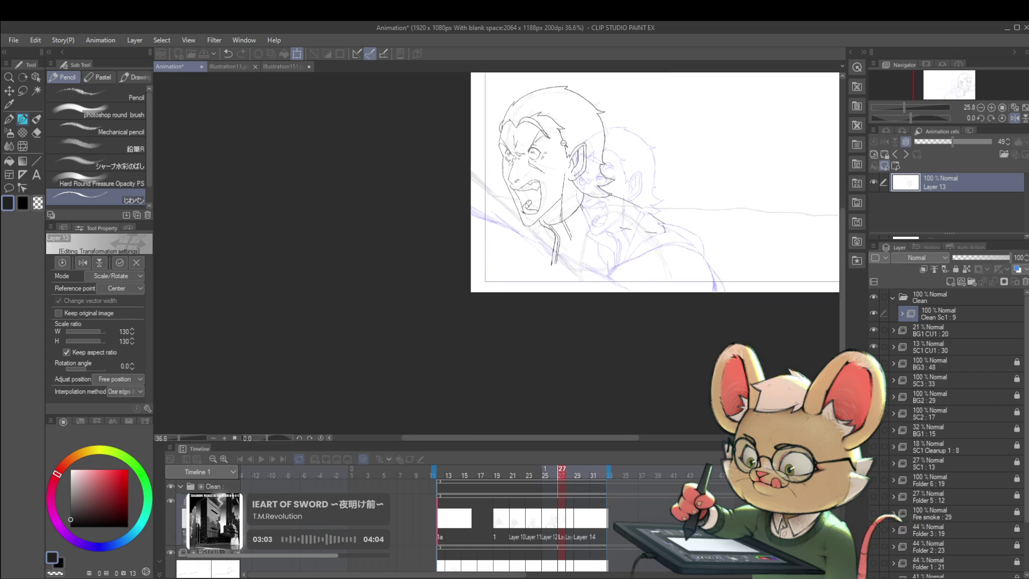
{"action": "left_click_drag", "start_coordinate": [695, 87], "coordinate": [691, 72]}
{"action": "left_click_drag", "start_coordinate": [641, 124], "coordinate": [643, 122]}
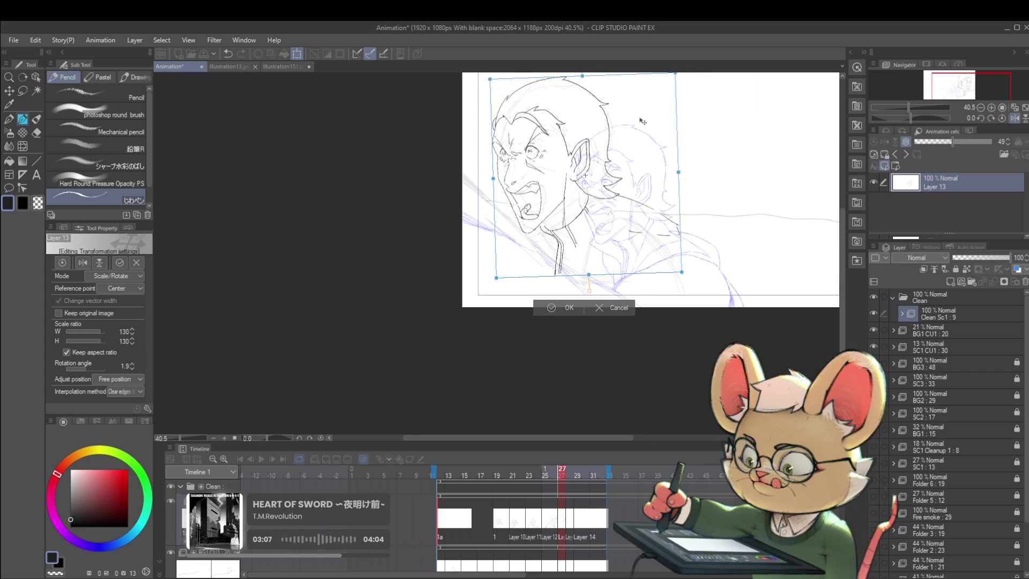
{"action": "key", "text": "Return"}
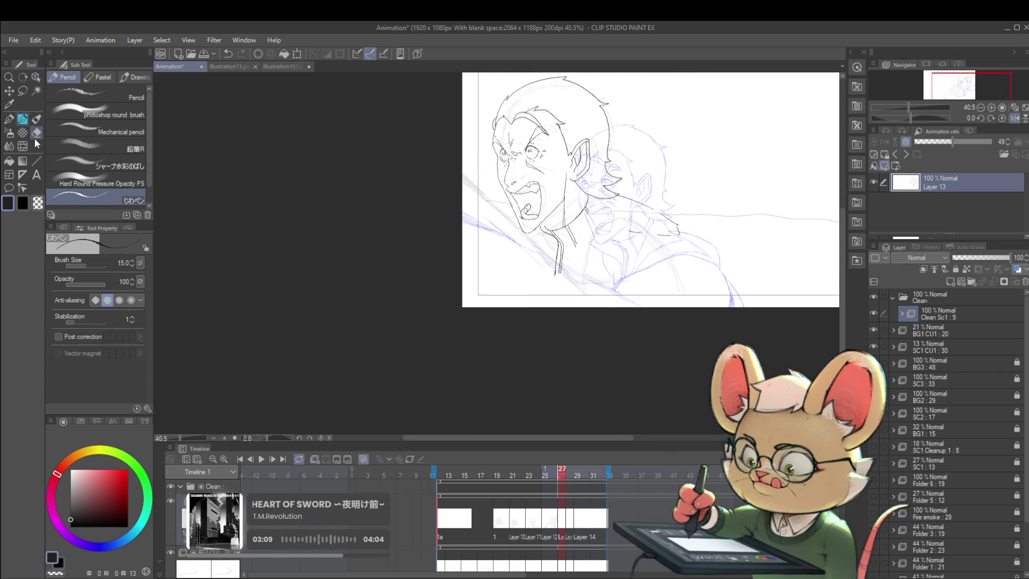
- With the Liquify tool, push the face, jaw and neck lines into a new shape
{"action": "left_click", "coordinate": [25, 134]}
{"action": "left_click", "coordinate": [23, 145]}
{"action": "scroll", "coordinate": [537, 165], "scroll_direction": "up", "scroll_amount": 2}
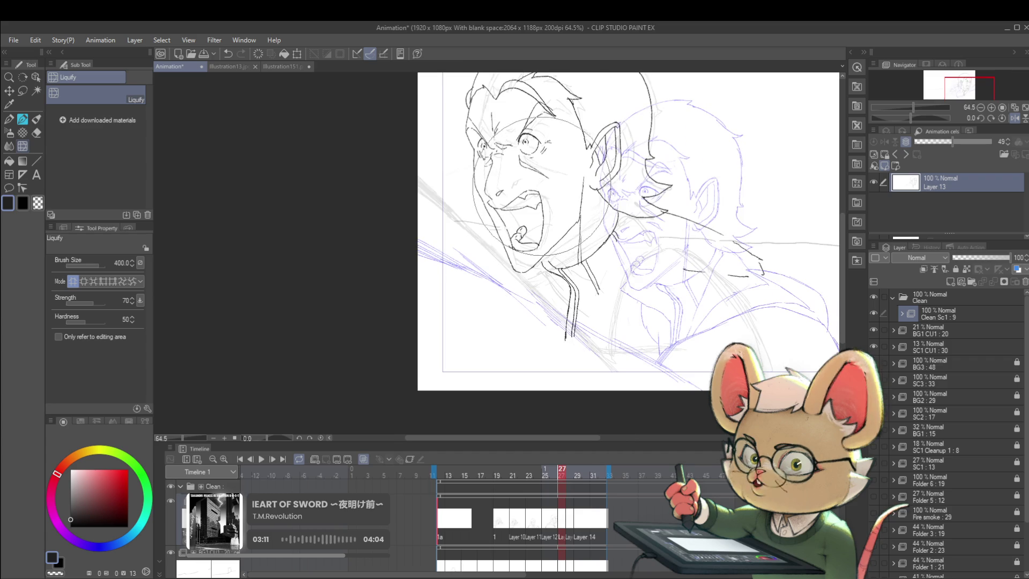
{"action": "left_click_drag", "start_coordinate": [542, 172], "coordinate": [557, 132]}
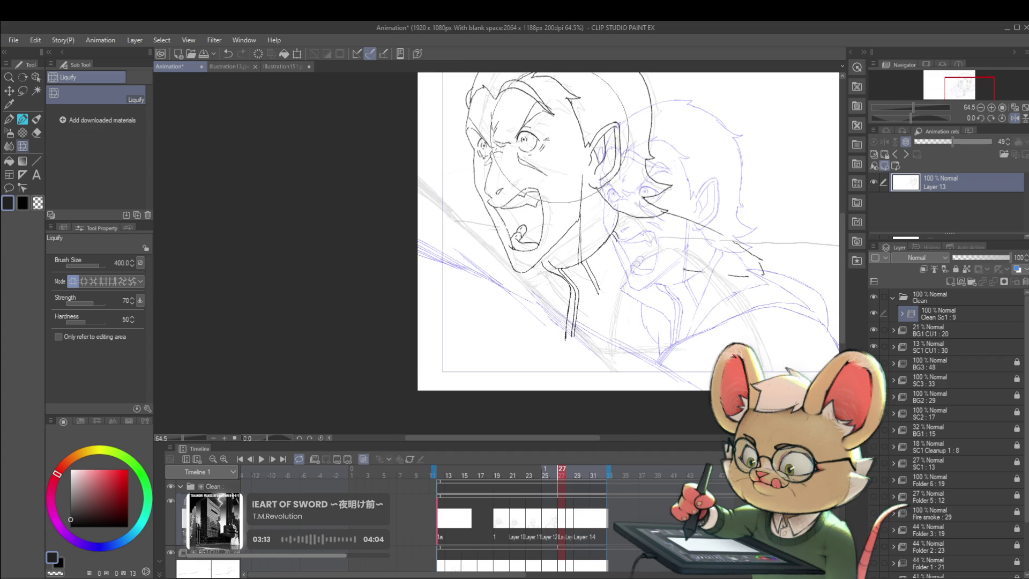
{"action": "scroll", "coordinate": [545, 174], "scroll_direction": "down", "scroll_amount": 3}
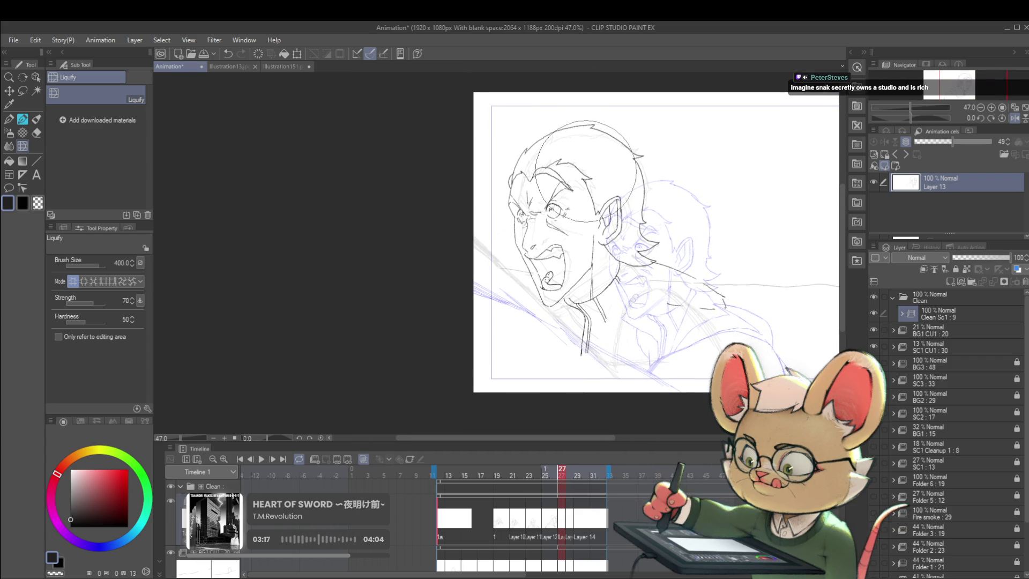
{"action": "left_click_drag", "start_coordinate": [558, 320], "coordinate": [605, 268]}
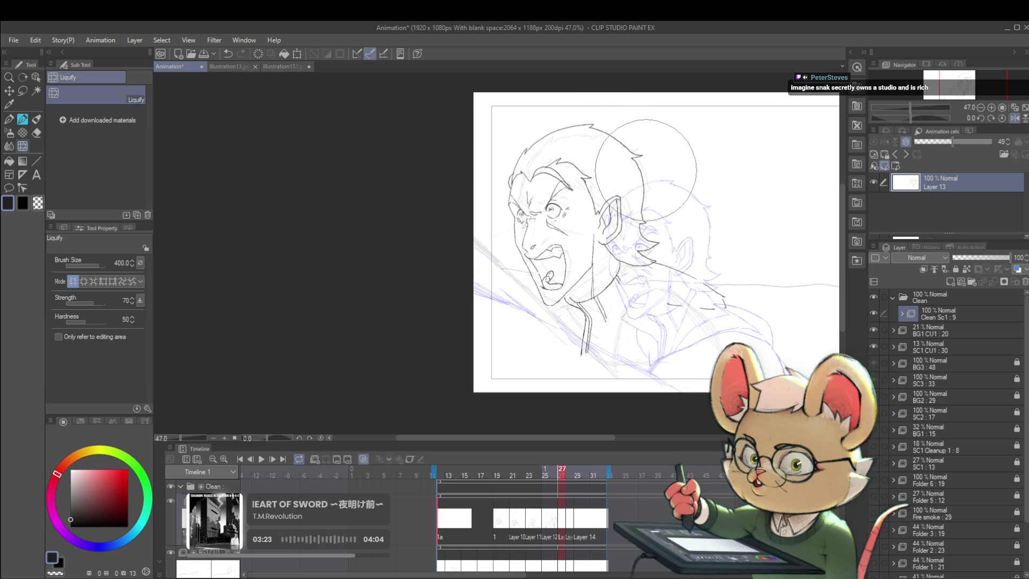
{"action": "scroll", "coordinate": [655, 223], "scroll_direction": "down", "scroll_amount": 3}
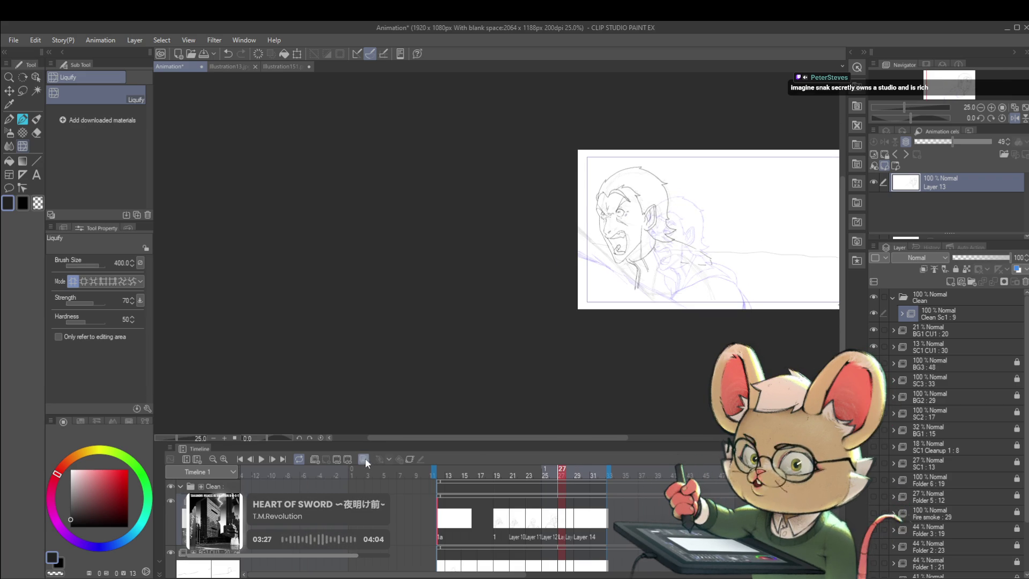
- Flip back and forth between frames 26 and 27 to compare the drawings
{"action": "key", "text": "Left"}
{"action": "key", "text": "Right"}
{"action": "key", "text": "Left"}
{"action": "key", "text": "Right"}
{"action": "key", "text": "Left"}
{"action": "key", "text": "Right"}
{"action": "key", "text": "Left"}
{"action": "key", "text": "Right"}
{"action": "key", "text": "Left"}
{"action": "key", "text": "Right"}
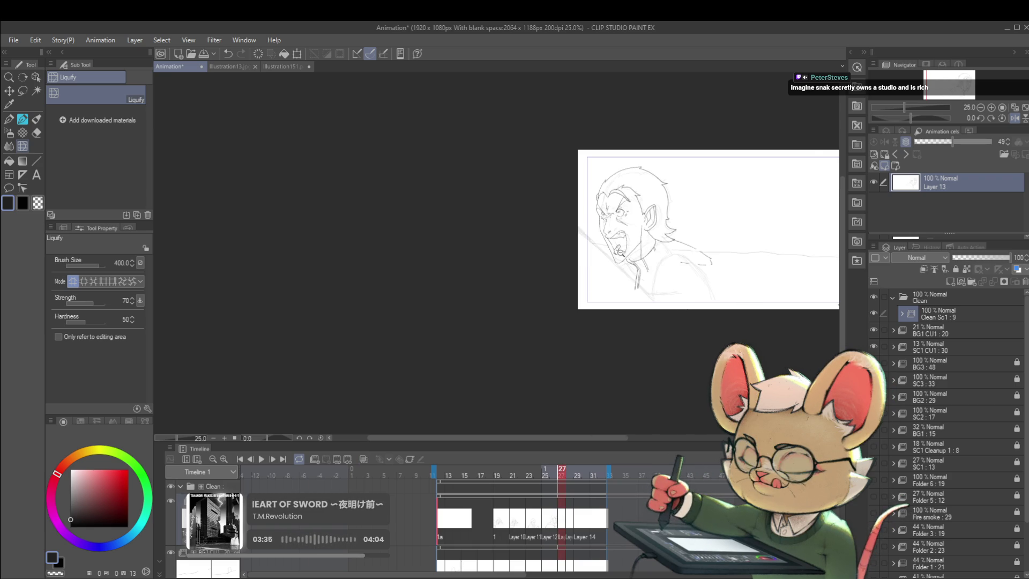
- Switch back to the Pencil tool and recentre the page view
{"action": "scroll", "coordinate": [610, 254], "scroll_direction": "up", "scroll_amount": 5}
{"action": "key", "text": "p"}
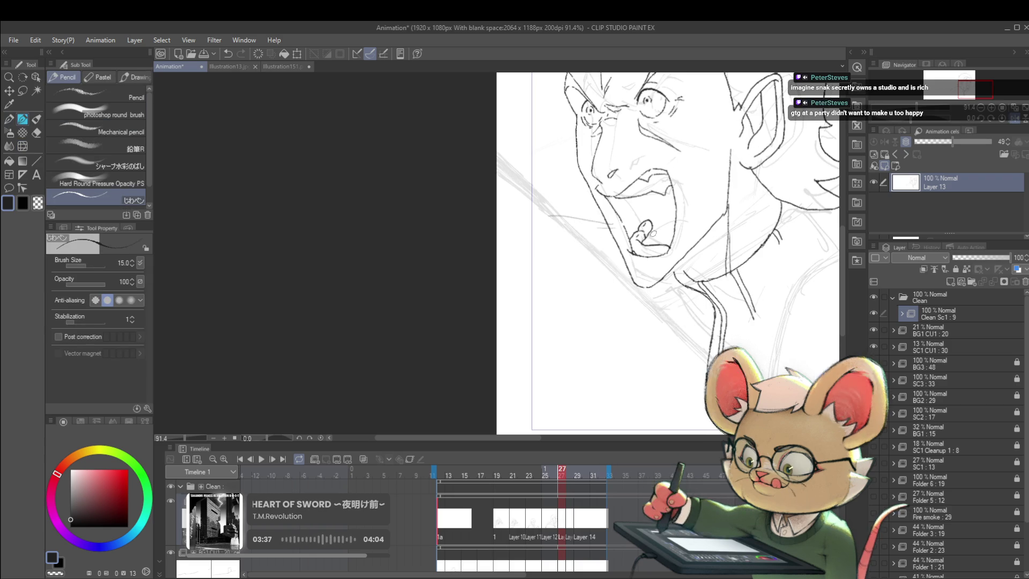
{"action": "scroll", "coordinate": [715, 222], "scroll_direction": "down", "scroll_amount": 3}
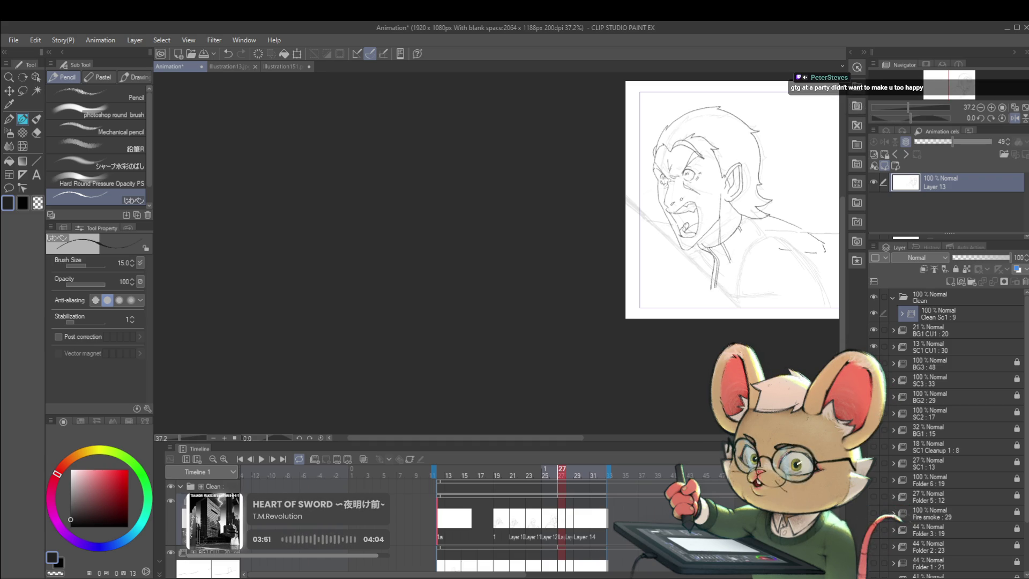
{"action": "left_click_drag", "start_coordinate": [727, 273], "coordinate": [627, 298]}
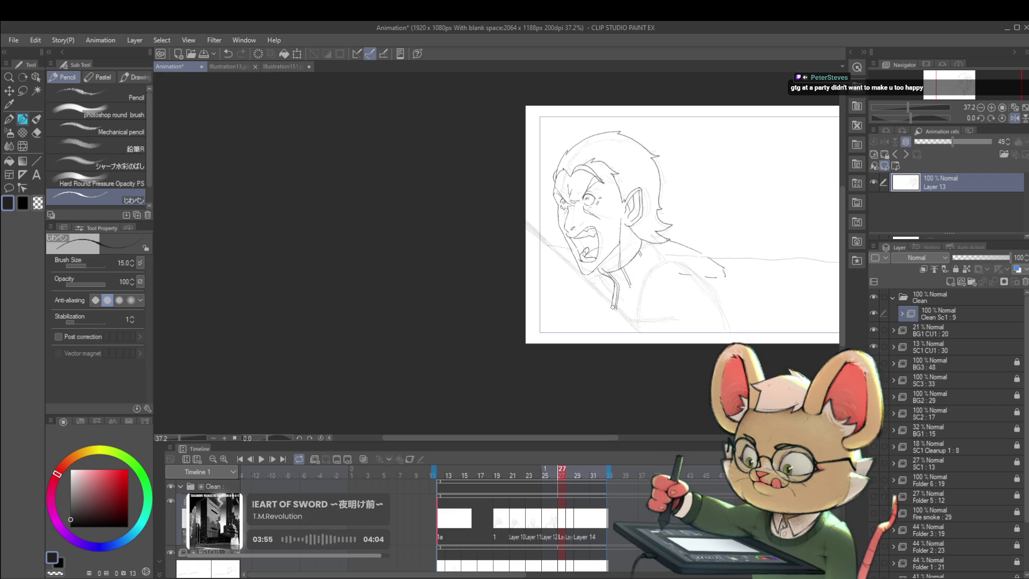
{"action": "scroll", "coordinate": [619, 312], "scroll_direction": "down", "scroll_amount": 3}
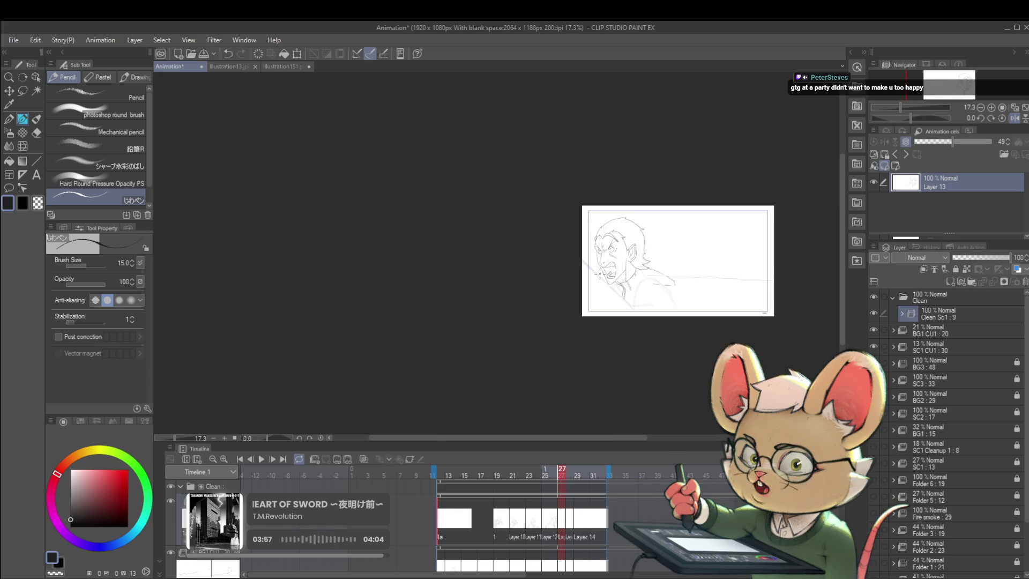
{"action": "scroll", "coordinate": [611, 289], "scroll_direction": "up", "scroll_amount": 2}
{"action": "scroll", "coordinate": [636, 276], "scroll_direction": "up", "scroll_amount": 2}
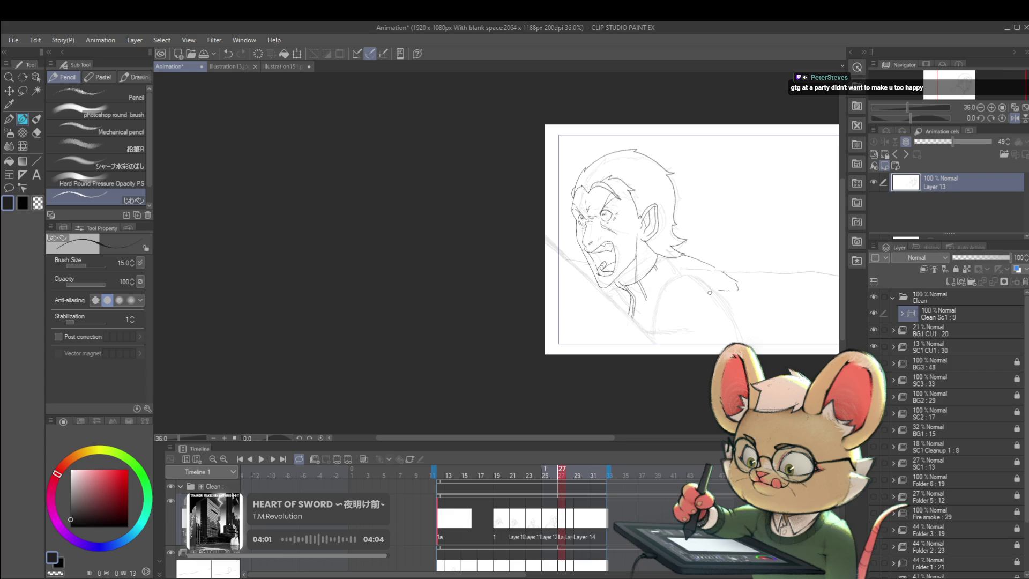
- Compare frames 26 and 27, then draw a line on the man's chest
{"action": "key", "text": "Left"}
{"action": "key", "text": "Right"}
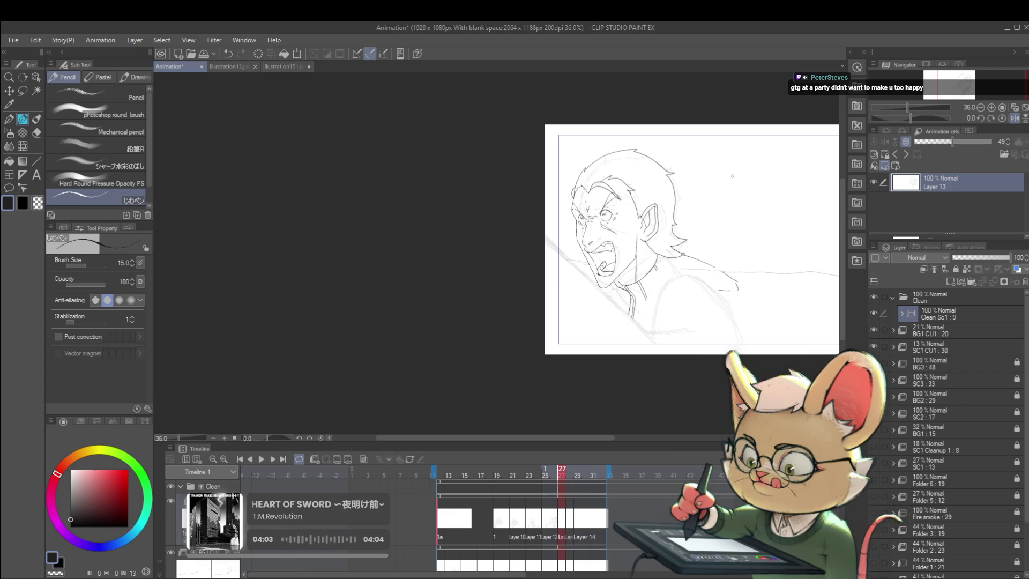
{"action": "key", "text": "Left"}
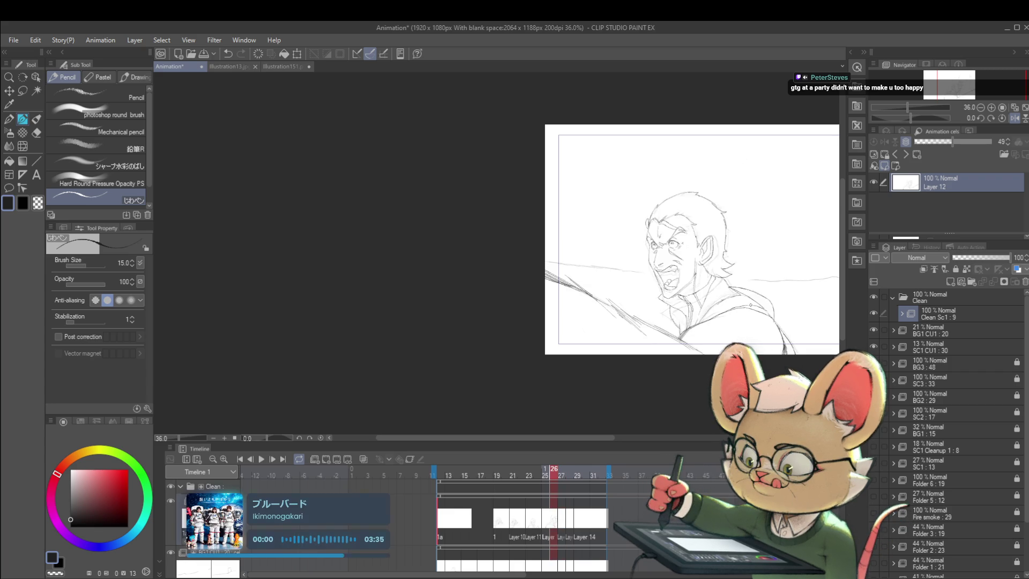
{"action": "key", "text": "Right"}
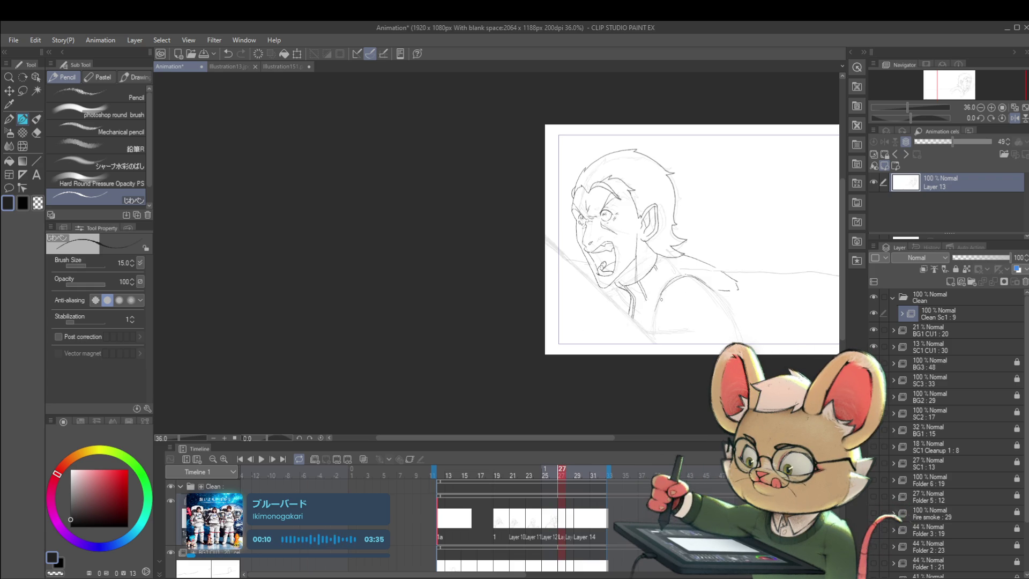
{"action": "left_click_drag", "start_coordinate": [656, 309], "coordinate": [643, 326]}
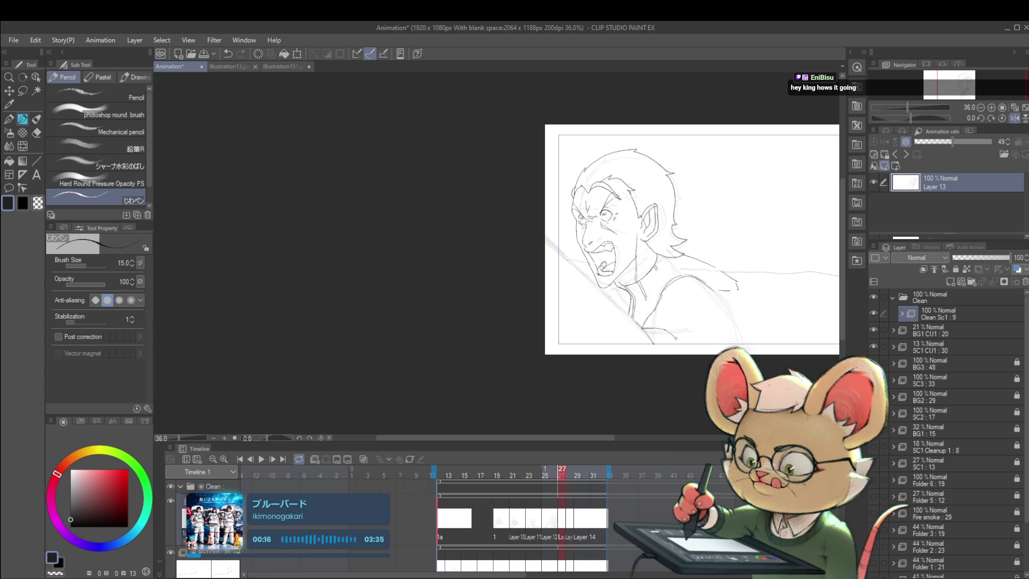
- Compare frames again, undo the chest stroke, and redraw it along the left edge
{"action": "key", "text": "Left"}
{"action": "key", "text": "Right"}
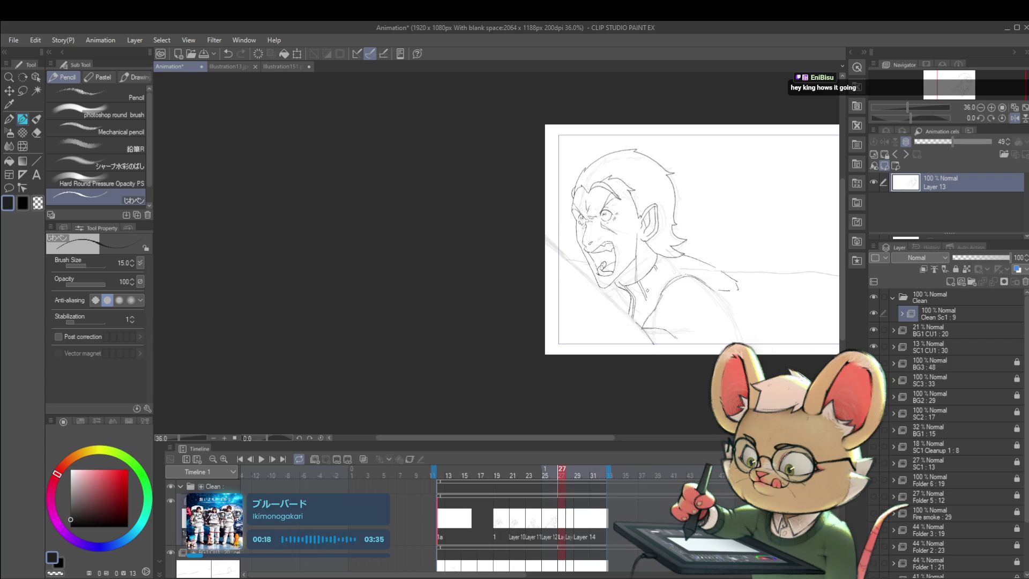
{"action": "key", "text": "Left"}
{"action": "key", "text": "Right"}
{"action": "key", "text": "Left"}
{"action": "key", "text": "Right"}
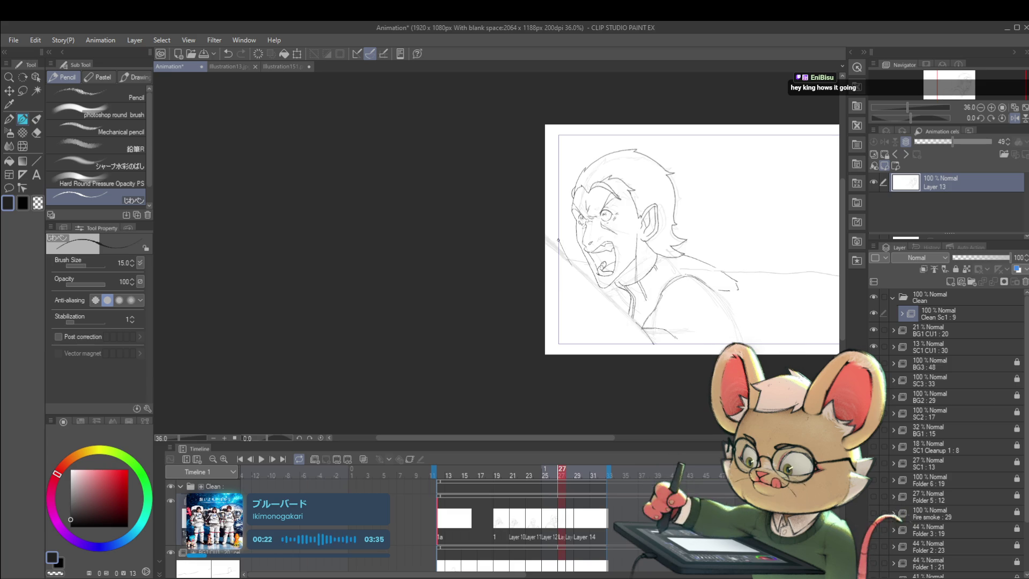
{"action": "key", "text": "ctrl+z"}
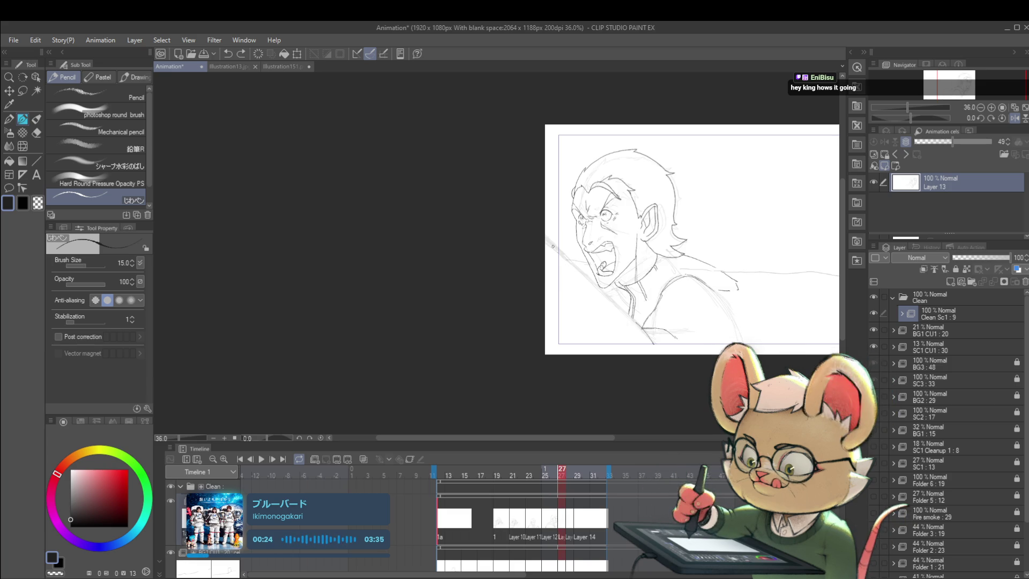
{"action": "mouse_move", "coordinate": [549, 246]}
{"action": "left_mouse_down"}
{"action": "mouse_move", "coordinate": [543, 238]}
{"action": "mouse_move", "coordinate": [597, 299]}
{"action": "left_mouse_up"}
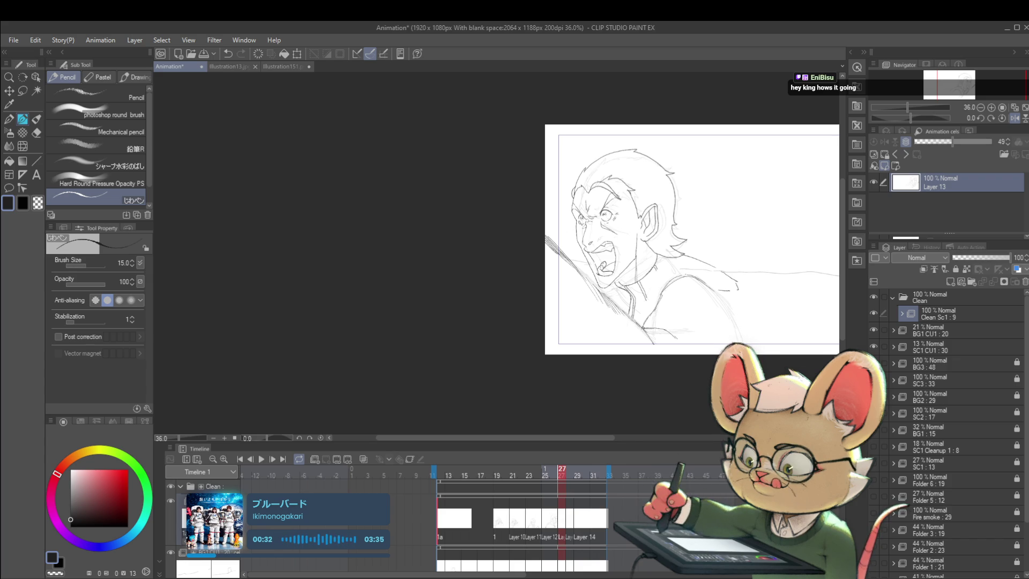
- Mirror the view to check, flip it back, and undo the last small stroke
{"action": "scroll", "coordinate": [612, 276], "scroll_direction": "down", "scroll_amount": 3}
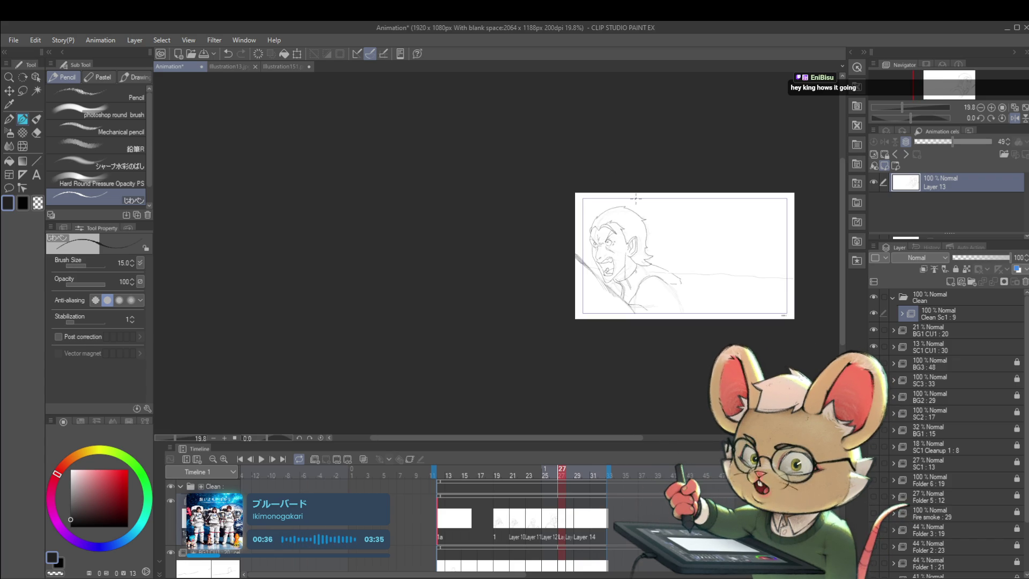
{"action": "scroll", "coordinate": [667, 235], "scroll_direction": "up", "scroll_amount": 3}
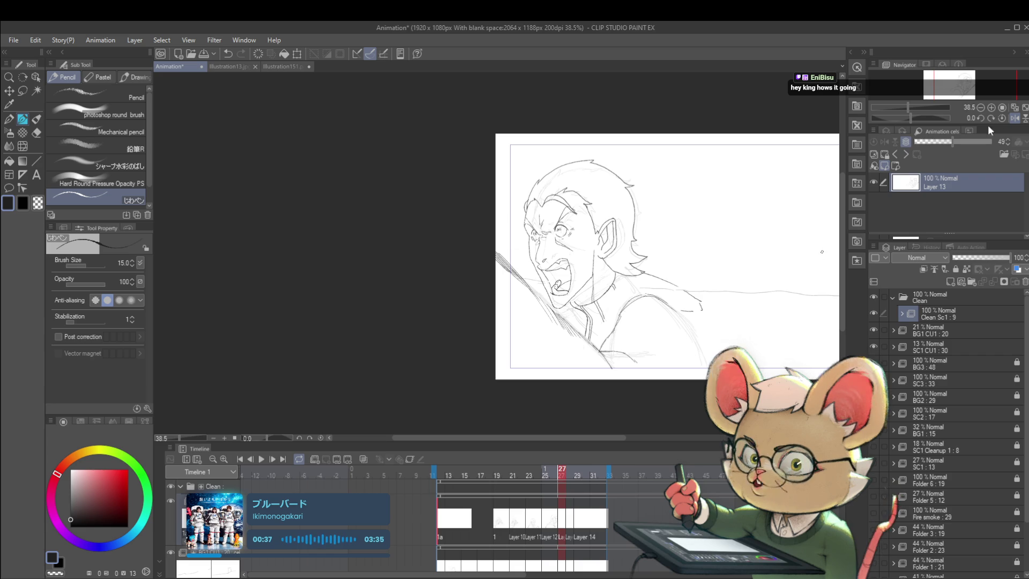
{"action": "left_click", "coordinate": [1015, 118]}
{"action": "scroll", "coordinate": [446, 298], "scroll_direction": "up", "scroll_amount": 3}
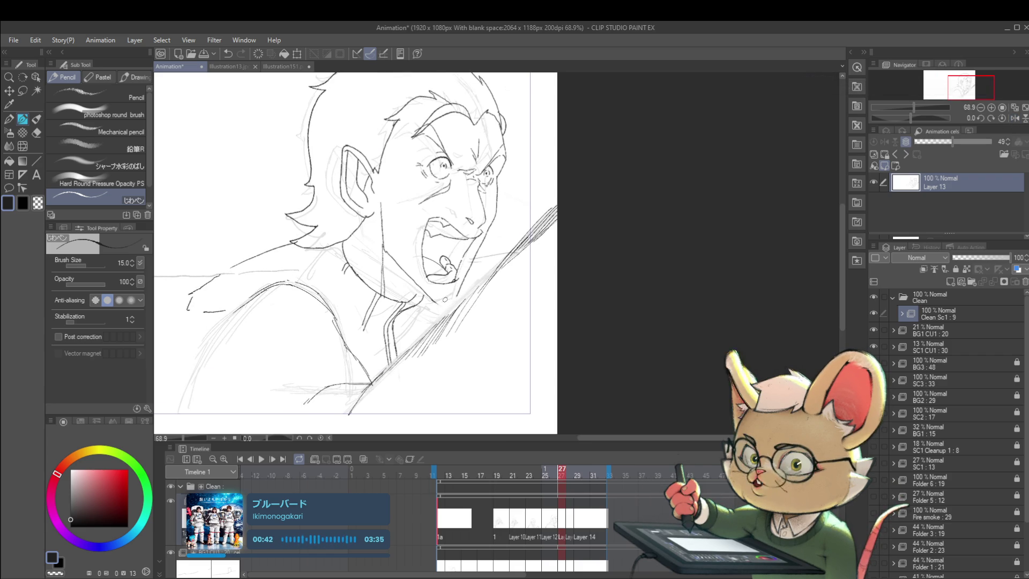
{"action": "left_click", "coordinate": [1015, 118]}
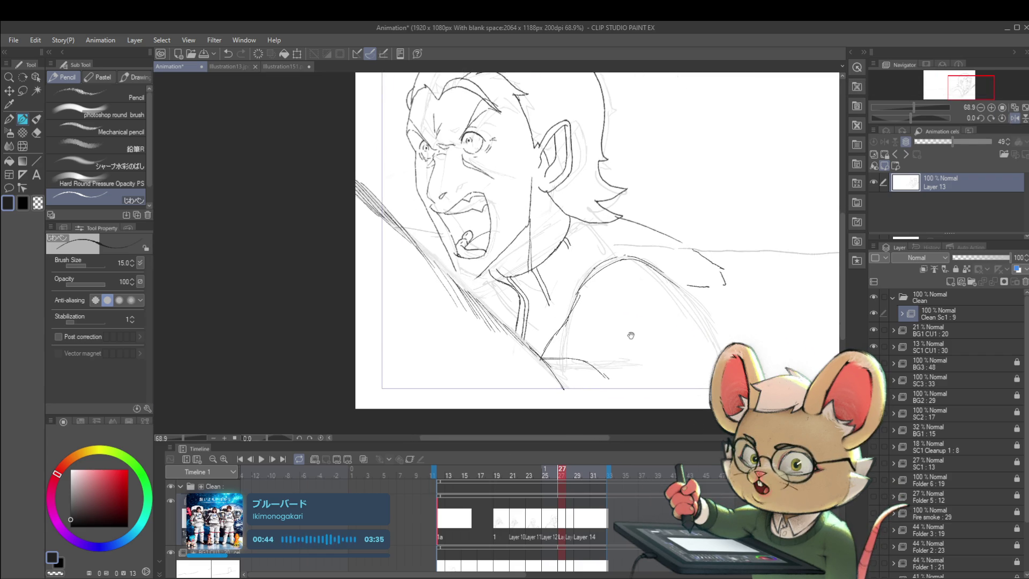
{"action": "key", "text": "ctrl+z"}
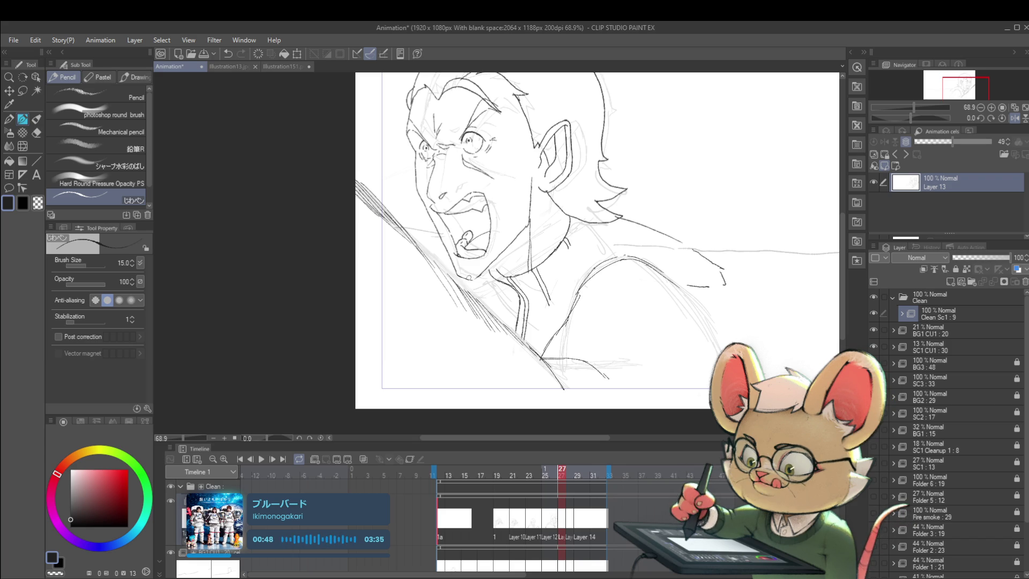
{"action": "scroll", "coordinate": [482, 259], "scroll_direction": "down", "scroll_amount": 3}
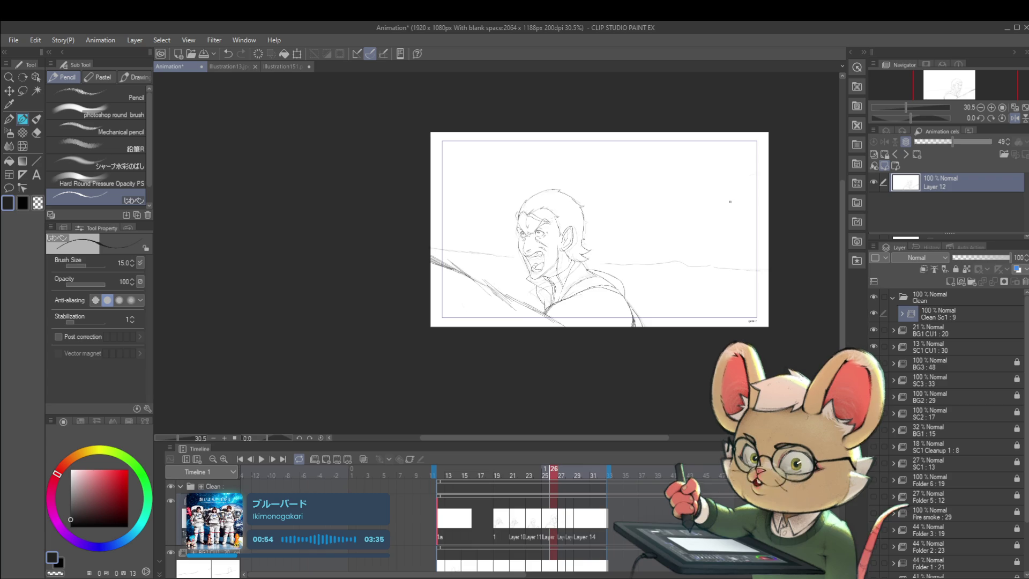
- Flip through neighbouring frames to compare, then mirror the canvas view
{"action": "key", "text": "Left"}
{"action": "key", "text": "Left"}
{"action": "key", "text": "Left"}
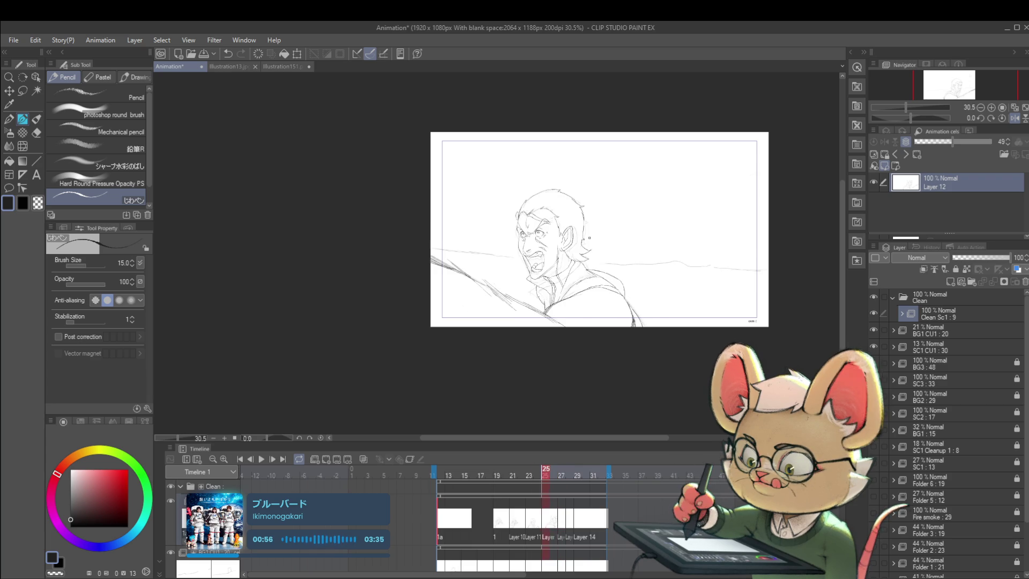
{"action": "key", "text": "Right"}
{"action": "key", "text": "Right"}
{"action": "key", "text": "Right"}
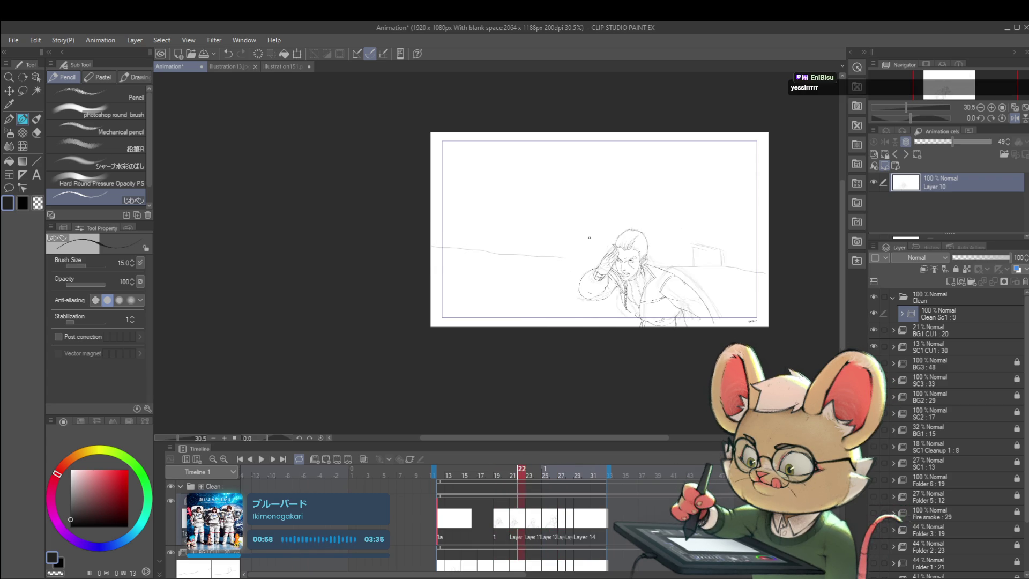
{"action": "key", "text": "Right"}
{"action": "key", "text": "Right"}
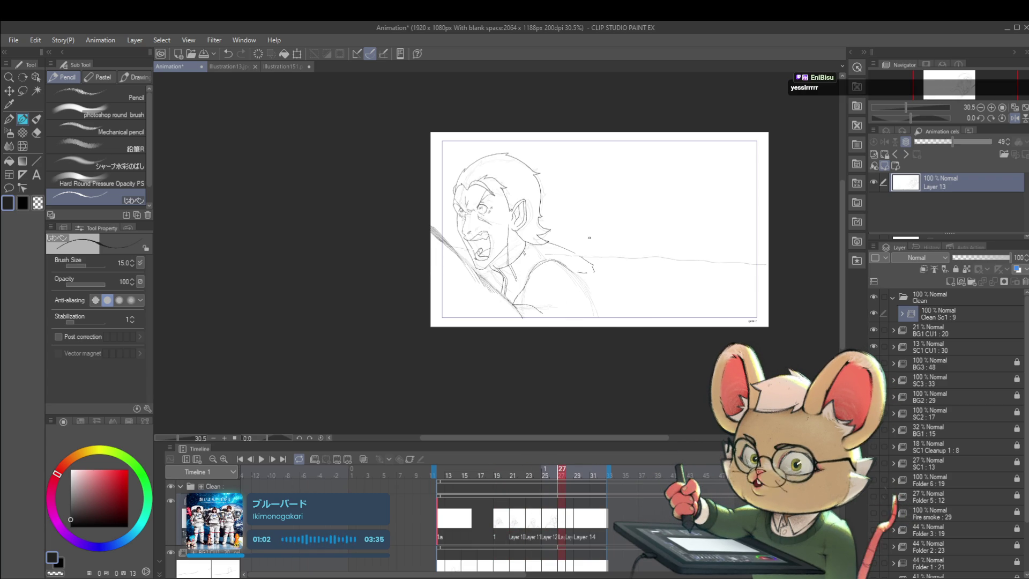
{"action": "scroll", "coordinate": [590, 297], "scroll_direction": "up", "scroll_amount": 1}
{"action": "key", "text": "Left"}
{"action": "key", "text": "Right"}
{"action": "left_click_drag", "start_coordinate": [581, 279], "coordinate": [577, 260]}
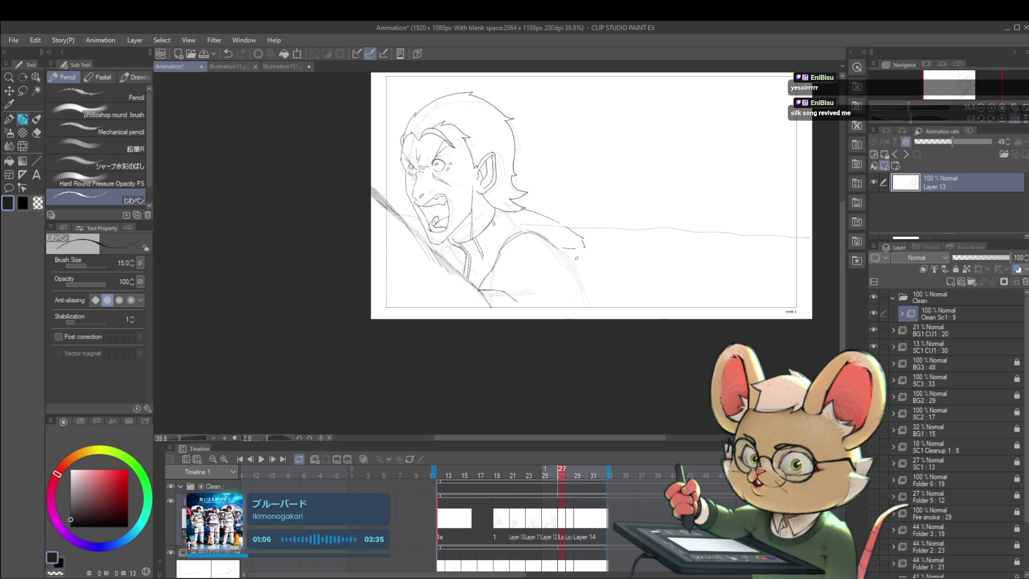
{"action": "left_click", "coordinate": [1017, 120]}
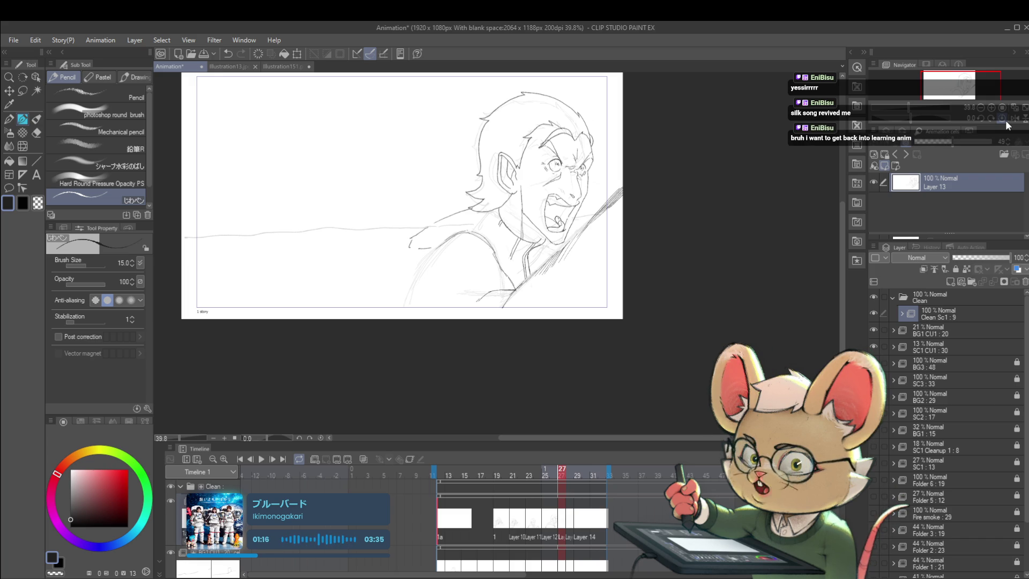
- Toggle between frame 26's Layer 12 and frame 27's Layer 13 drawings
{"action": "key", "text": "Left"}
{"action": "key", "text": "Right"}
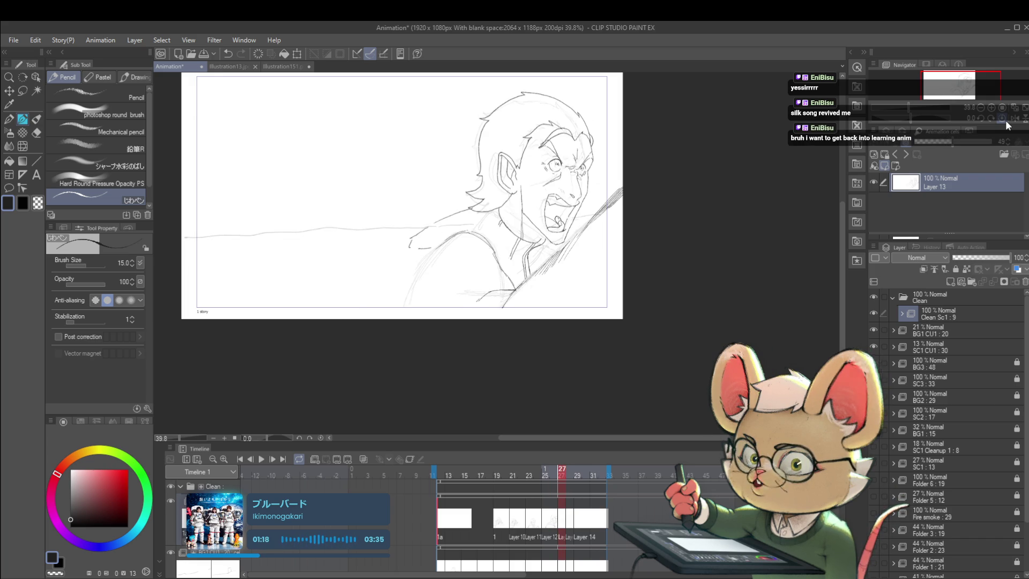
{"action": "key", "text": "Left"}
{"action": "key", "text": "Right"}
{"action": "key", "text": "Left"}
{"action": "key", "text": "Right"}
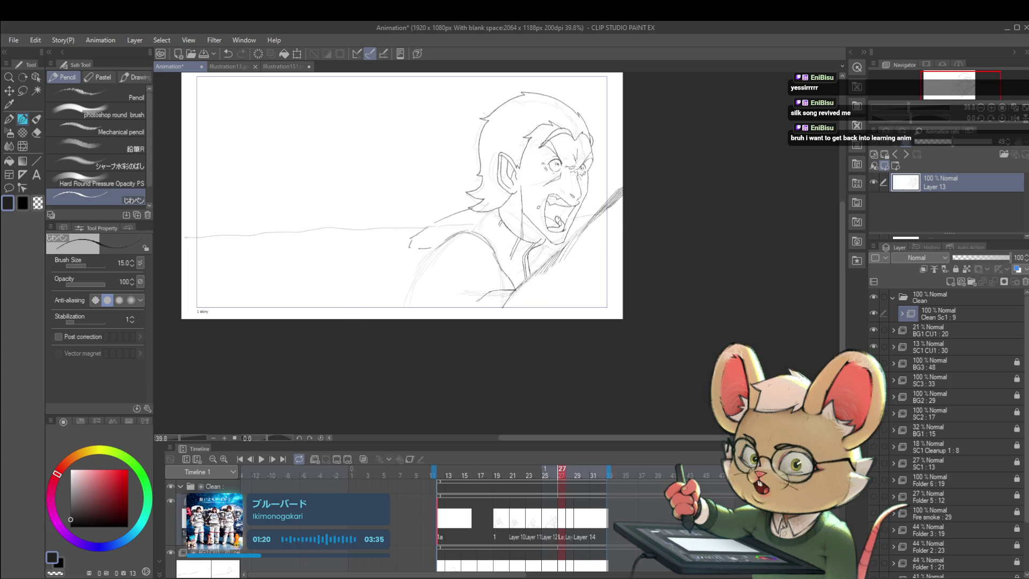
- Curve the back line down past the shoulder with two pencil strokes
{"action": "scroll", "coordinate": [550, 227], "scroll_direction": "up", "scroll_amount": 3}
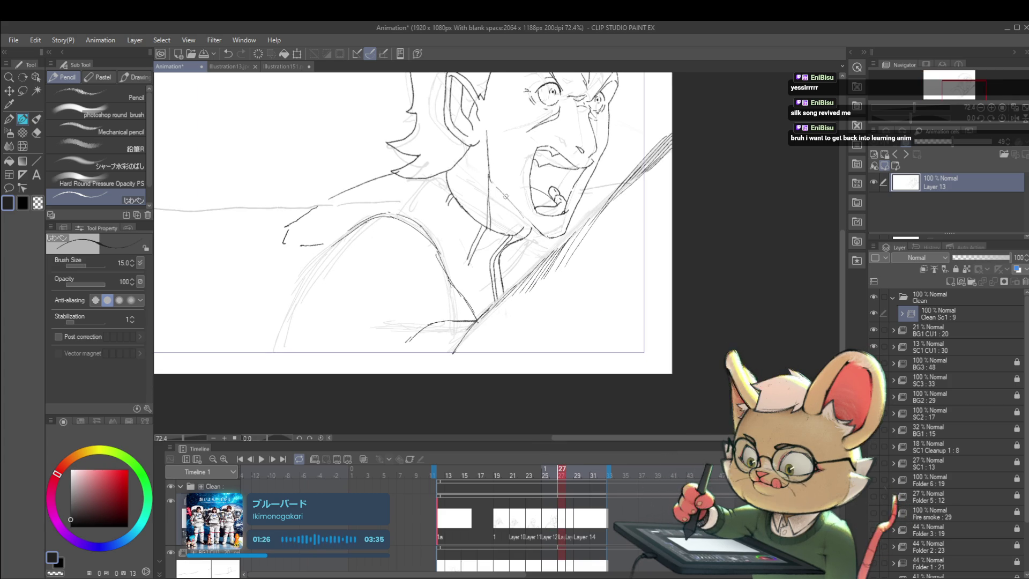
{"action": "scroll", "coordinate": [543, 226], "scroll_direction": "down", "scroll_amount": 3}
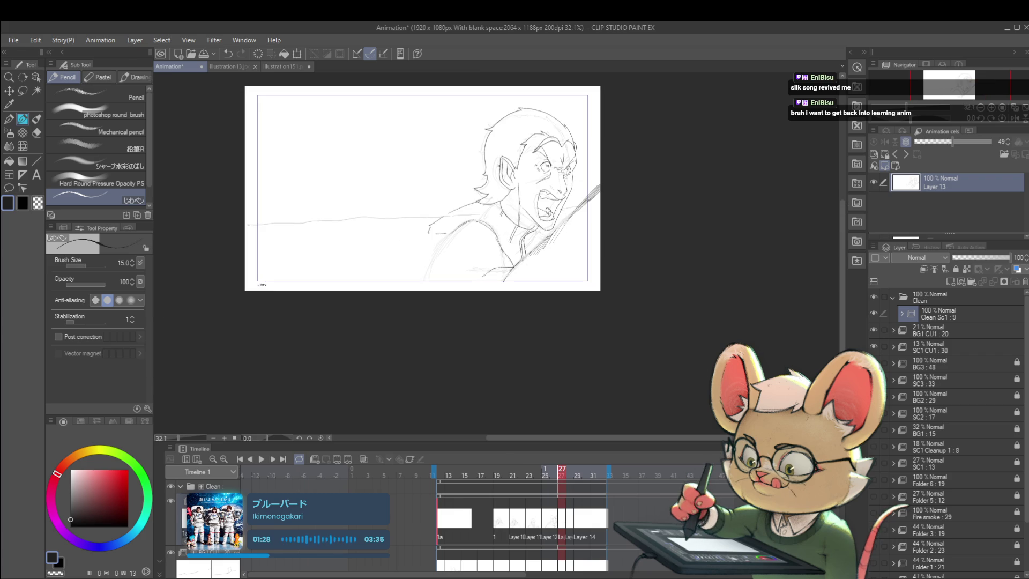
{"action": "scroll", "coordinate": [515, 169], "scroll_direction": "up", "scroll_amount": 3}
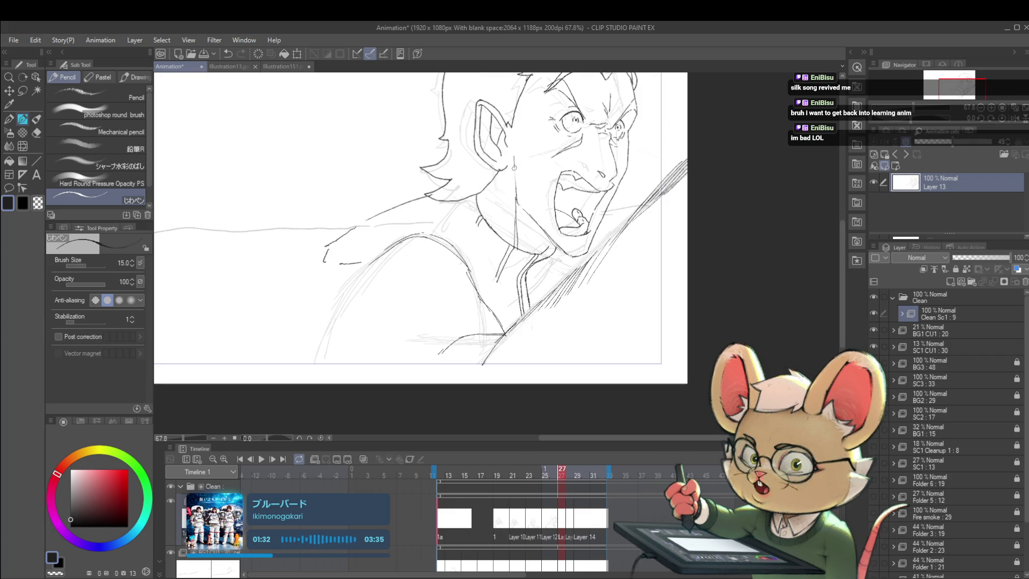
{"action": "scroll", "coordinate": [548, 151], "scroll_direction": "down", "scroll_amount": 2}
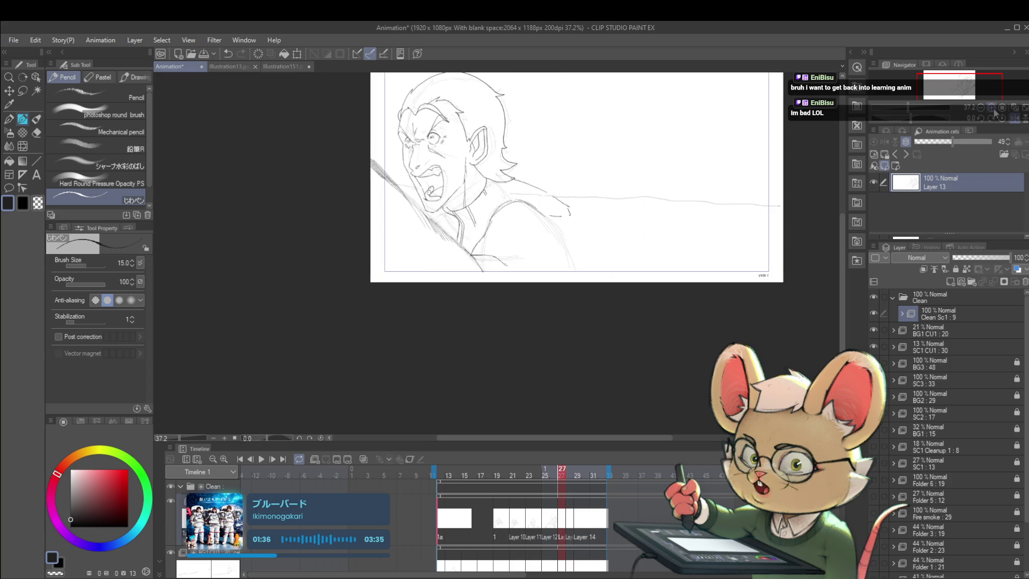
{"action": "scroll", "coordinate": [461, 164], "scroll_direction": "up", "scroll_amount": 4}
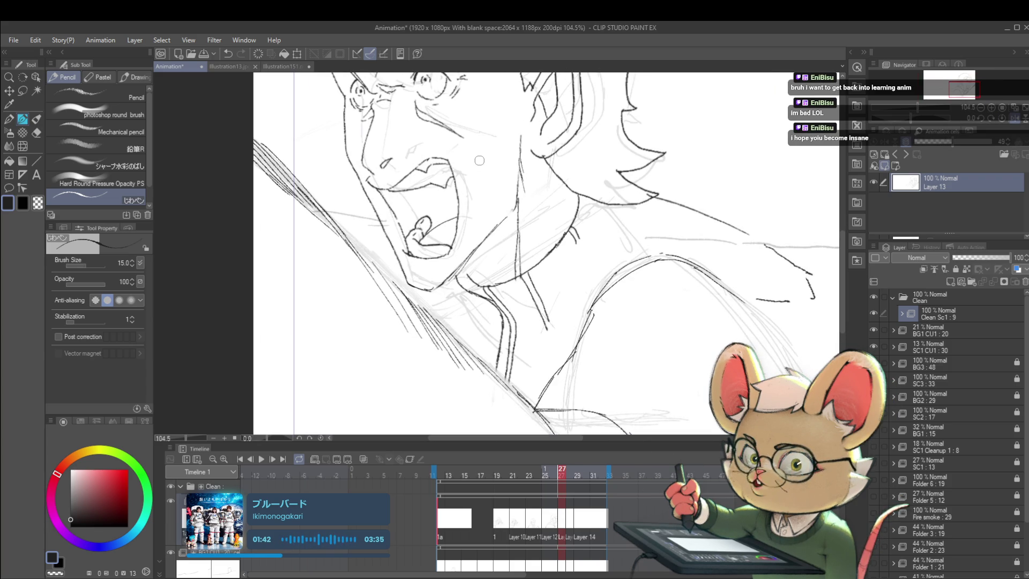
{"action": "scroll", "coordinate": [600, 301], "scroll_direction": "down", "scroll_amount": 2}
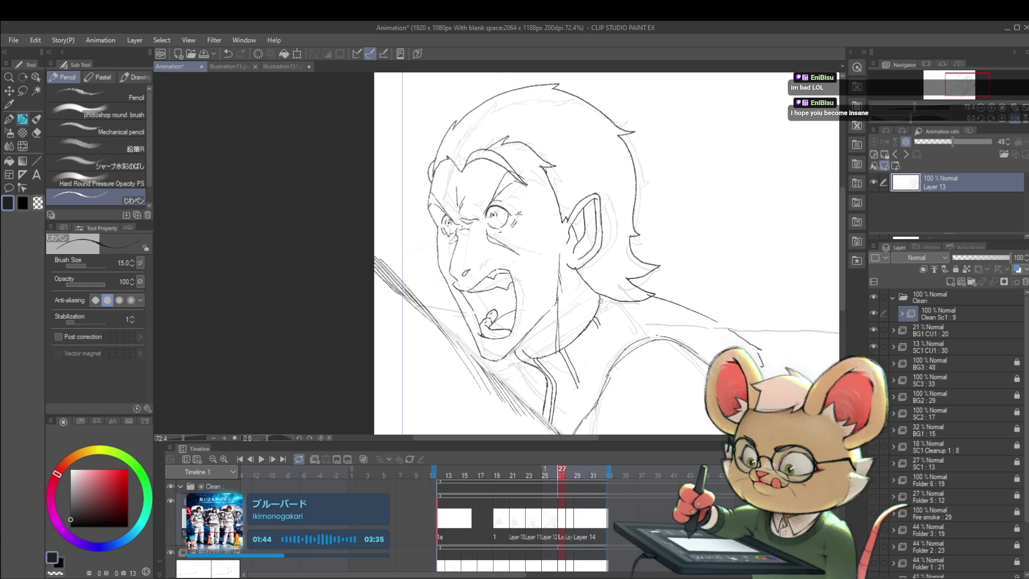
{"action": "scroll", "coordinate": [547, 188], "scroll_direction": "down", "scroll_amount": 2}
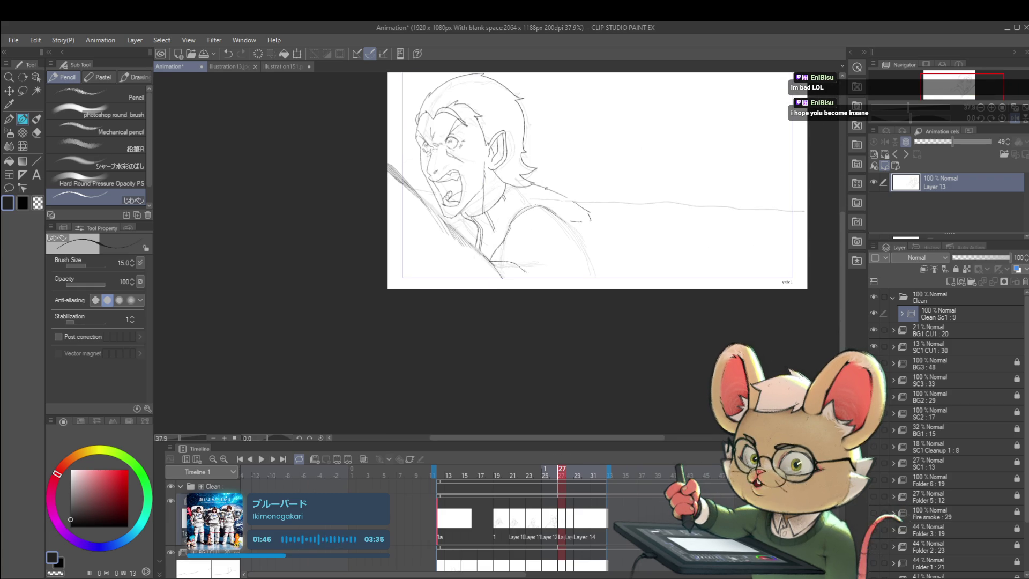
{"action": "left_click_drag", "start_coordinate": [582, 208], "coordinate": [590, 220]}
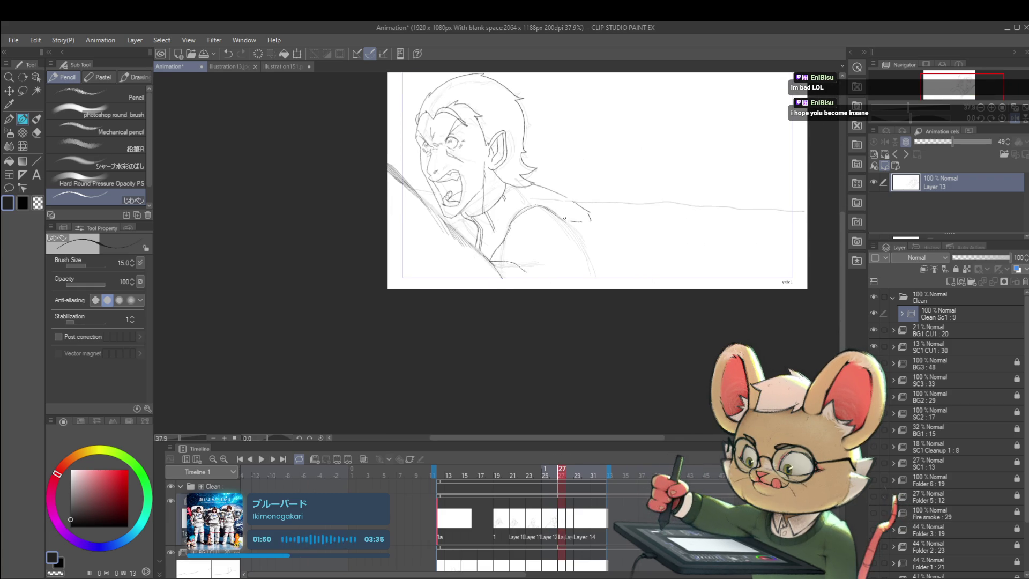
{"action": "left_click_drag", "start_coordinate": [560, 217], "coordinate": [593, 285]}
- Play the animation briefly to review it, then stop
{"action": "scroll", "coordinate": [607, 203], "scroll_direction": "down", "scroll_amount": 1}
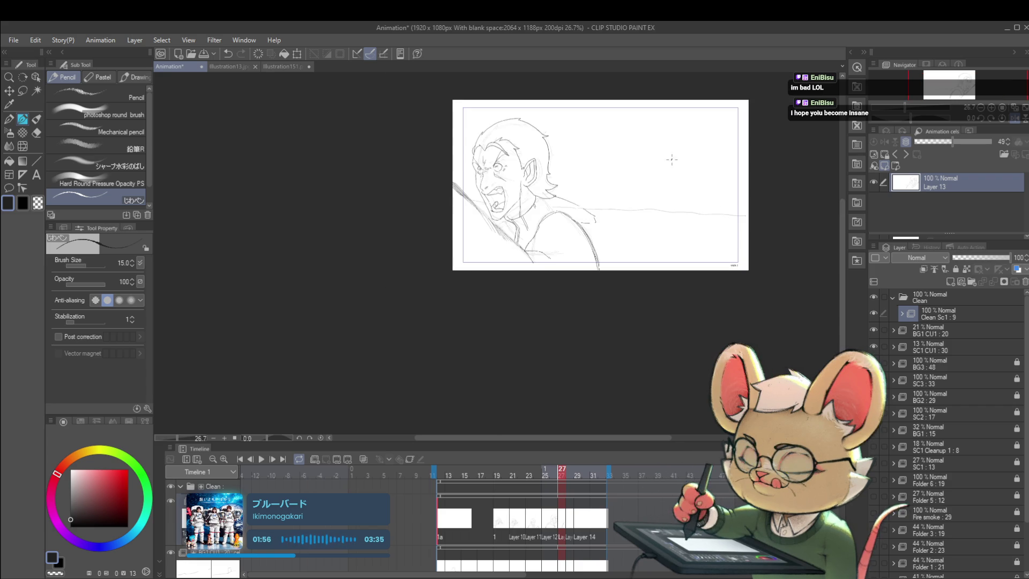
{"action": "left_click", "coordinate": [262, 460]}
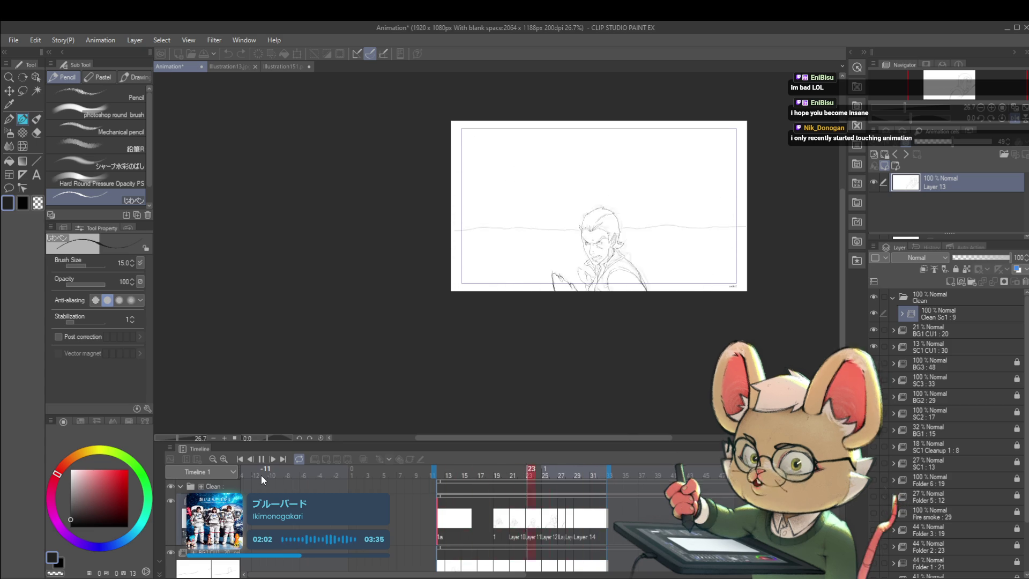
{"action": "left_click", "coordinate": [262, 459]}
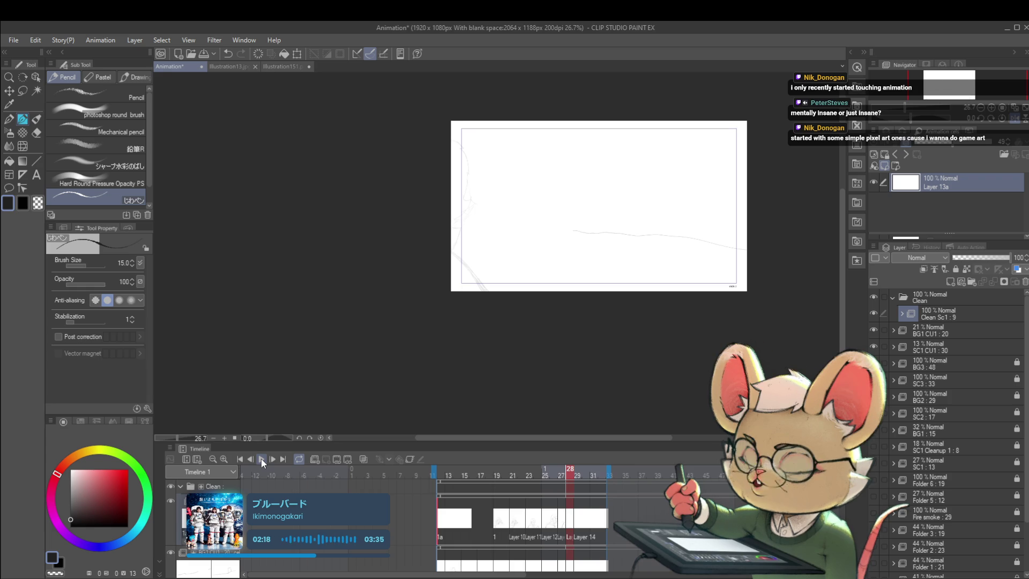
- Scroll the Timeline further right and start playback again
{"action": "mouse_move", "coordinate": [662, 280]}
{"action": "left_mouse_down"}
{"action": "mouse_move", "coordinate": [645, 257]}
{"action": "mouse_move", "coordinate": [611, 330]}
{"action": "left_mouse_up"}
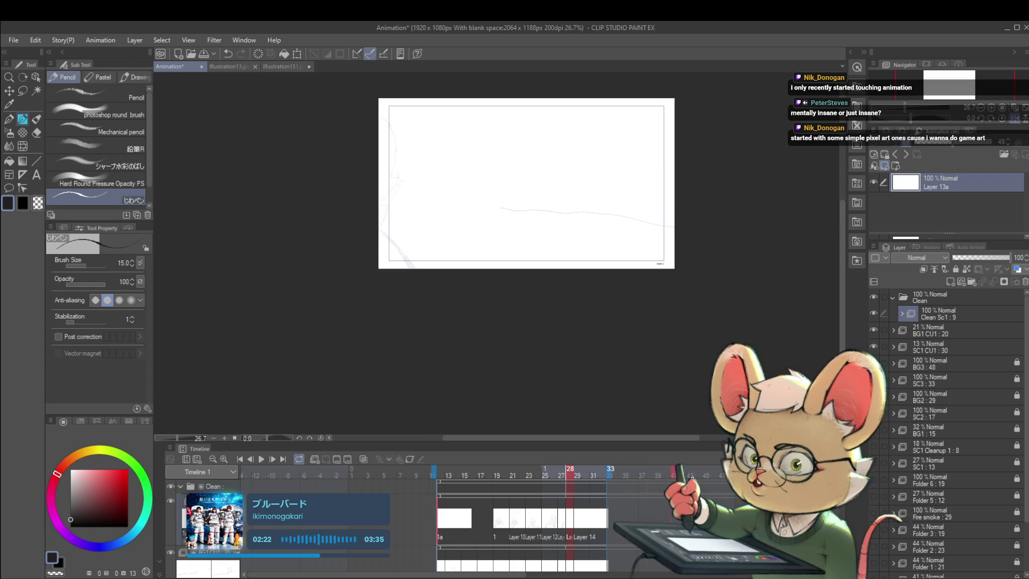
{"action": "scroll", "coordinate": [865, 487], "scroll_direction": "right", "scroll_amount": 5}
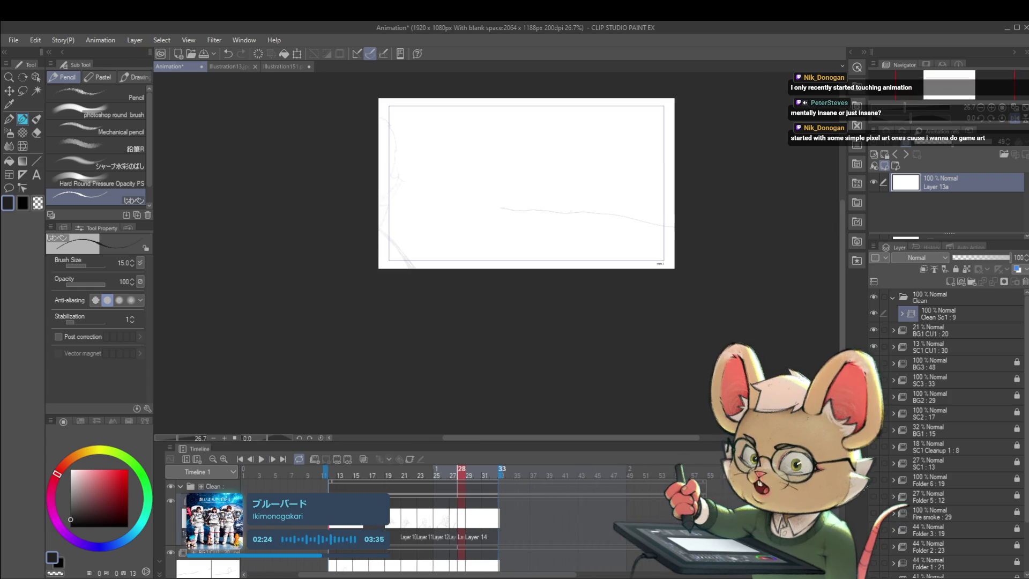
{"action": "scroll", "coordinate": [865, 488], "scroll_direction": "right", "scroll_amount": 5}
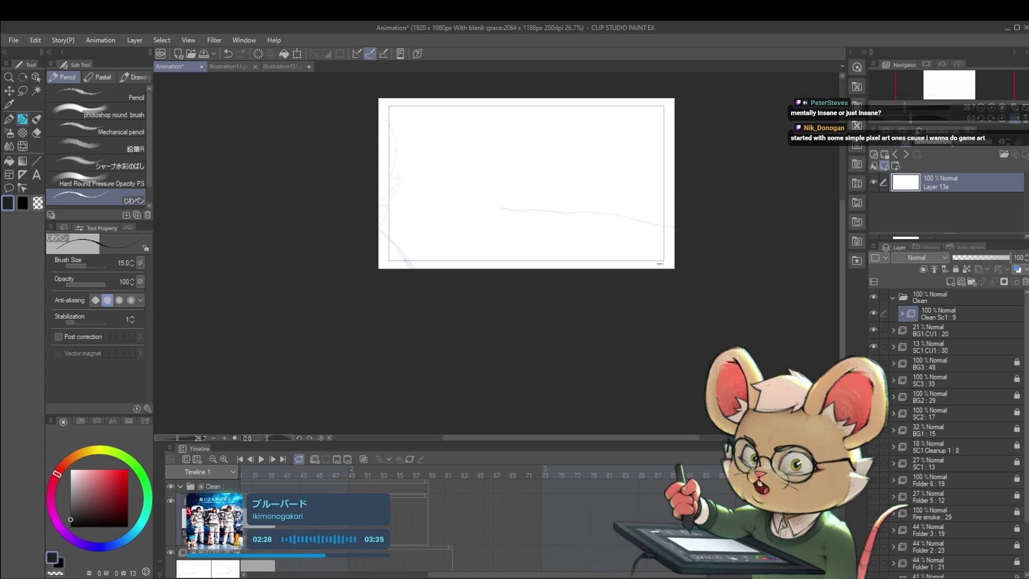
{"action": "scroll", "coordinate": [864, 488], "scroll_direction": "right", "scroll_amount": 4}
{"action": "scroll", "coordinate": [704, 575], "scroll_direction": "right", "scroll_amount": 3}
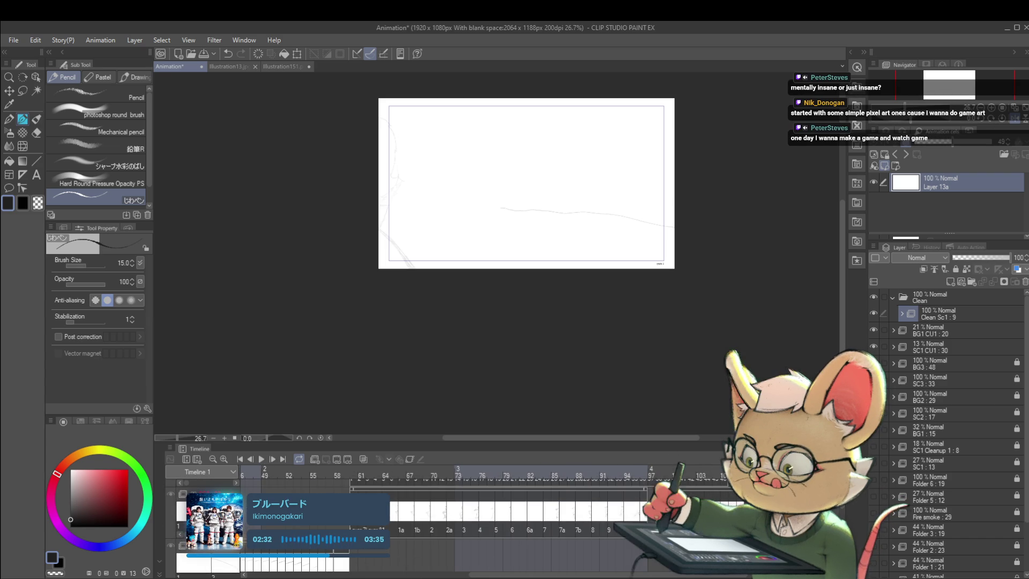
{"action": "scroll", "coordinate": [450, 509], "scroll_direction": "right", "scroll_amount": 1}
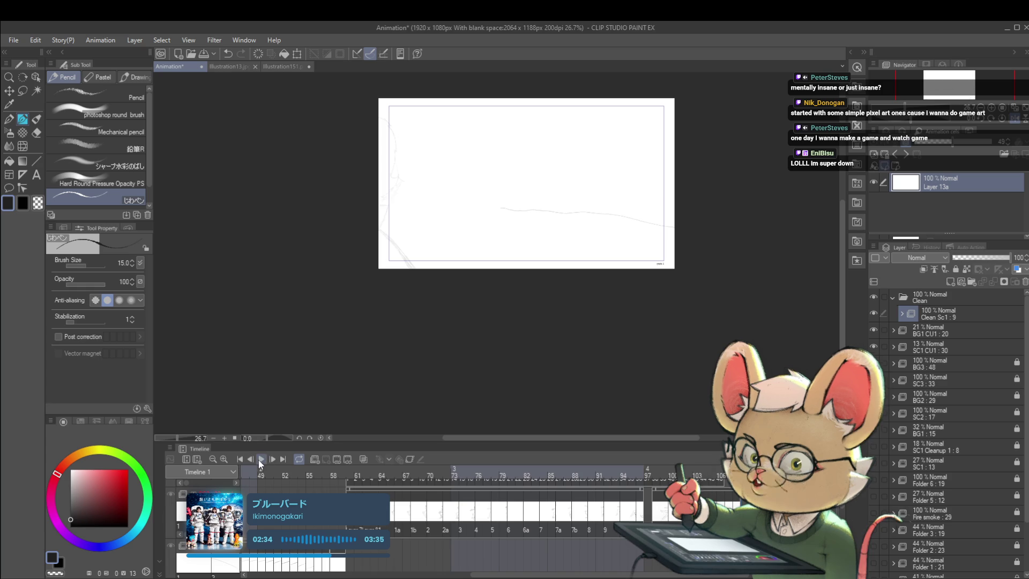
{"action": "left_click", "coordinate": [261, 459]}
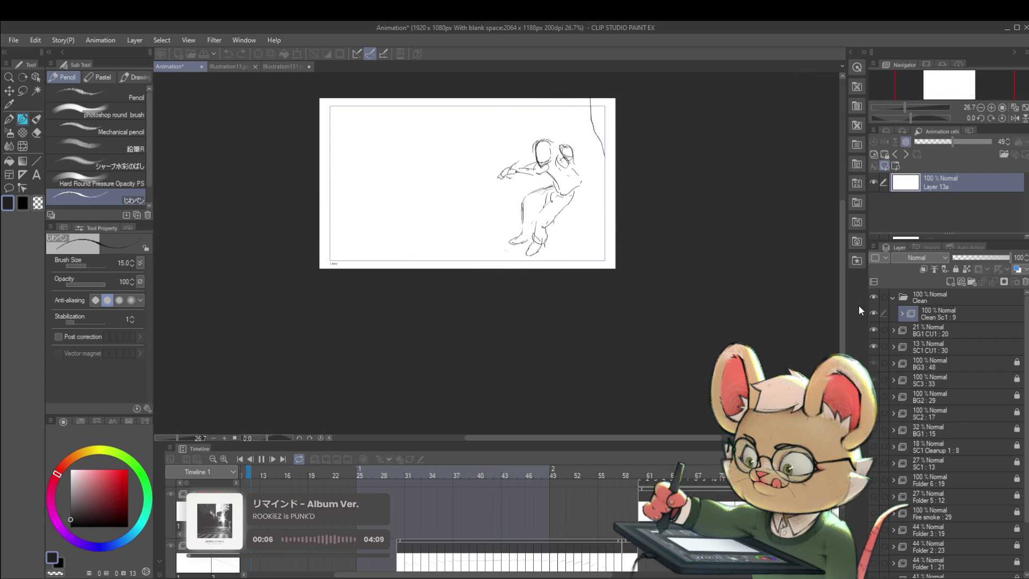
- Stop playback and step through the frames from 12 to 21
{"action": "key", "text": "space"}
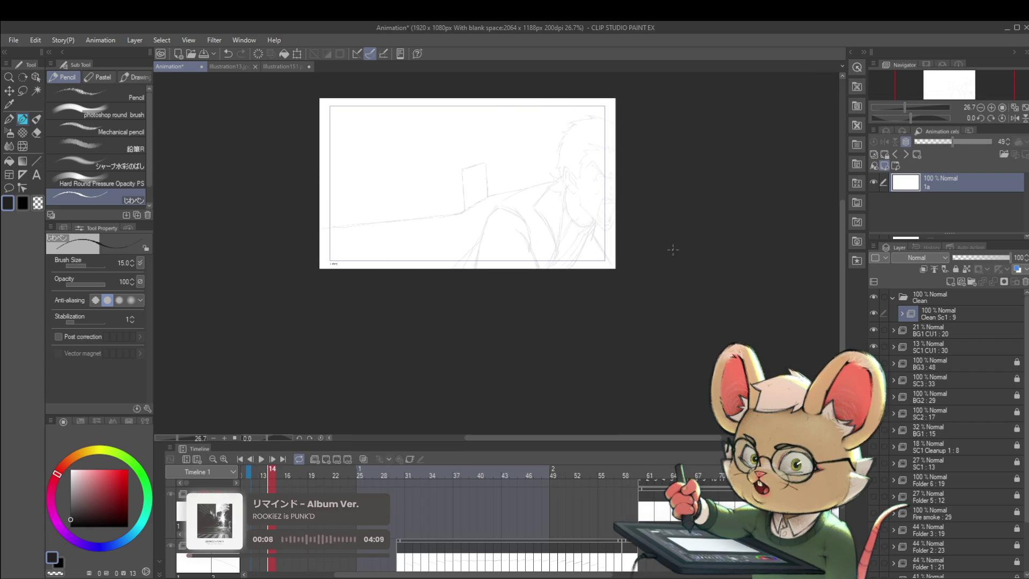
{"action": "scroll", "coordinate": [625, 234], "scroll_direction": "up", "scroll_amount": 3}
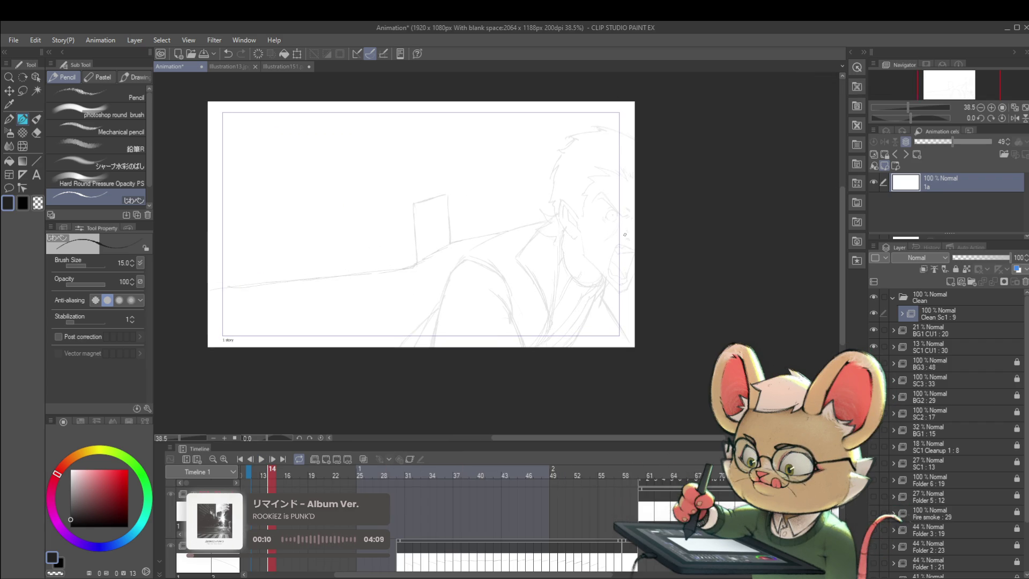
{"action": "key", "text": "Left"}
{"action": "key", "text": "Left"}
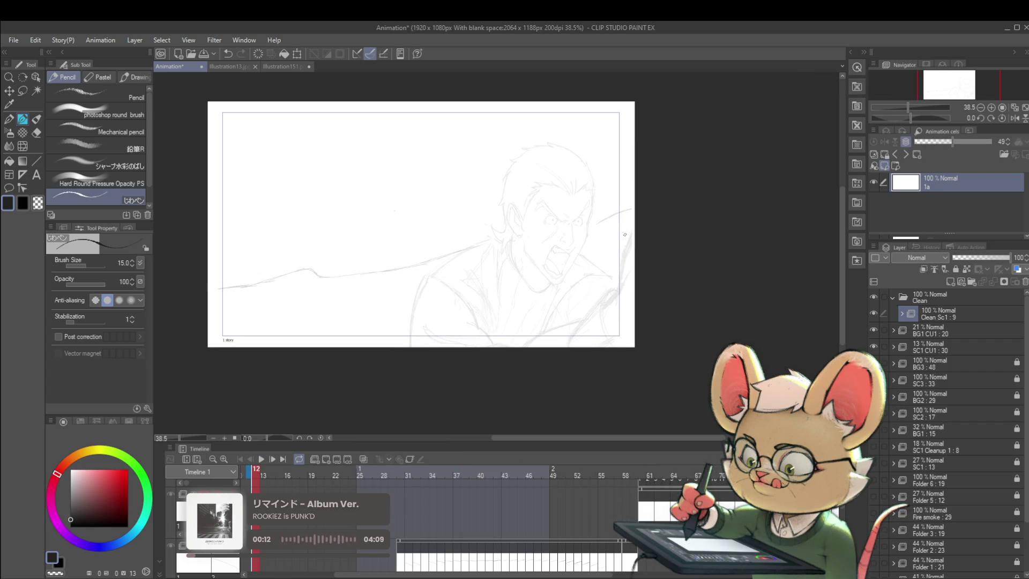
{"action": "key", "text": "Right"}
{"action": "key", "text": "Right"}
{"action": "key", "text": "Right"}
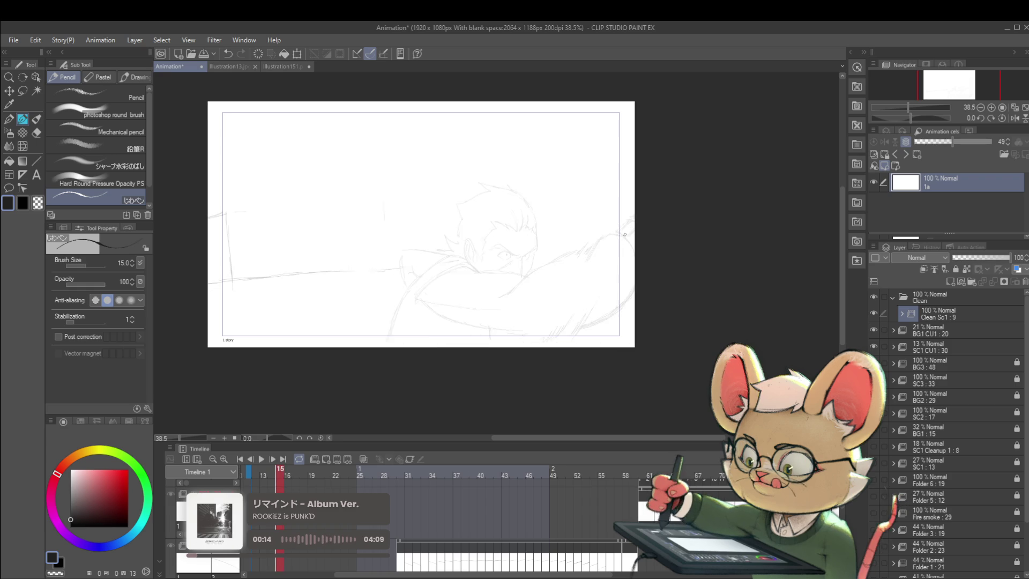
{"action": "key", "text": "Right"}
{"action": "key", "text": "Right"}
{"action": "key", "text": "Right"}
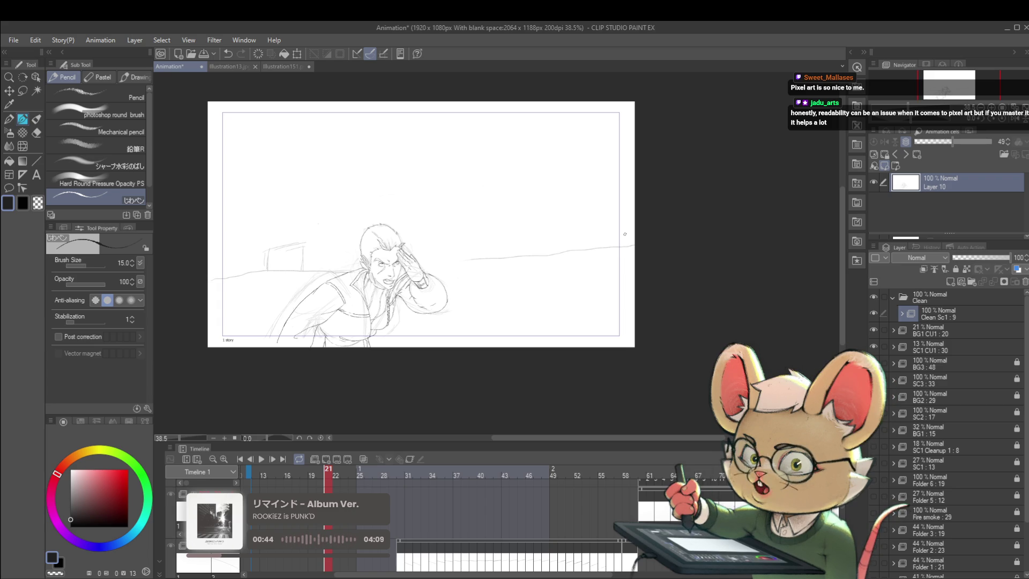
- Play and stop the animation, then pan and zoom in slightly on the canvas
{"action": "left_click", "coordinate": [261, 459]}
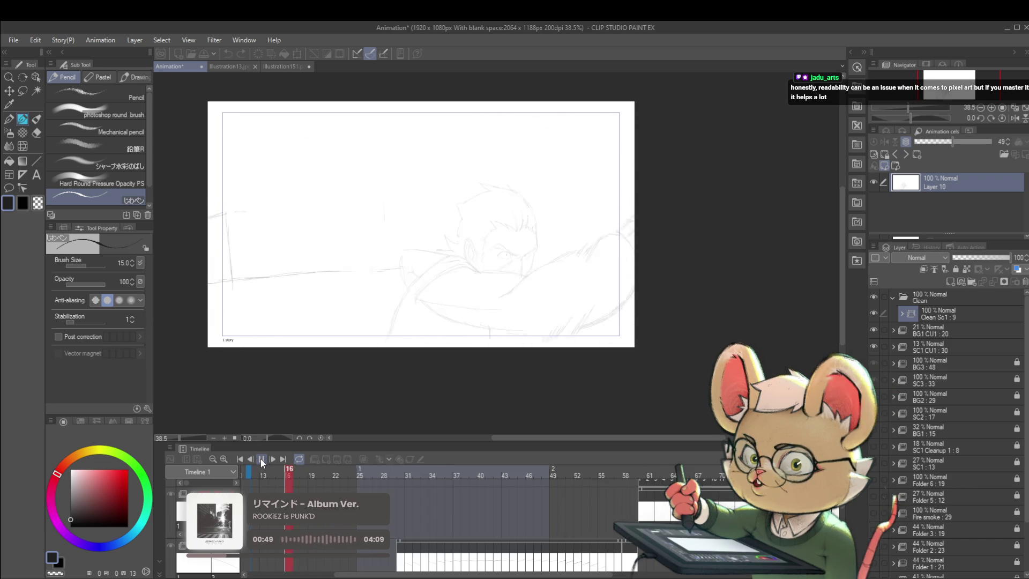
{"action": "left_click", "coordinate": [261, 459]}
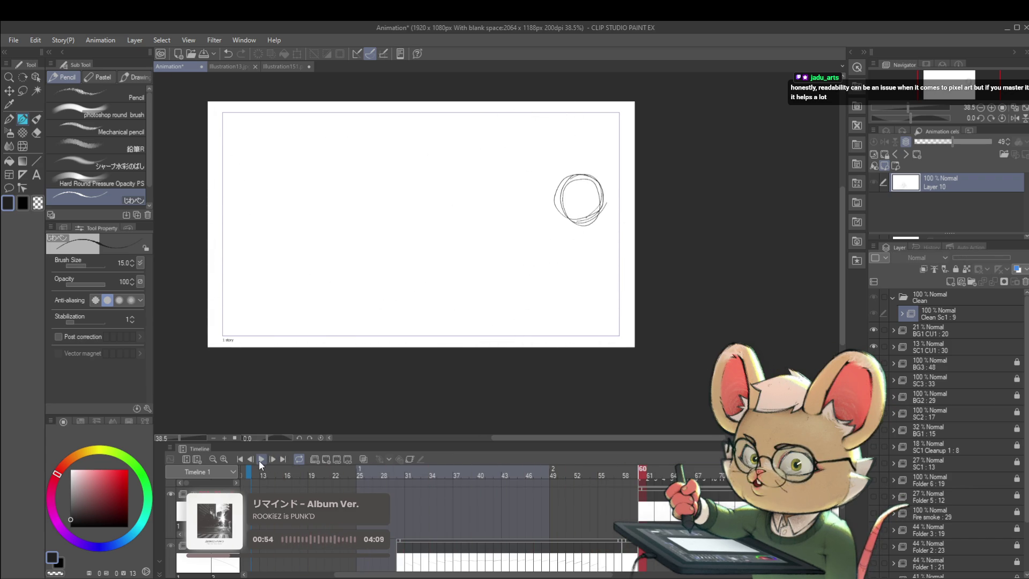
{"action": "left_click_drag", "start_coordinate": [487, 328], "coordinate": [505, 339]}
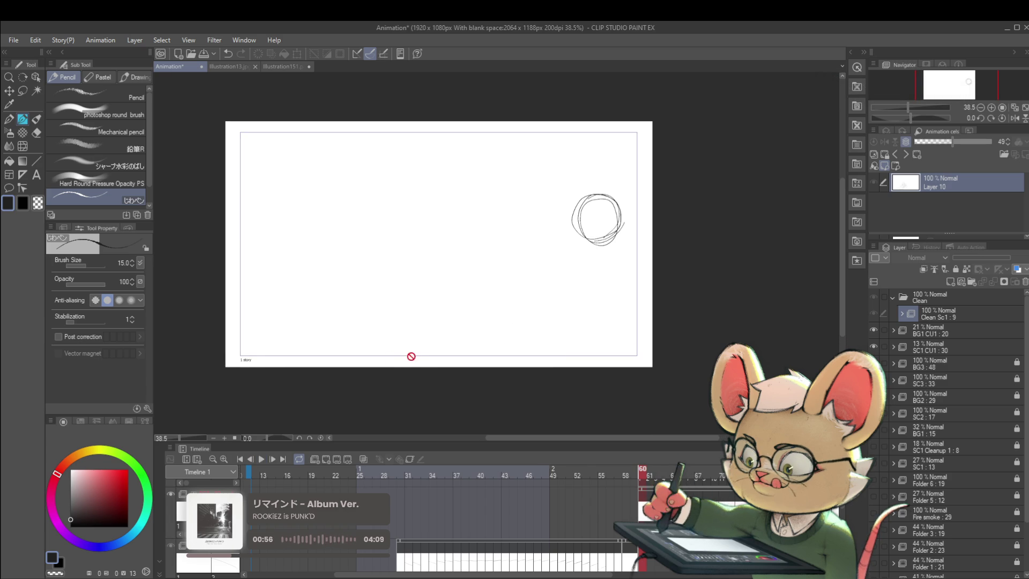
{"action": "left_click", "coordinate": [425, 369]}
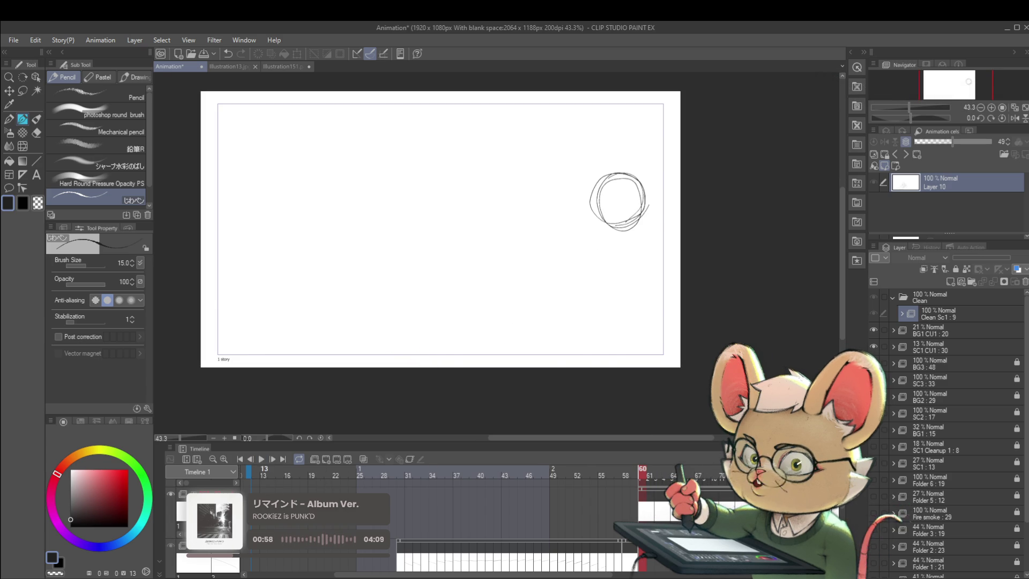
- Replay with the canvas mirrored horizontally, then stop playback
{"action": "left_click", "coordinate": [261, 459]}
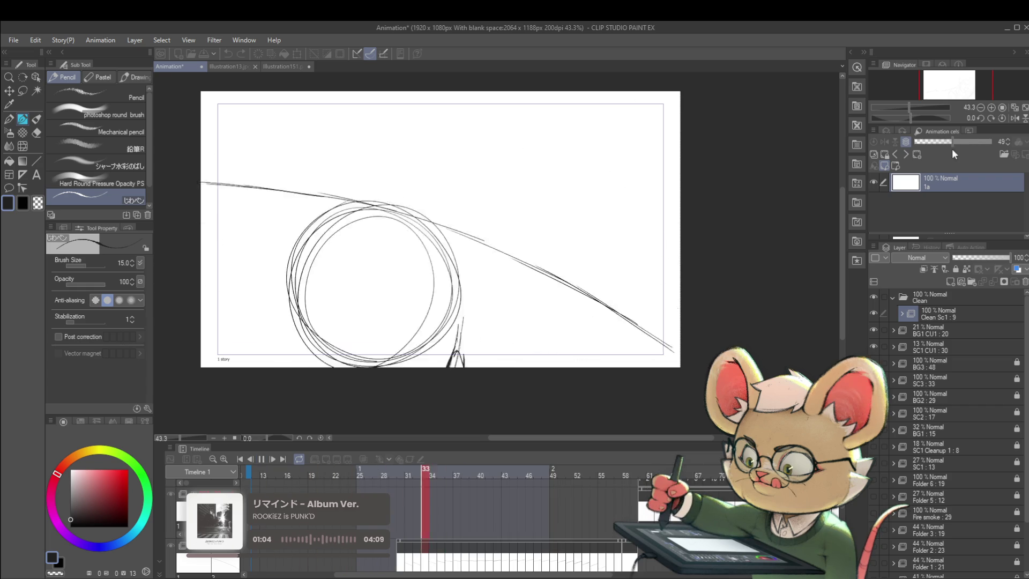
{"action": "left_click", "coordinate": [1014, 118]}
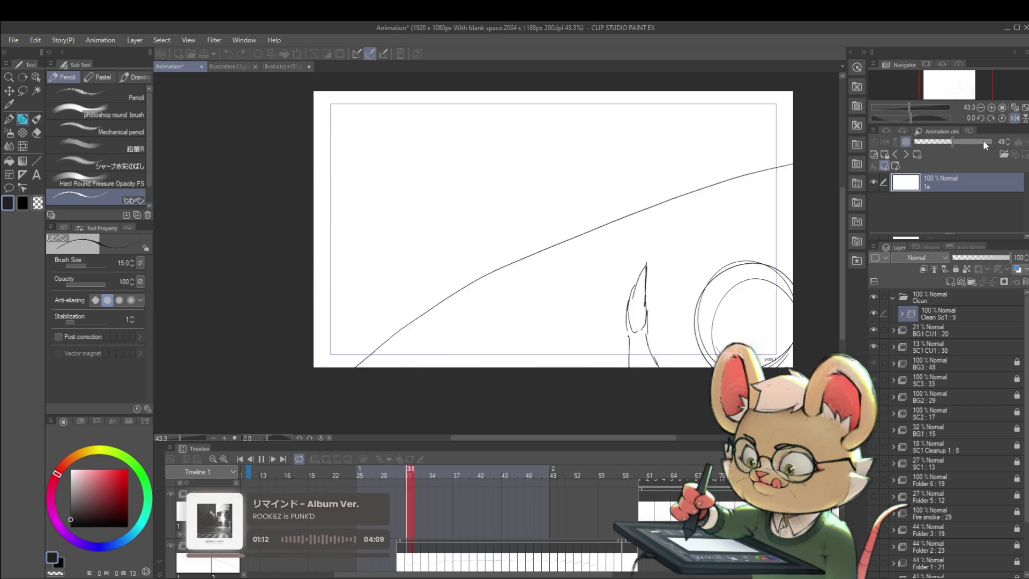
{"action": "left_click", "coordinate": [272, 461]}
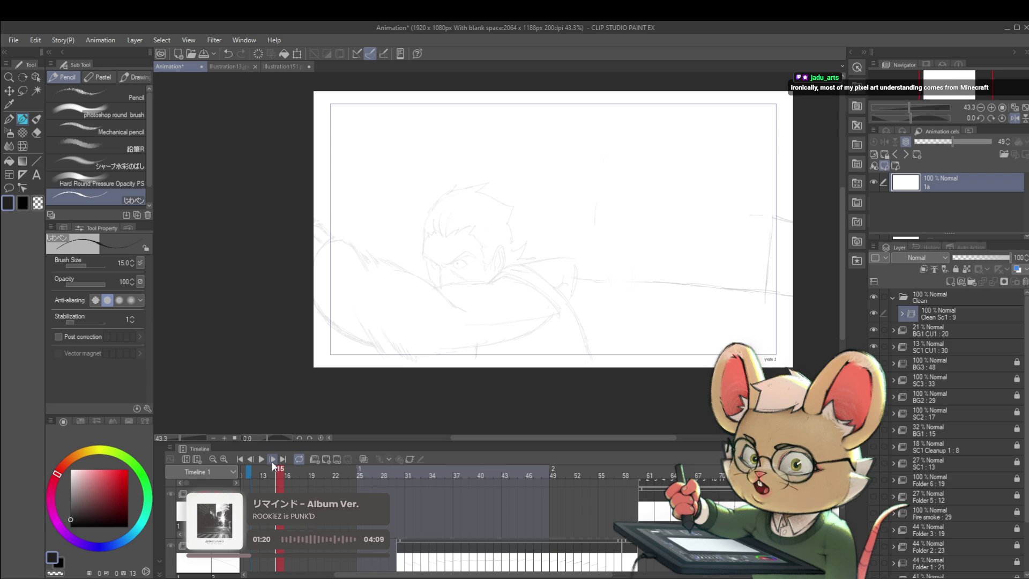
- Zoom out and step through the frames, going forward past frame 21 and back to frame 12
{"action": "left_click_drag", "start_coordinate": [671, 285], "coordinate": [624, 271]}
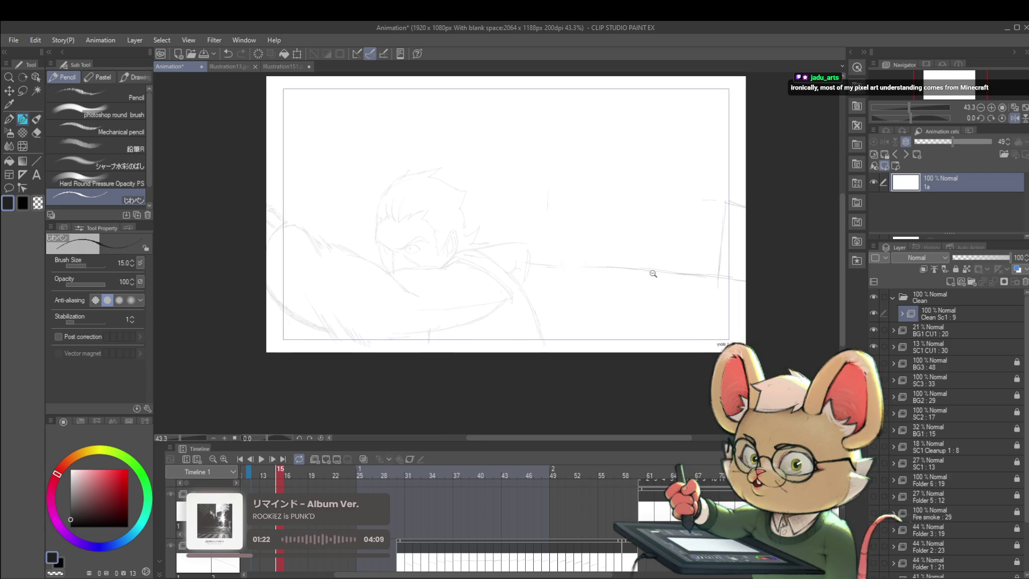
{"action": "scroll", "coordinate": [654, 272], "scroll_direction": "down", "scroll_amount": 1}
{"action": "key", "text": "Right"}
{"action": "key", "text": "Right"}
{"action": "key", "text": "Right"}
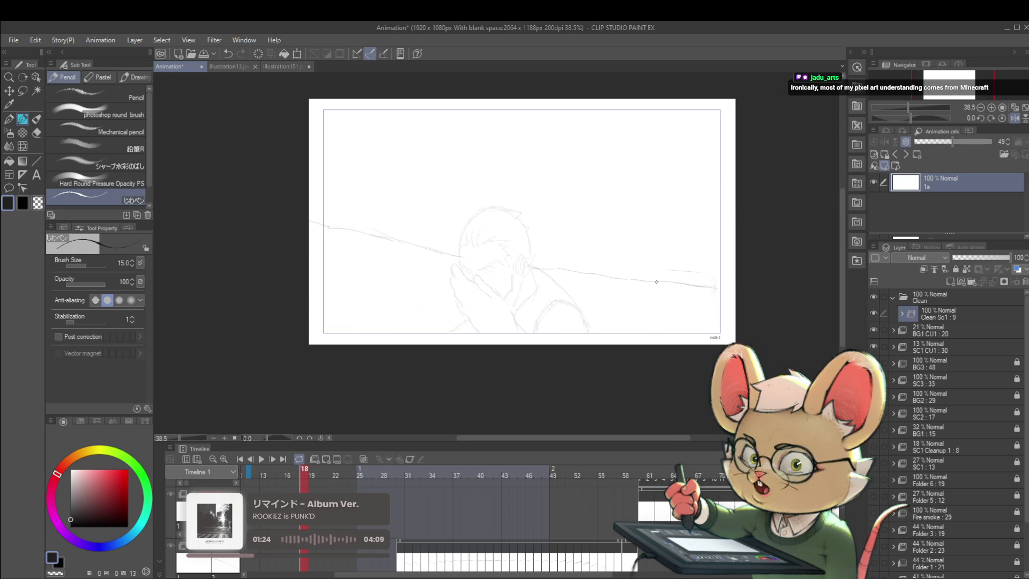
{"action": "key", "text": "Right"}
{"action": "key", "text": "Right"}
{"action": "key", "text": "Right"}
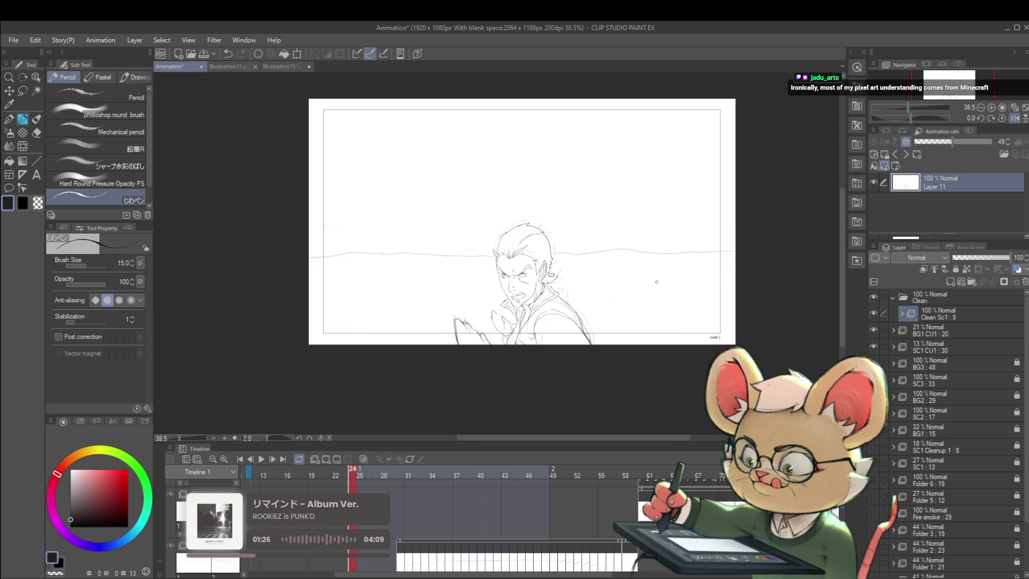
{"action": "key", "text": "Left"}
{"action": "key", "text": "Left"}
{"action": "key", "text": "Left"}
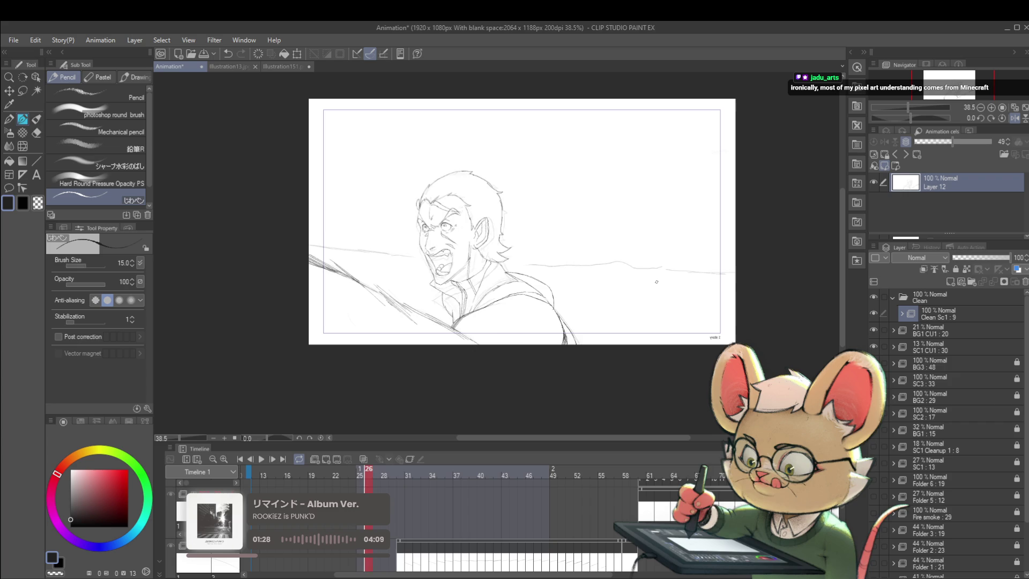
{"action": "key", "text": "Left"}
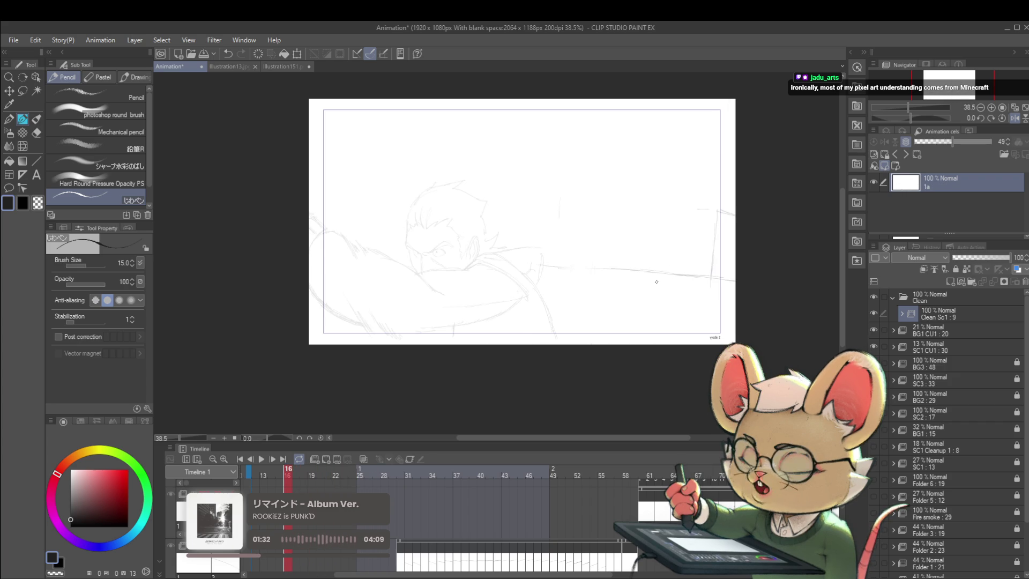
{"action": "key", "text": "Left"}
{"action": "key", "text": "Left"}
{"action": "key", "text": "Left"}
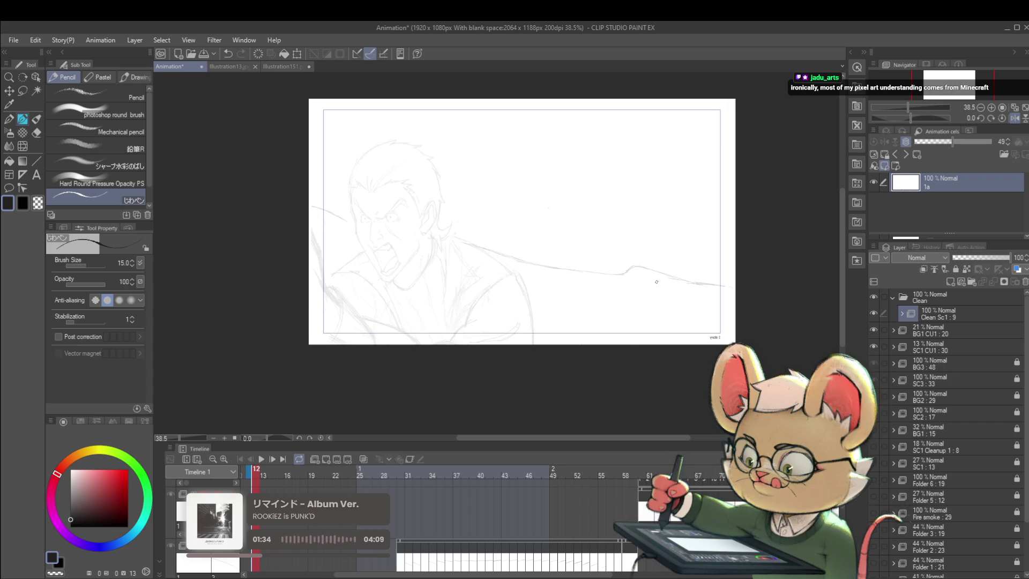
- Advance to frame 27 on Layer 13 and flip between frames 27 and 28 to compare
{"action": "key", "text": "Right"}
{"action": "key", "text": "Right"}
{"action": "key", "text": "Right"}
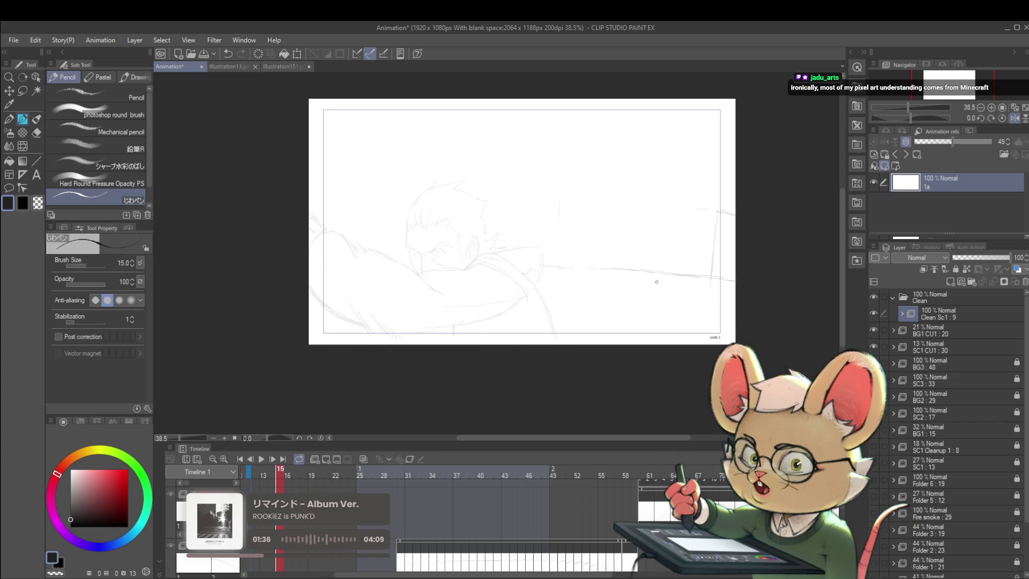
{"action": "key", "text": "Right"}
{"action": "key", "text": "Right"}
{"action": "key", "text": "Right"}
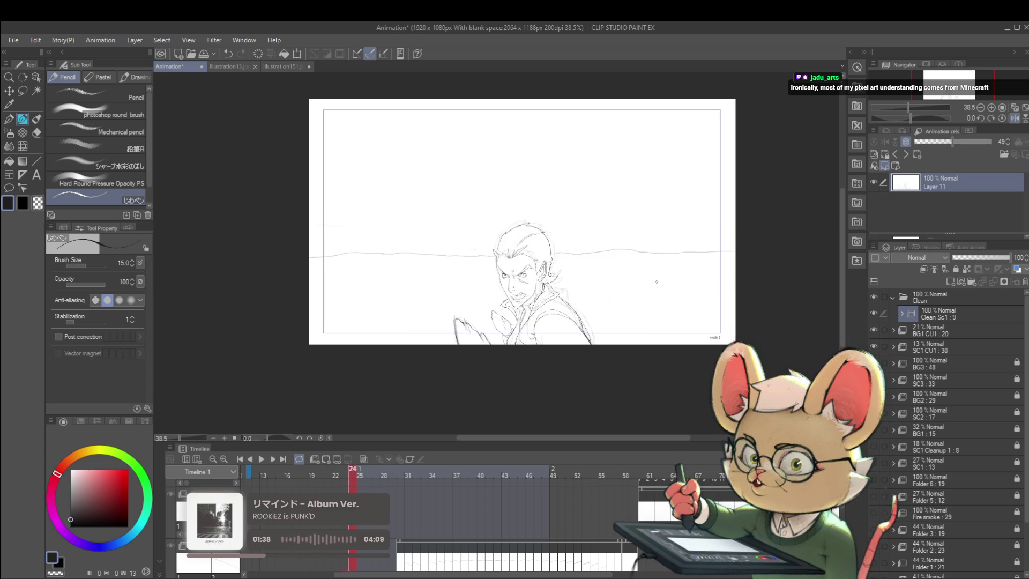
{"action": "key", "text": "Right"}
{"action": "key", "text": "Right"}
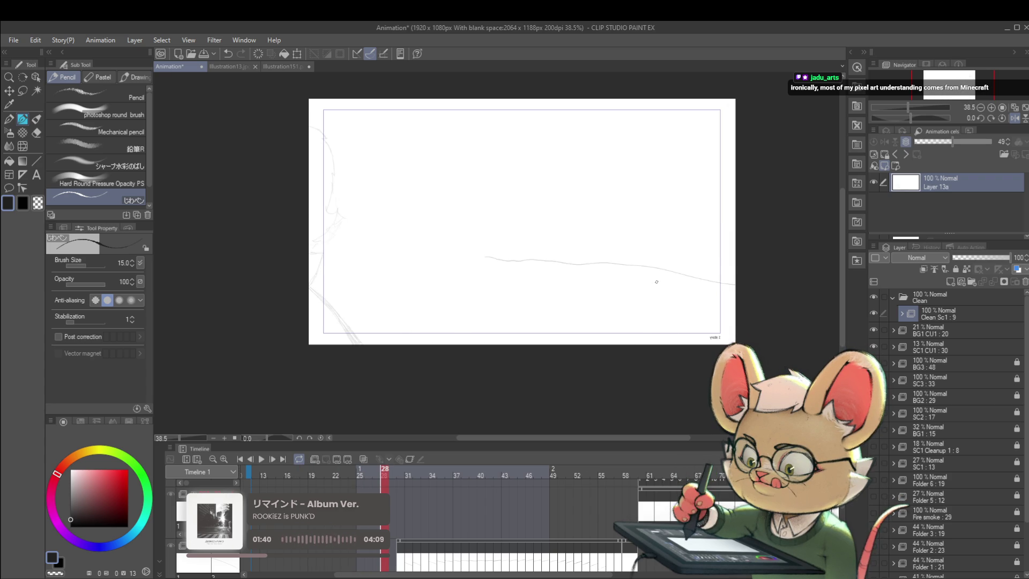
{"action": "key", "text": "comma"}
{"action": "key", "text": "period"}
{"action": "key", "text": "comma"}
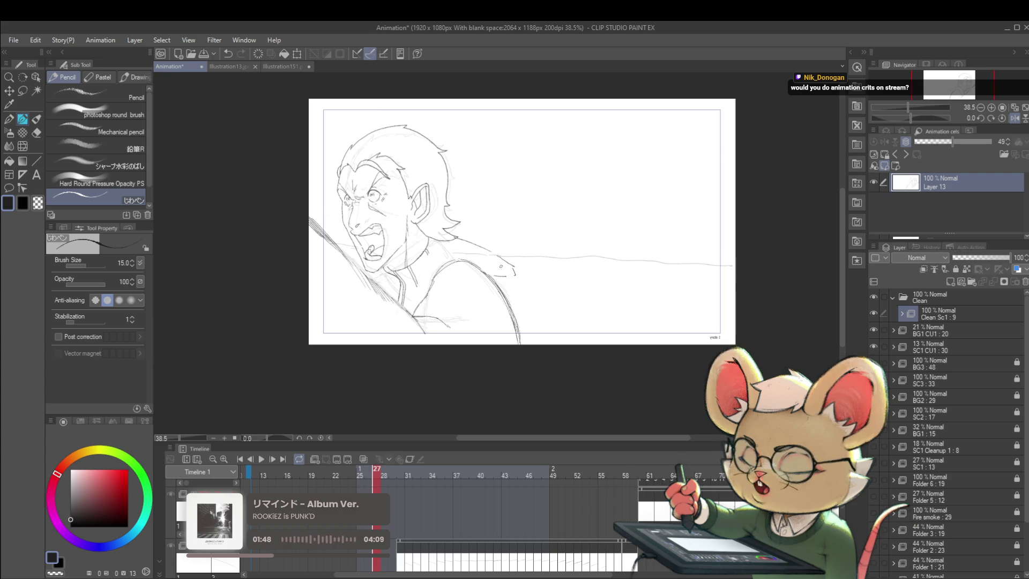
- Unmirror the view, undo the stray tail, and extend the shoulder line toward the neck at brush size 20
{"action": "scroll", "coordinate": [519, 251], "scroll_direction": "up", "scroll_amount": 2}
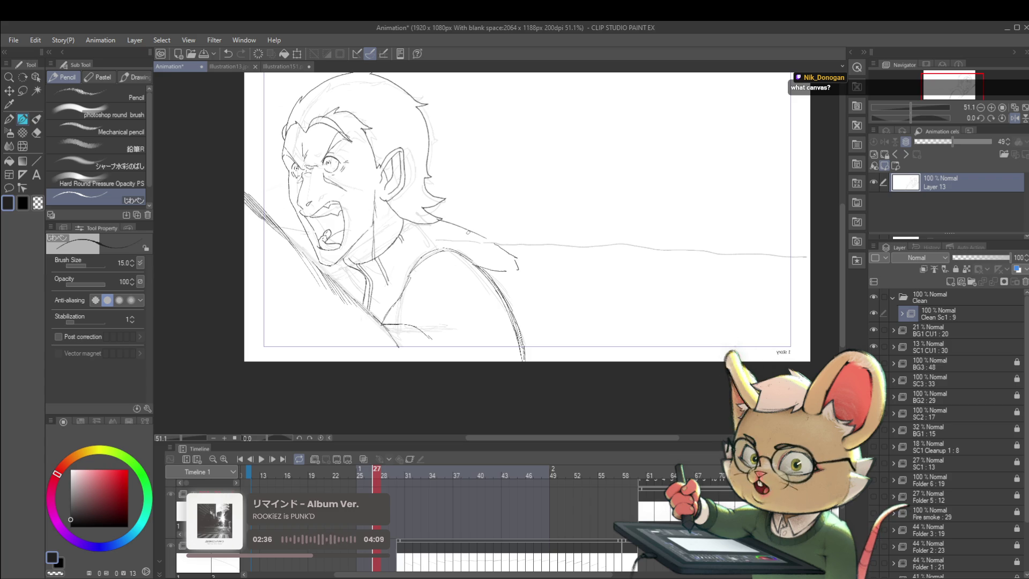
{"action": "left_click", "coordinate": [1013, 119]}
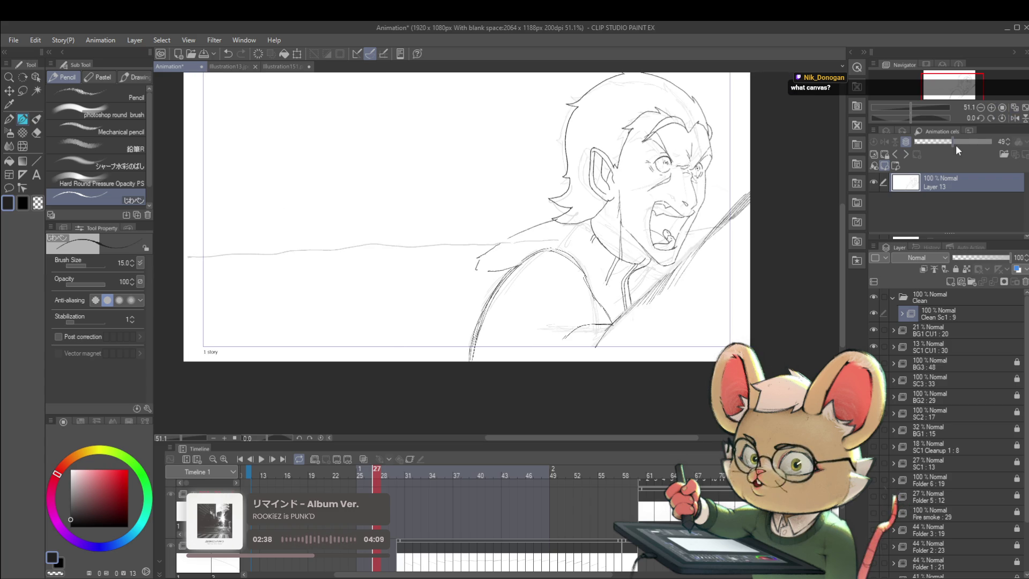
{"action": "scroll", "coordinate": [553, 230], "scroll_direction": "up", "scroll_amount": 2}
{"action": "scroll", "coordinate": [567, 215], "scroll_direction": "up", "scroll_amount": 3}
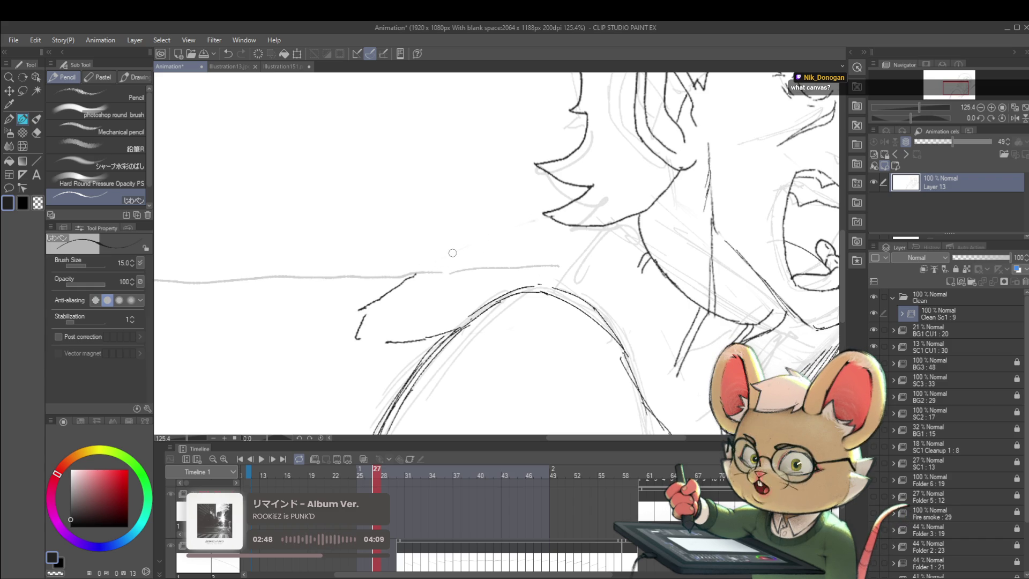
{"action": "key", "text": "ctrl+z"}
{"action": "key", "text": "bracketright"}
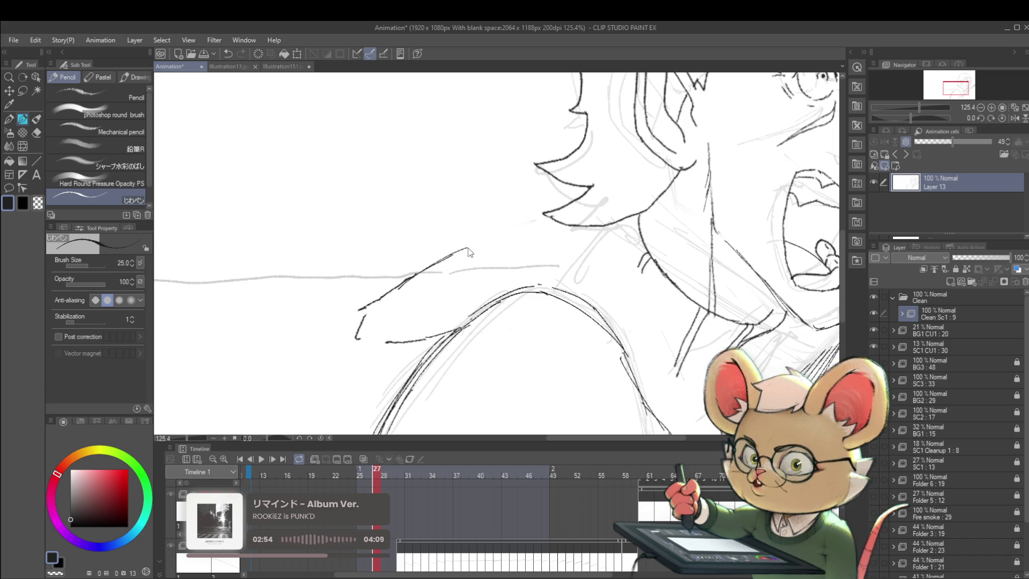
{"action": "mouse_move", "coordinate": [416, 274]}
{"action": "left_mouse_down"}
{"action": "mouse_move", "coordinate": [482, 245]}
{"action": "mouse_move", "coordinate": [557, 232]}
{"action": "left_mouse_up"}
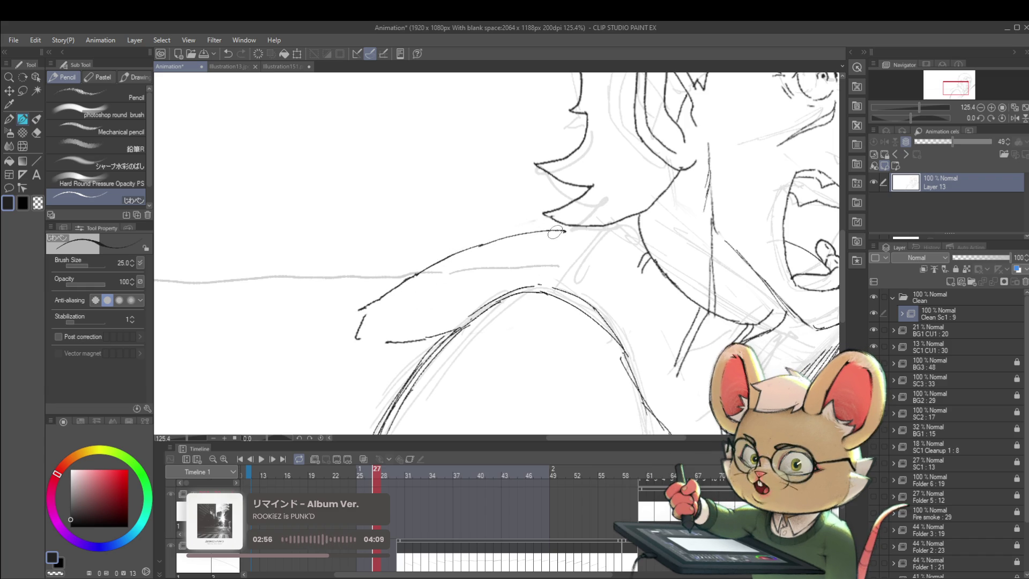
{"action": "left_click_drag", "start_coordinate": [486, 242], "coordinate": [568, 230]}
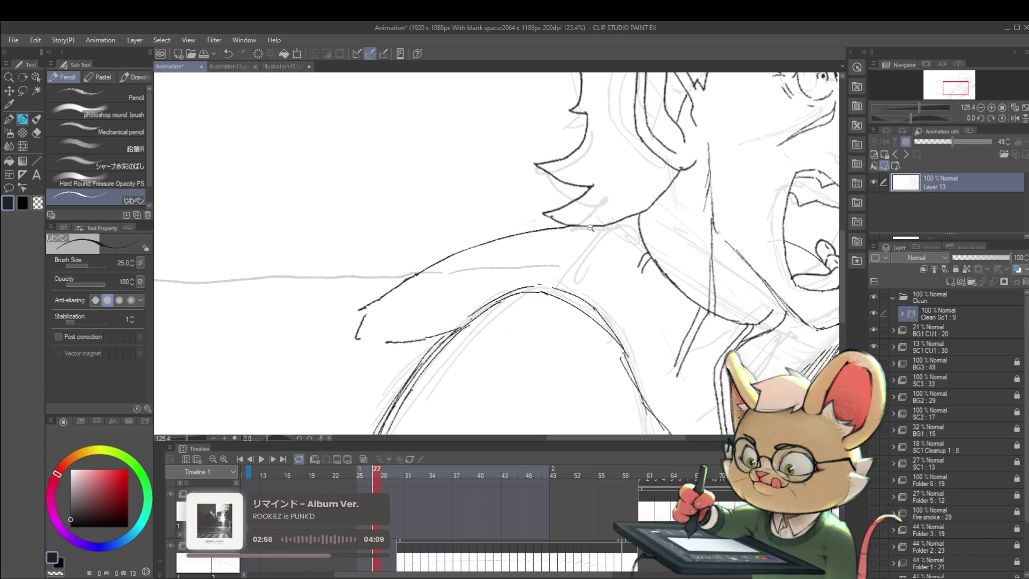
- Compare frame 26 on Layer 12 with frame 27 on Layer 13
{"action": "scroll", "coordinate": [577, 238], "scroll_direction": "down", "scroll_amount": 4}
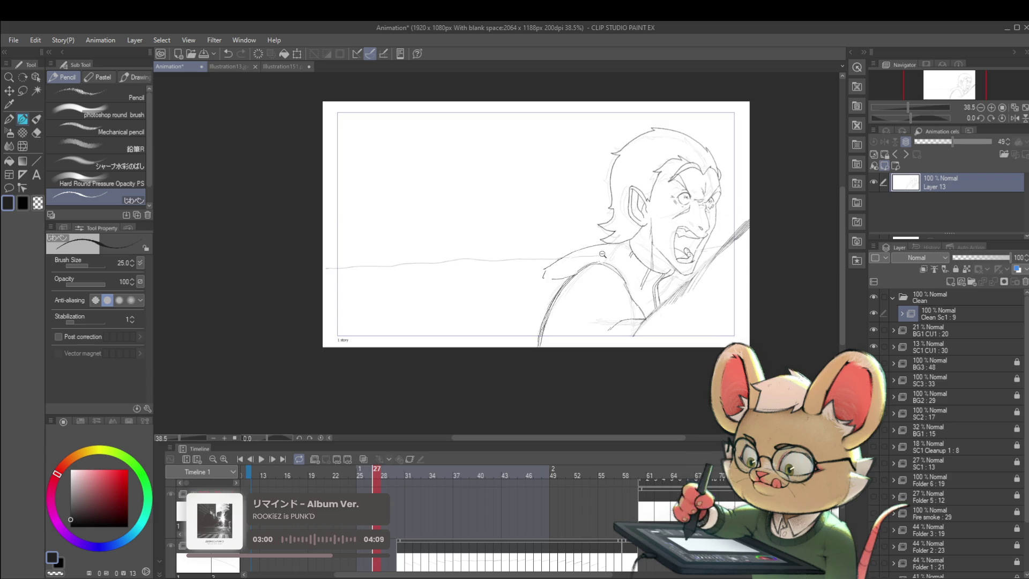
{"action": "scroll", "coordinate": [569, 272], "scroll_direction": "up", "scroll_amount": 2}
{"action": "scroll", "coordinate": [569, 273], "scroll_direction": "down", "scroll_amount": 3}
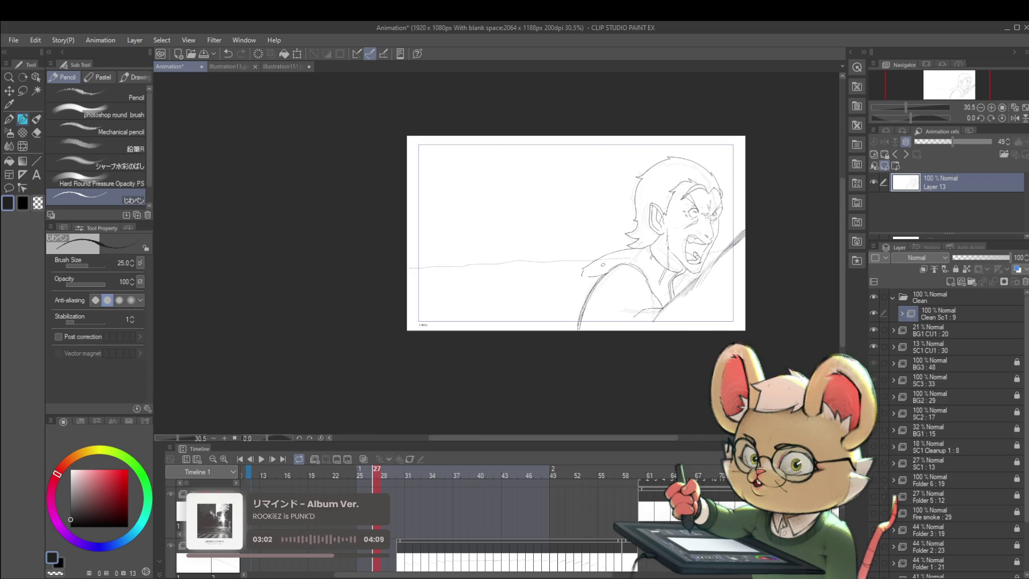
{"action": "key", "text": "Left"}
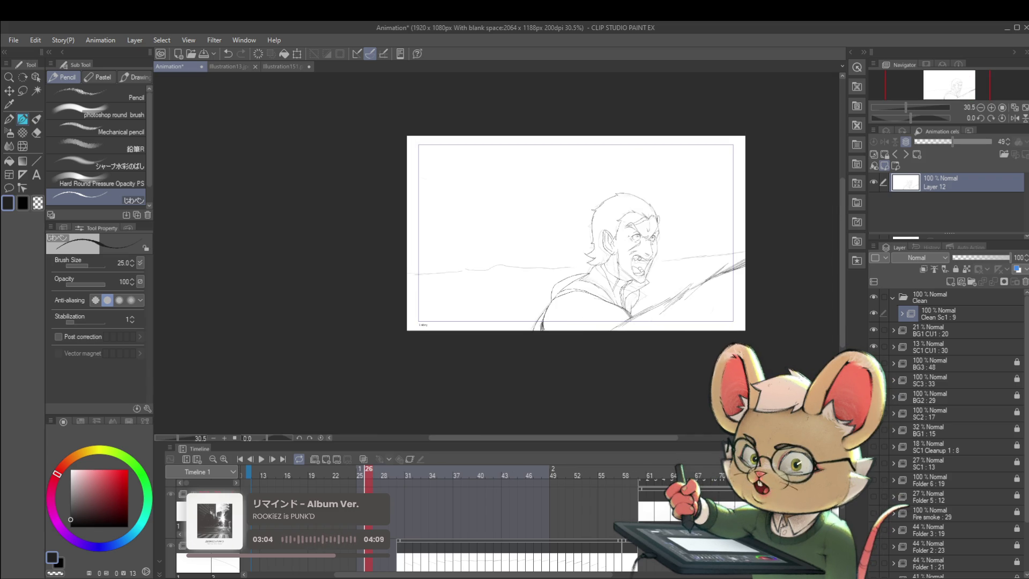
{"action": "key", "text": "Right"}
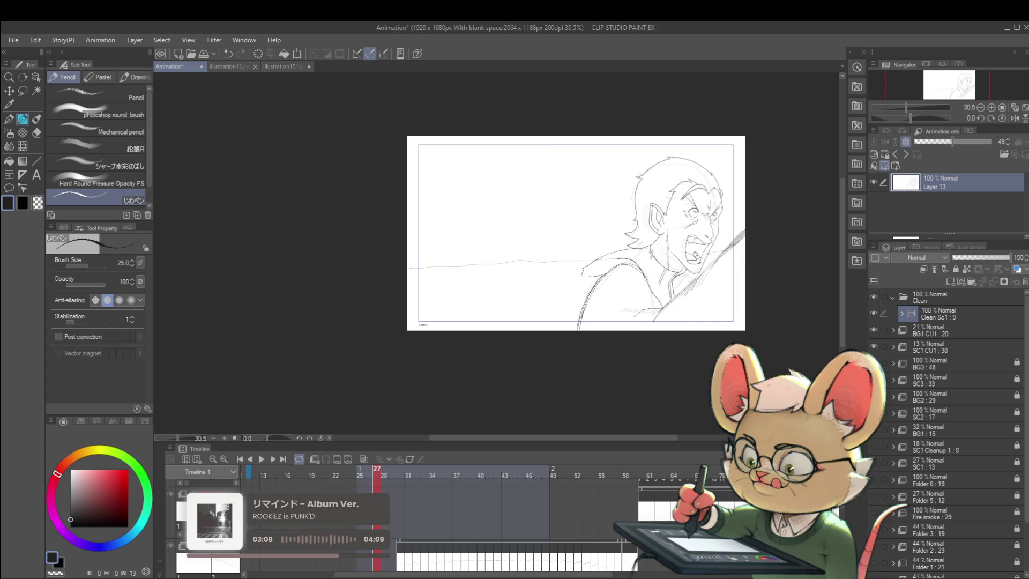
{"action": "scroll", "coordinate": [630, 255], "scroll_direction": "up", "scroll_amount": 2}
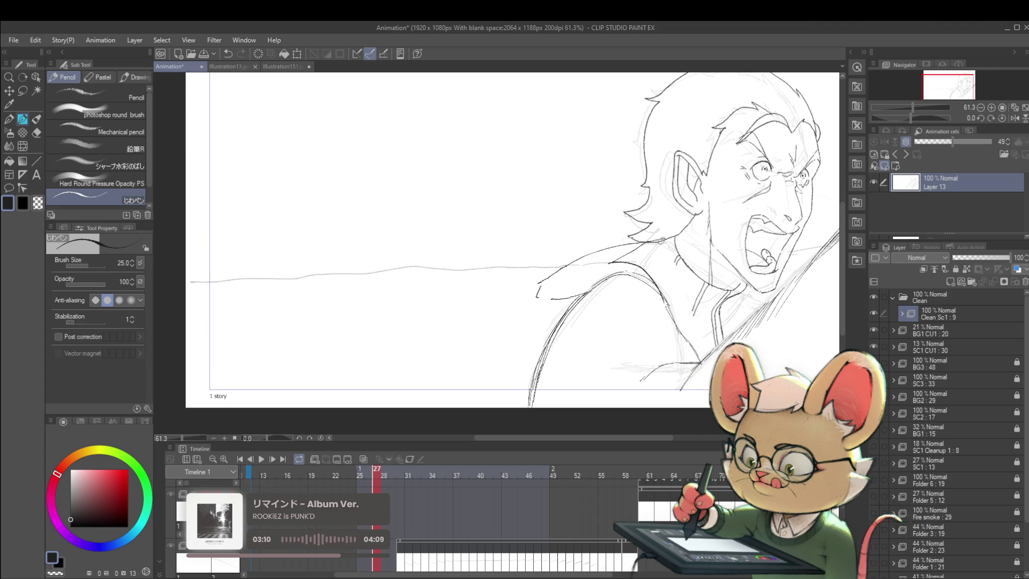
{"action": "scroll", "coordinate": [703, 243], "scroll_direction": "down", "scroll_amount": 2}
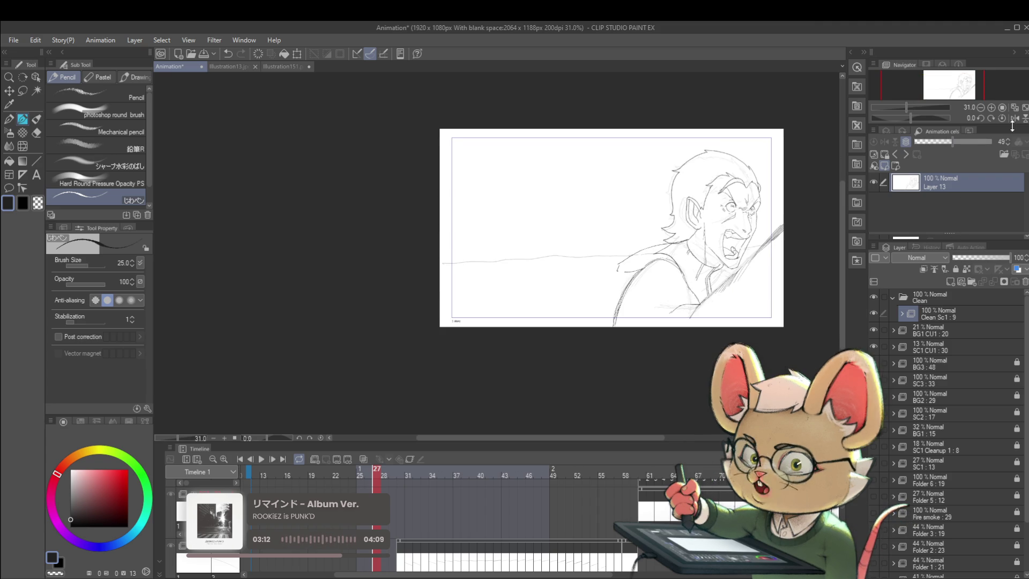
- In a mirrored view, reinforce the slanted left-side line with a smaller pencil, then unmirror
{"action": "left_click", "coordinate": [1004, 117]}
{"action": "left_click_drag", "start_coordinate": [579, 296], "coordinate": [644, 280]}
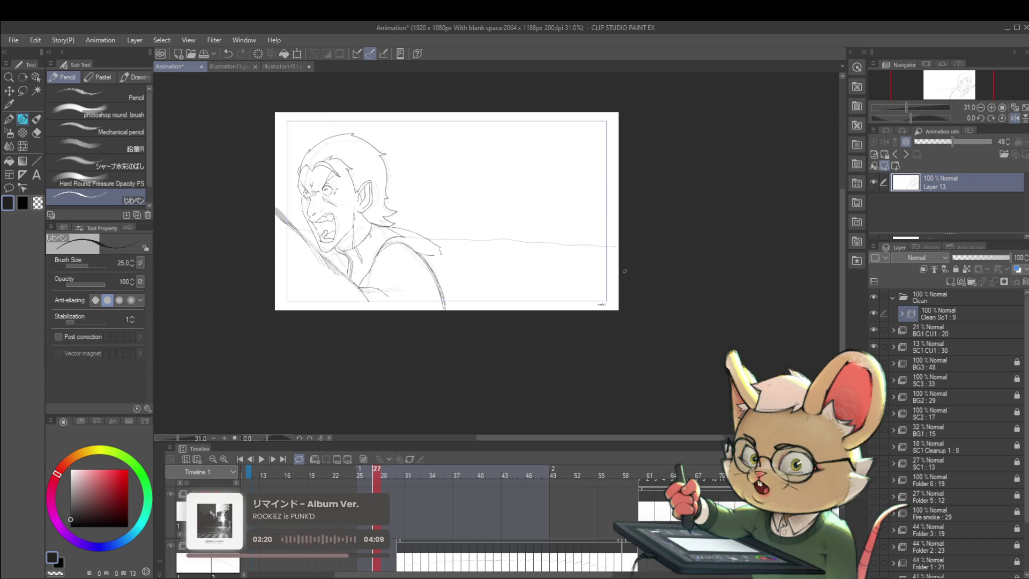
{"action": "scroll", "coordinate": [392, 260], "scroll_direction": "up", "scroll_amount": 2}
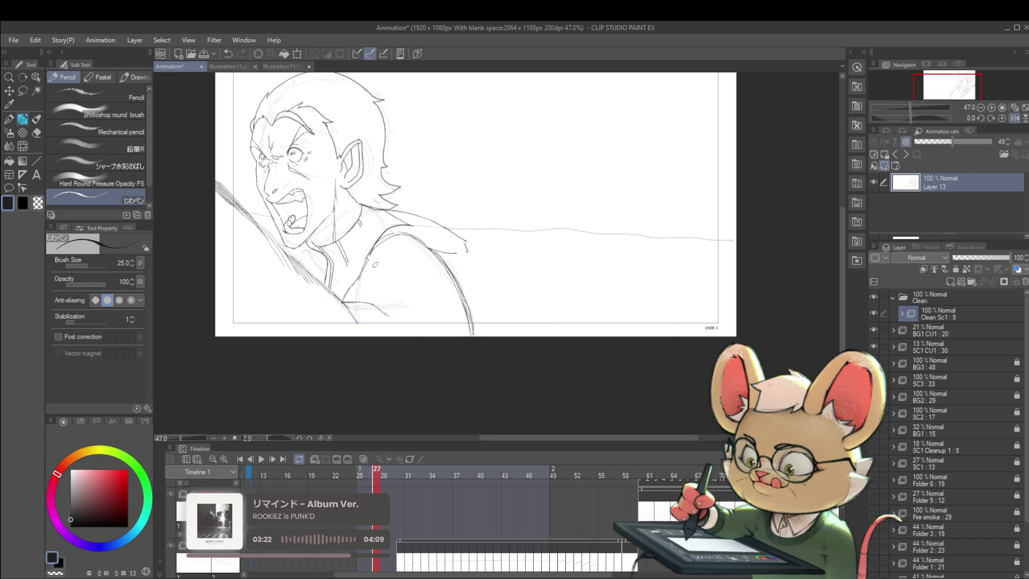
{"action": "left_click_drag", "start_coordinate": [375, 264], "coordinate": [422, 231]}
{"action": "key", "text": "bracketleft"}
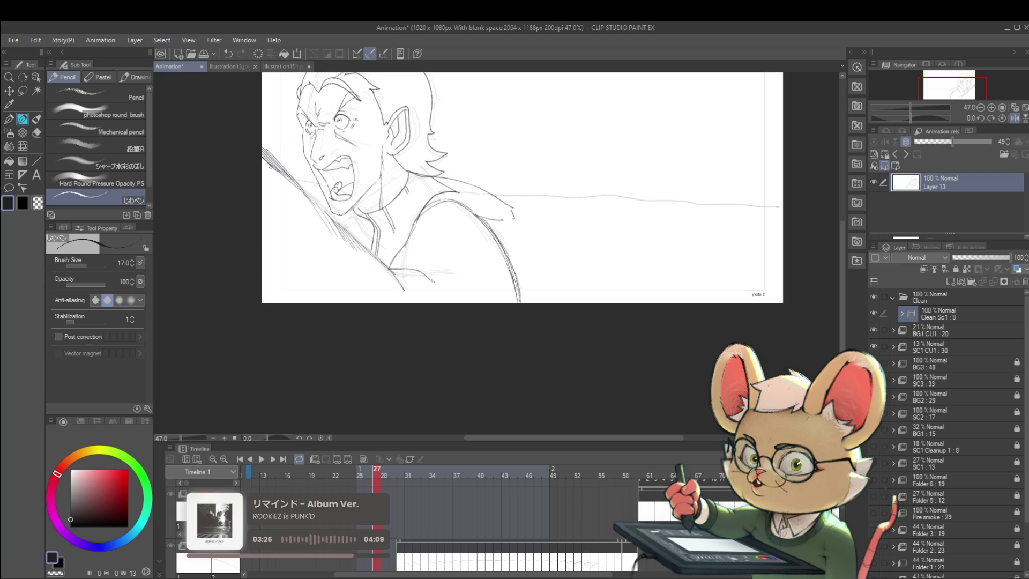
{"action": "left_click_drag", "start_coordinate": [261, 152], "coordinate": [287, 175]}
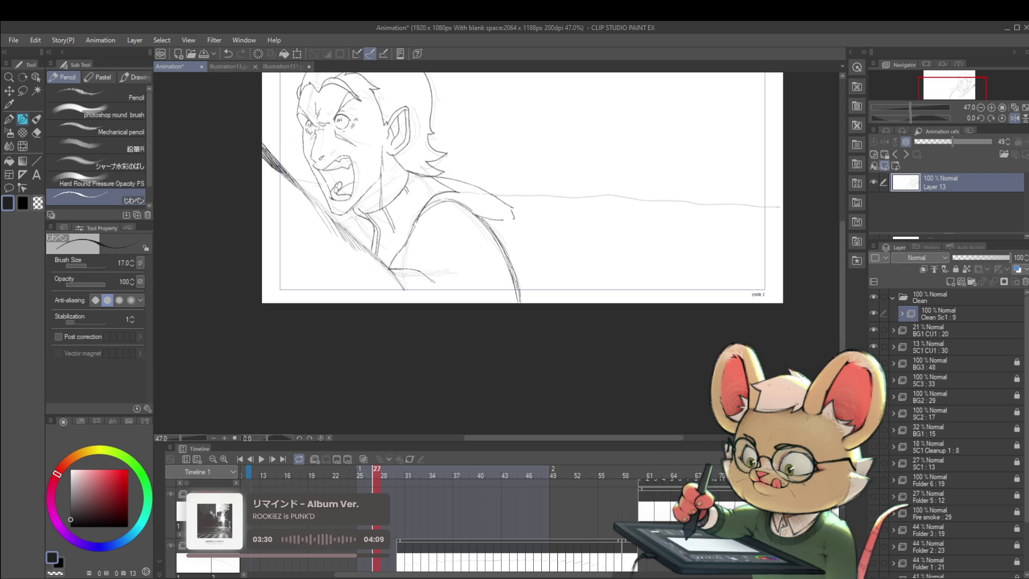
{"action": "scroll", "coordinate": [542, 234], "scroll_direction": "down", "scroll_amount": 2}
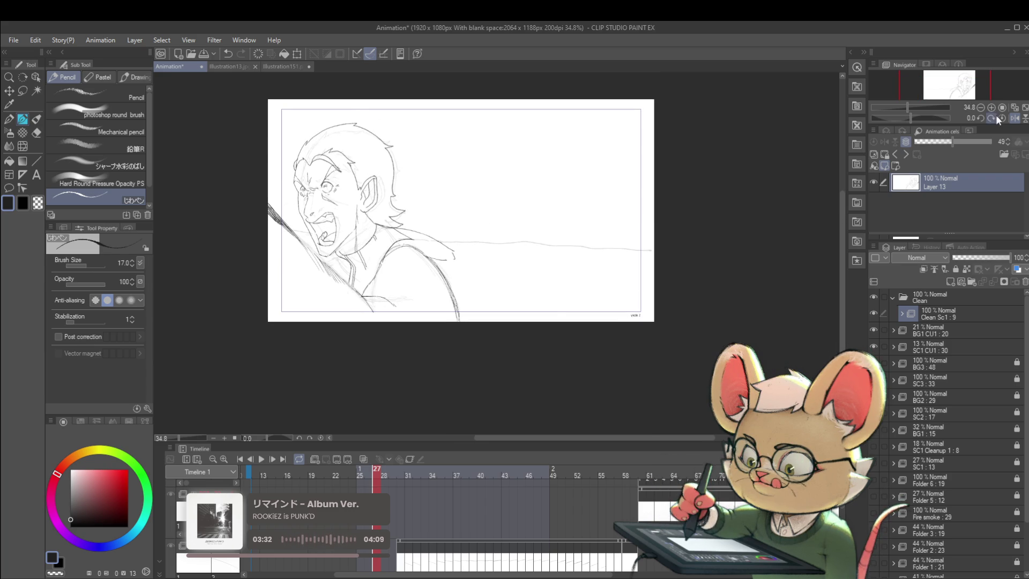
{"action": "left_click", "coordinate": [1002, 118]}
- Draw a short stroke below the shoulder, undo it, and redraw it more lightly
{"action": "scroll", "coordinate": [678, 273], "scroll_direction": "up", "scroll_amount": 3}
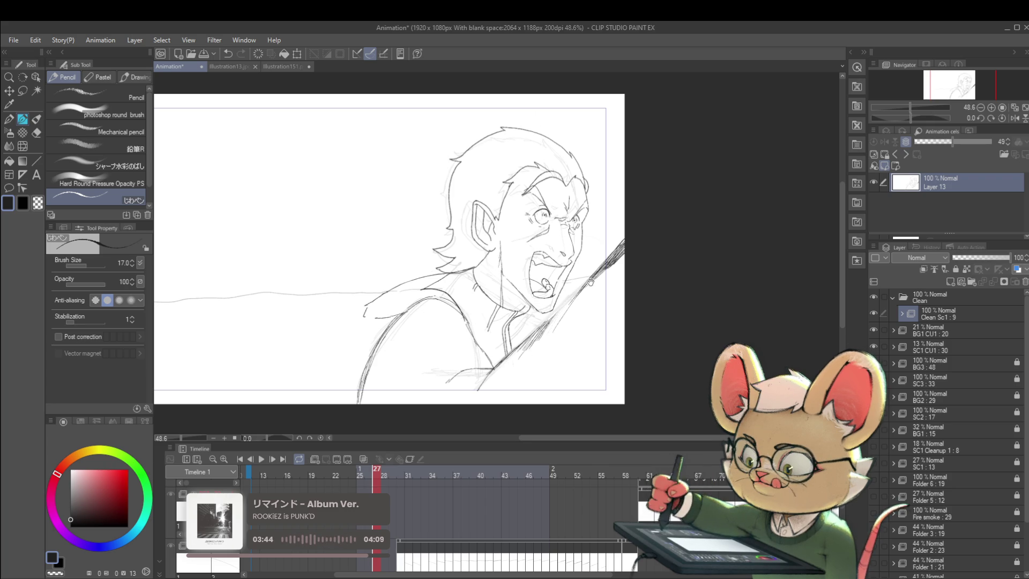
{"action": "scroll", "coordinate": [593, 272], "scroll_direction": "down", "scroll_amount": 3}
{"action": "scroll", "coordinate": [538, 336], "scroll_direction": "up", "scroll_amount": 4}
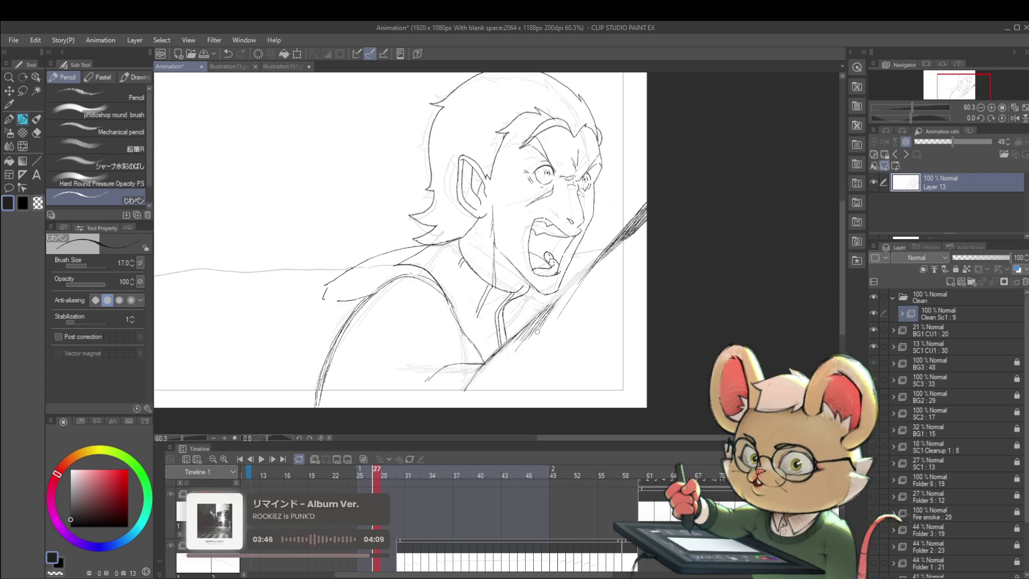
{"action": "left_click_drag", "start_coordinate": [535, 370], "coordinate": [510, 404]}
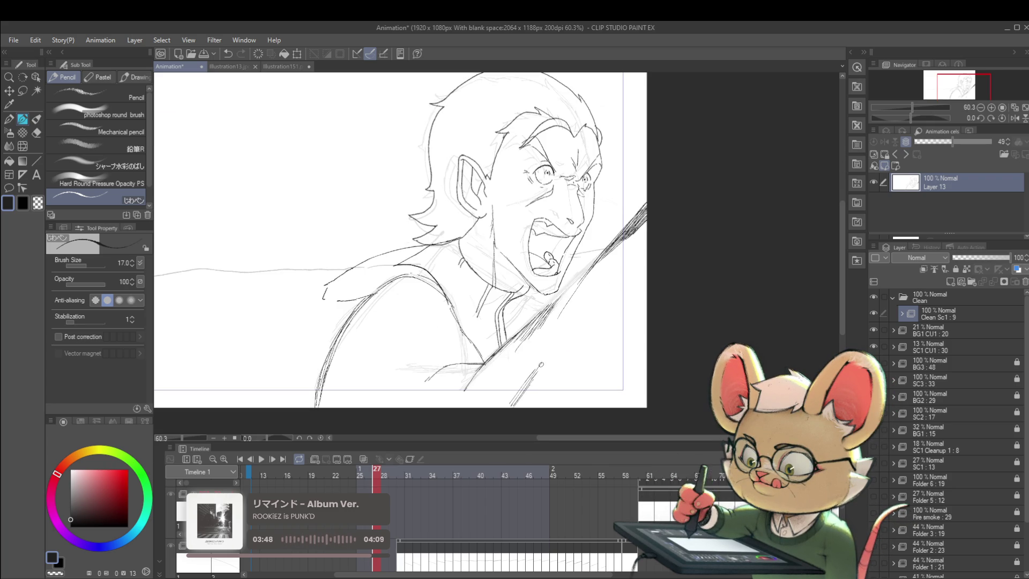
{"action": "key", "text": "ctrl+z"}
{"action": "left_click_drag", "start_coordinate": [539, 366], "coordinate": [507, 407]}
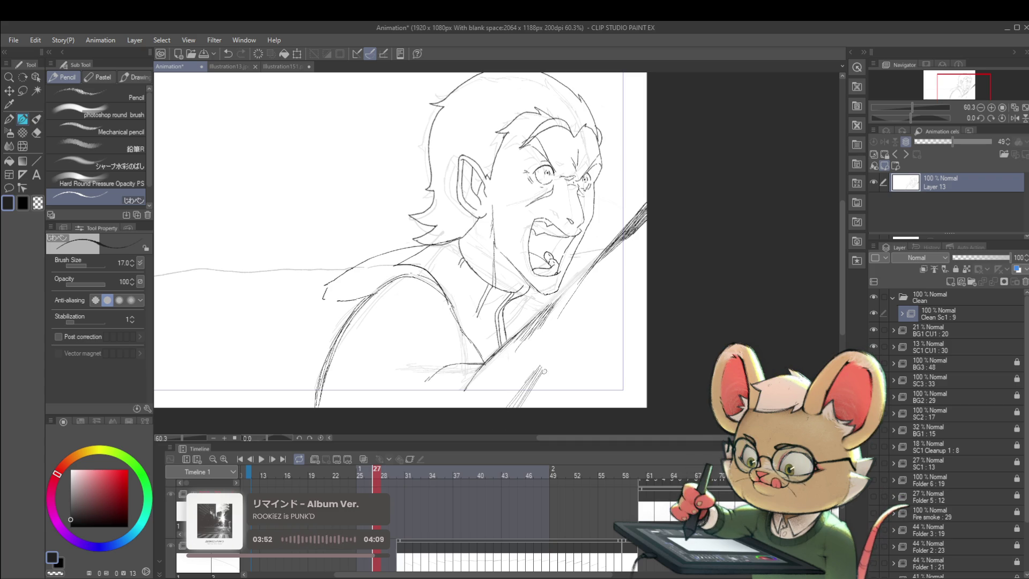
{"action": "scroll", "coordinate": [617, 313], "scroll_direction": "down", "scroll_amount": 5}
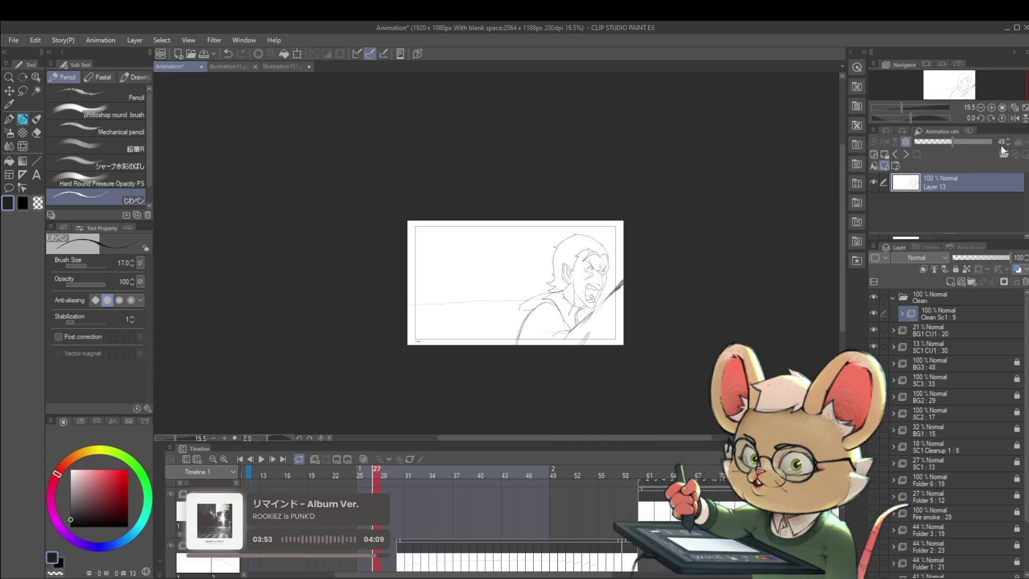
- Mirror the view, zoom in on the lower right, and draw a small mark below the horizon line
{"action": "left_click", "coordinate": [1015, 119]}
{"action": "scroll", "coordinate": [478, 357], "scroll_direction": "up", "scroll_amount": 1}
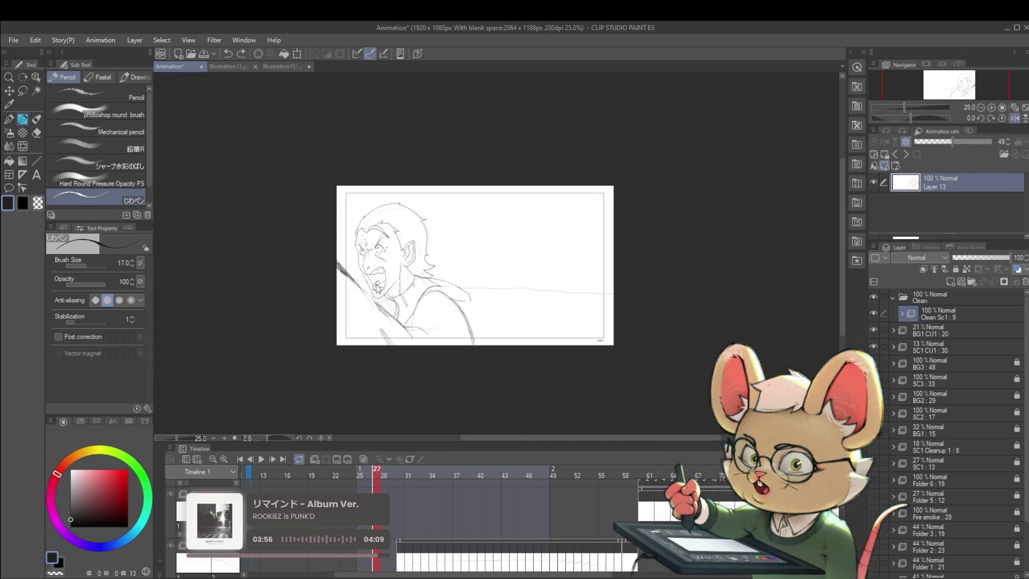
{"action": "scroll", "coordinate": [373, 293], "scroll_direction": "up", "scroll_amount": 4}
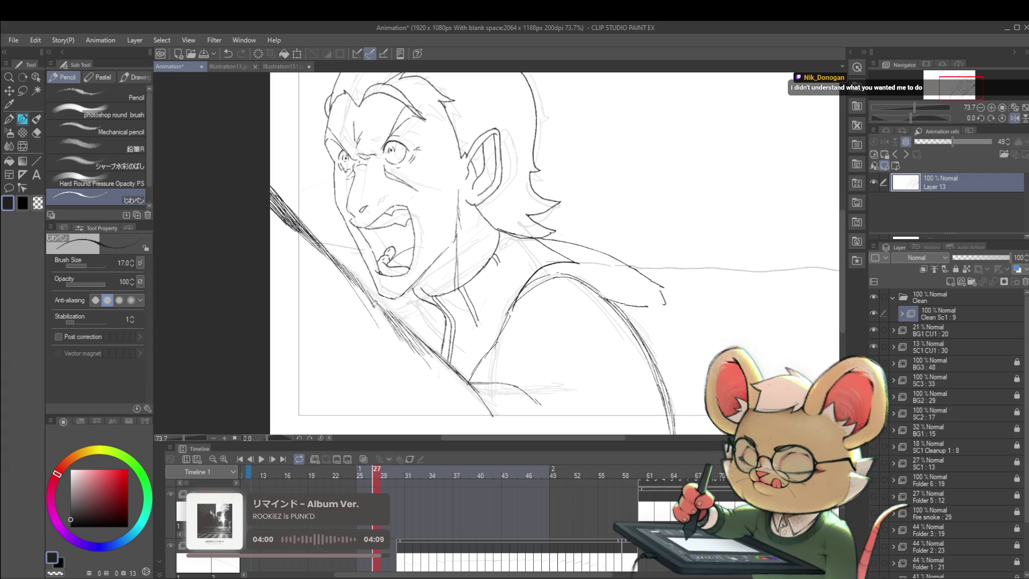
{"action": "scroll", "coordinate": [362, 290], "scroll_direction": "down", "scroll_amount": 4}
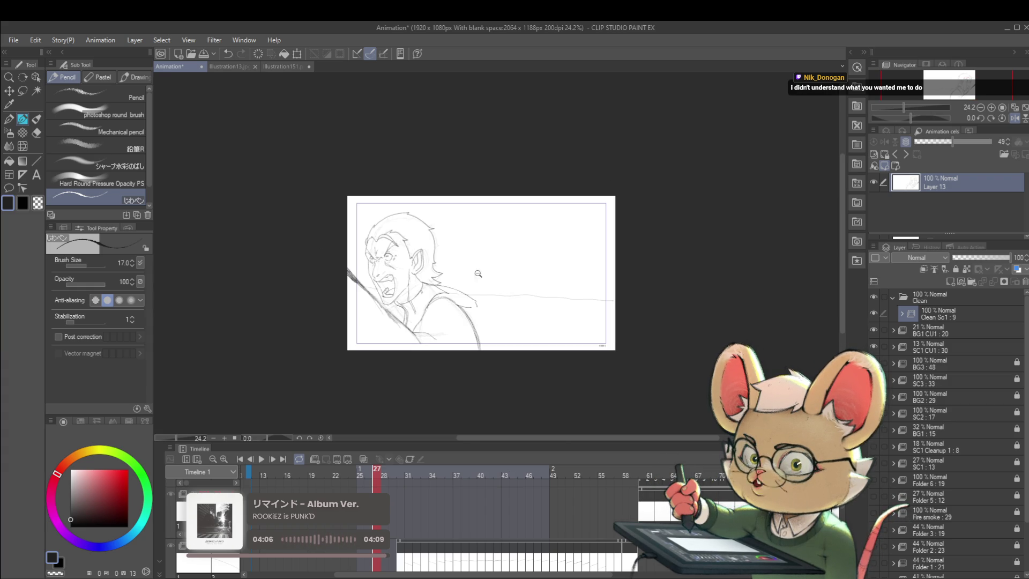
{"action": "scroll", "coordinate": [480, 273], "scroll_direction": "up", "scroll_amount": 2}
{"action": "left_click_drag", "start_coordinate": [536, 260], "coordinate": [528, 238]}
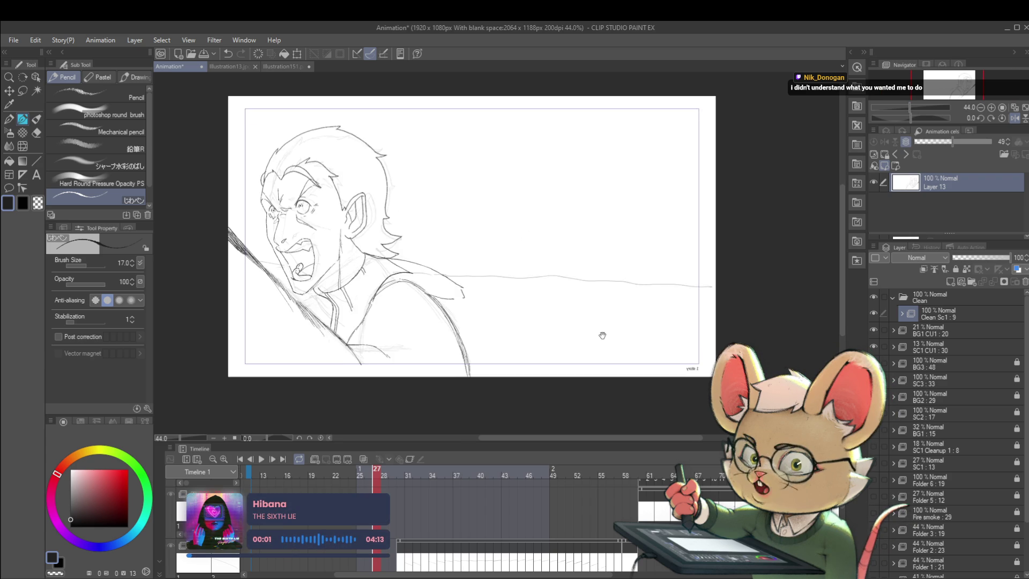
{"action": "scroll", "coordinate": [627, 337], "scroll_direction": "up", "scroll_amount": 1}
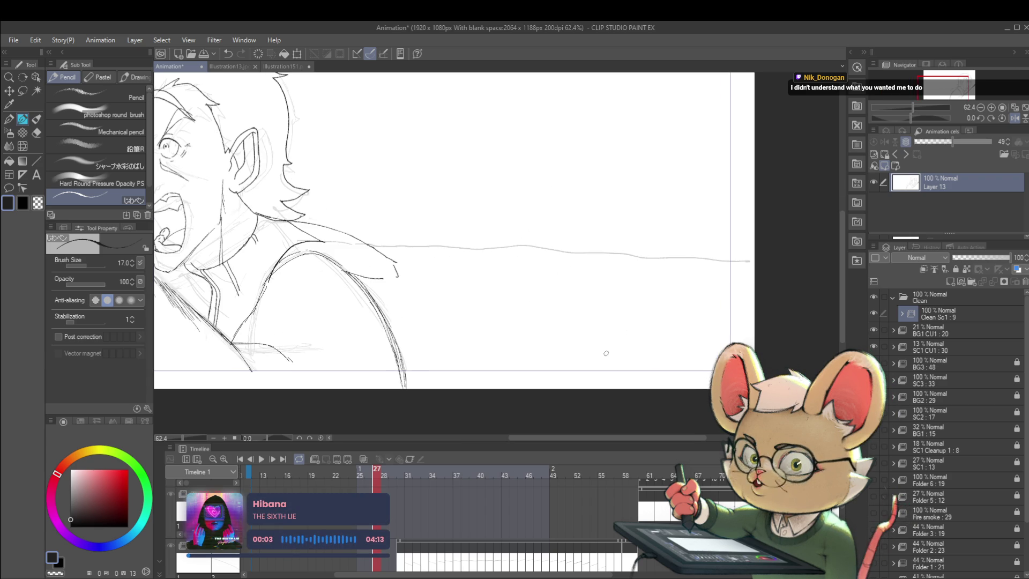
{"action": "left_click_drag", "start_coordinate": [611, 354], "coordinate": [615, 348]}
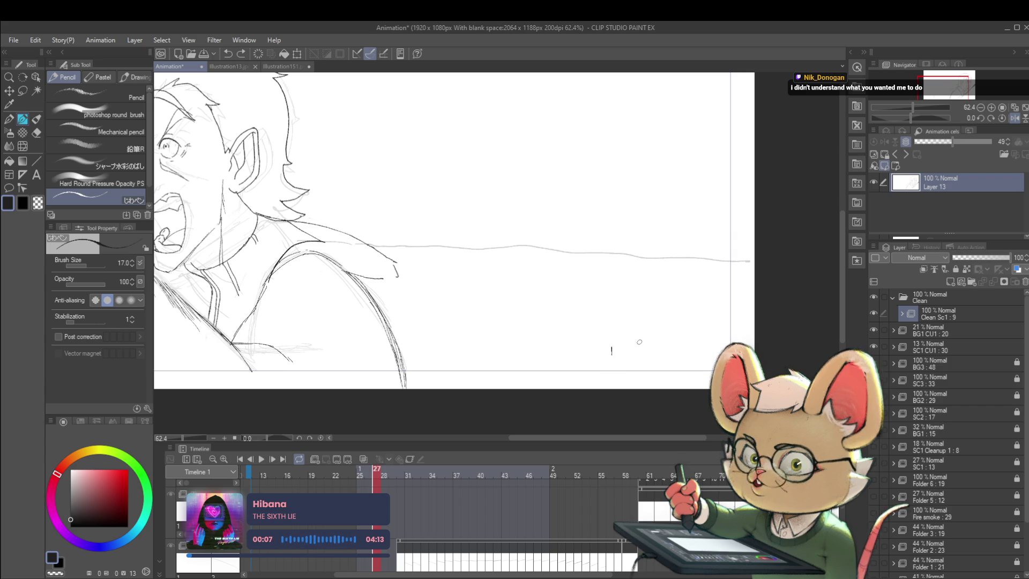
- Advance through frames 28 to 30, adding a small mark at the bottom right
{"action": "key", "text": "ctrl+Right"}
{"action": "left_click_drag", "start_coordinate": [608, 353], "coordinate": [618, 363]}
{"action": "key", "text": "ctrl+Right"}
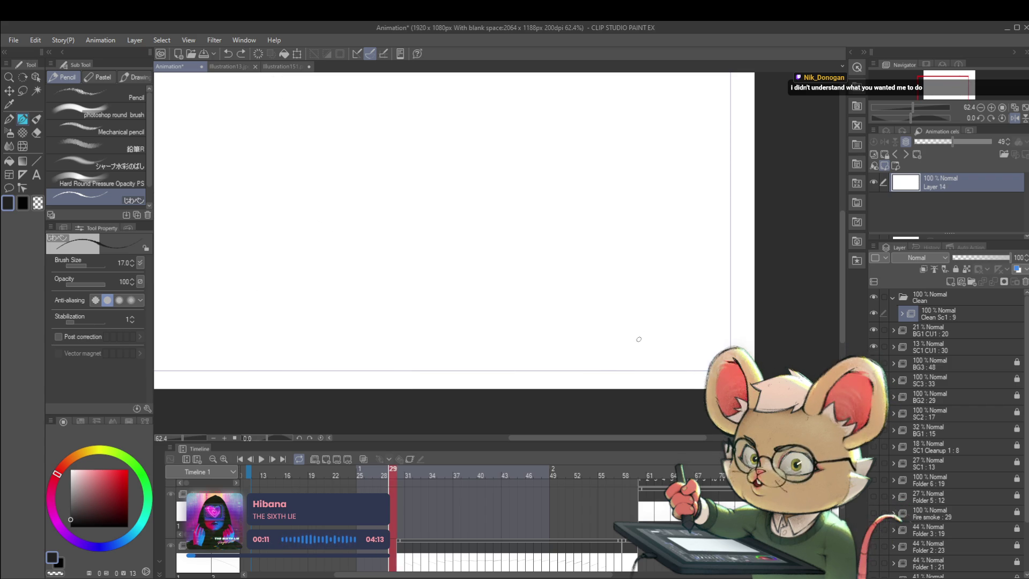
{"action": "key", "text": "ctrl+Right"}
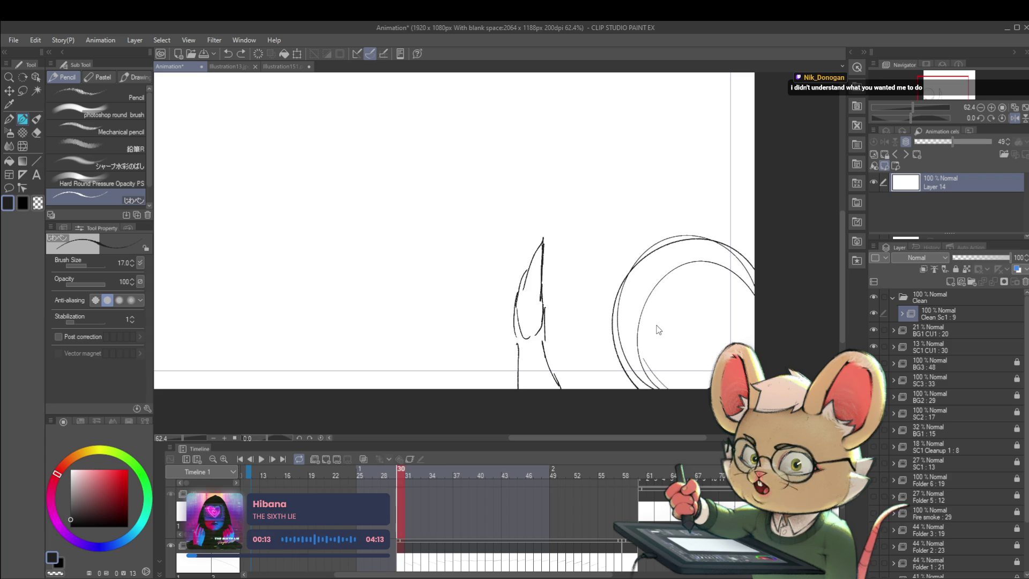
{"action": "scroll", "coordinate": [656, 324], "scroll_direction": "down", "scroll_amount": 2}
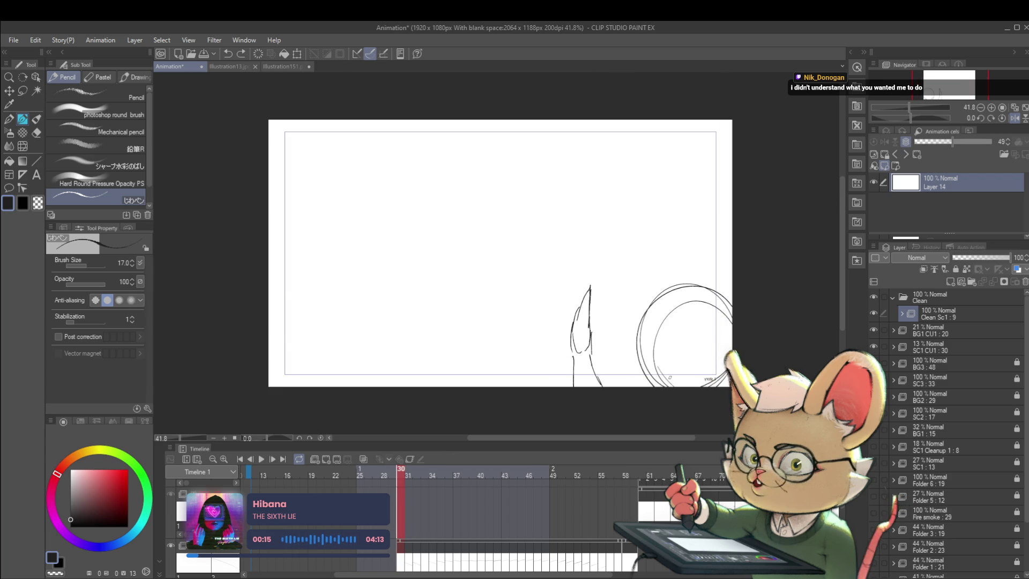
- Flip back and forth between frame 26 on Layer 12 and frame 27 on Layer 13
{"action": "key", "text": "ctrl+Left"}
{"action": "key", "text": "ctrl+Left"}
{"action": "key", "text": "ctrl+Left"}
{"action": "key", "text": "ctrl+Left"}
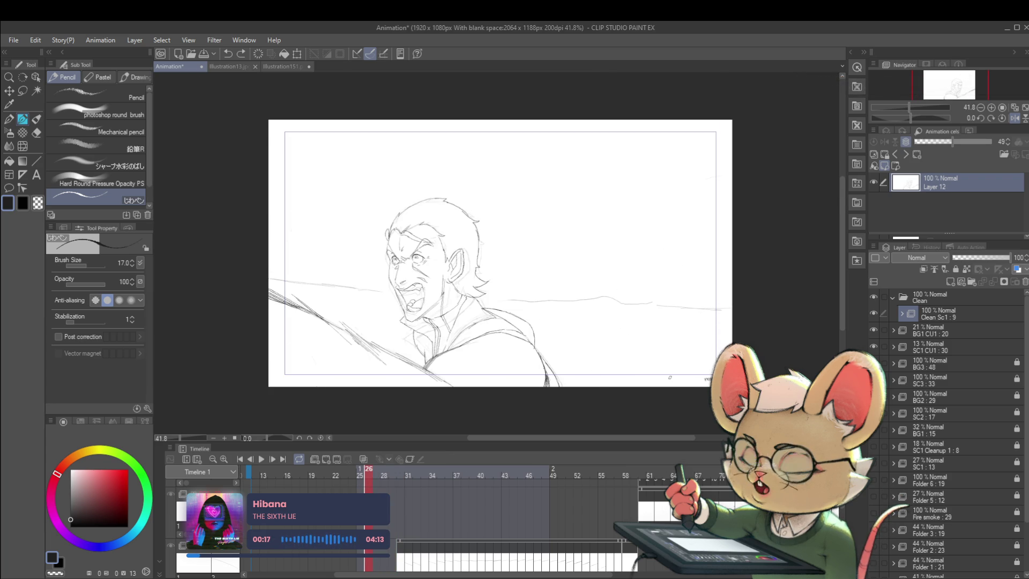
{"action": "key", "text": "ctrl+Right"}
{"action": "key", "text": "ctrl+Left"}
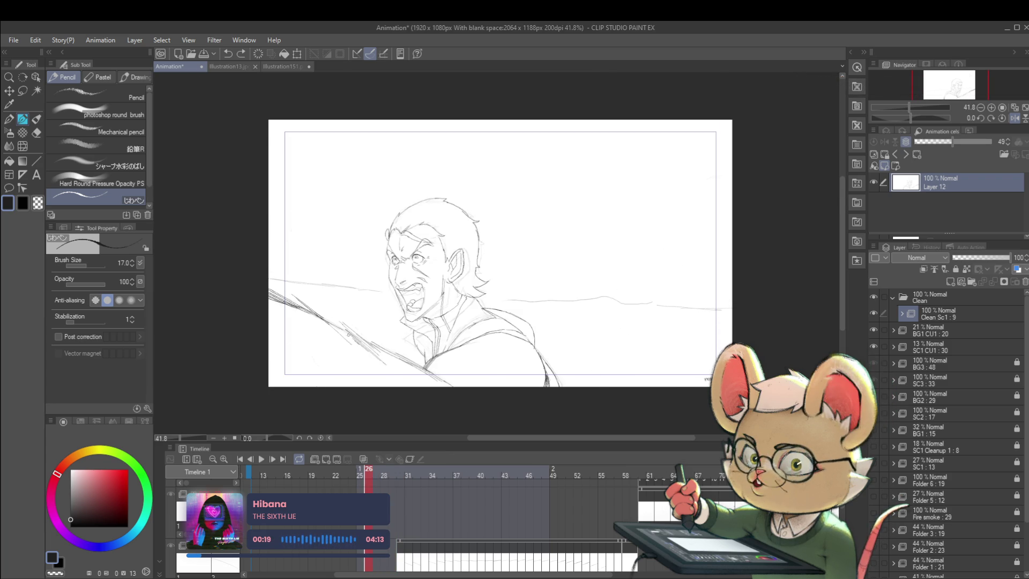
{"action": "key", "text": "ctrl+Right"}
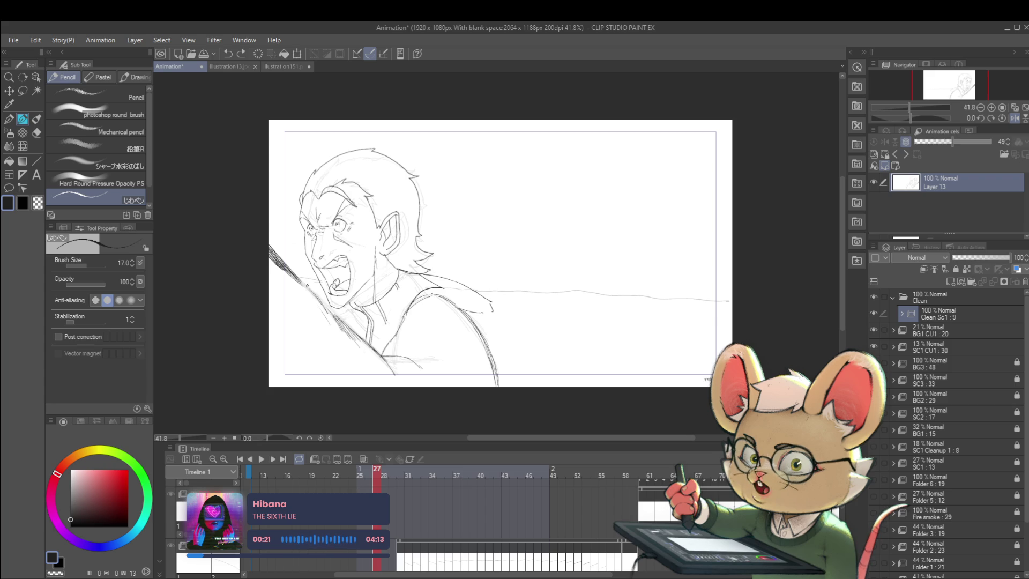
{"action": "key", "text": "ctrl+Left"}
{"action": "key", "text": "ctrl+Right"}
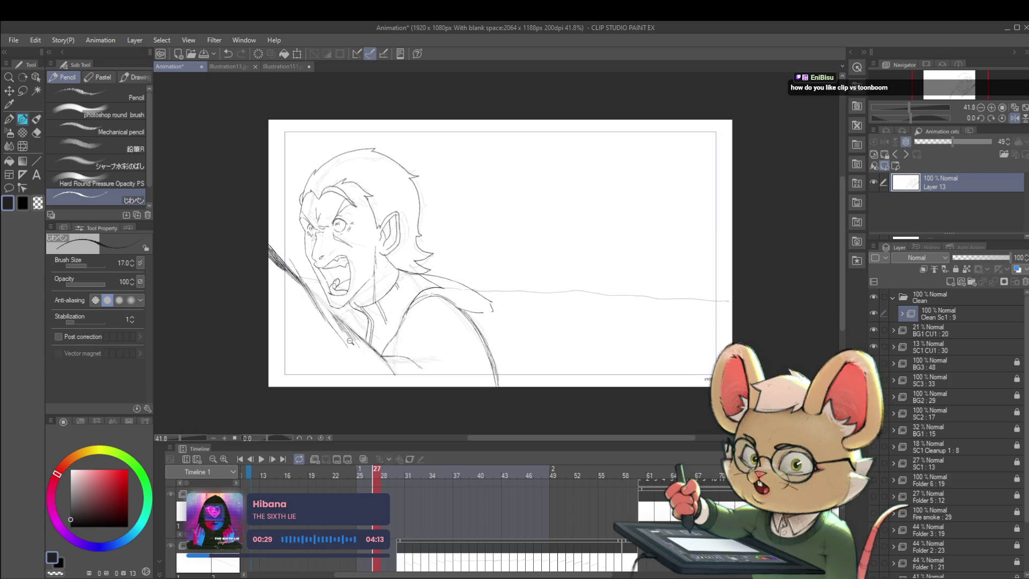
{"action": "scroll", "coordinate": [354, 337], "scroll_direction": "down", "scroll_amount": 4}
{"action": "scroll", "coordinate": [360, 331], "scroll_direction": "up", "scroll_amount": 4}
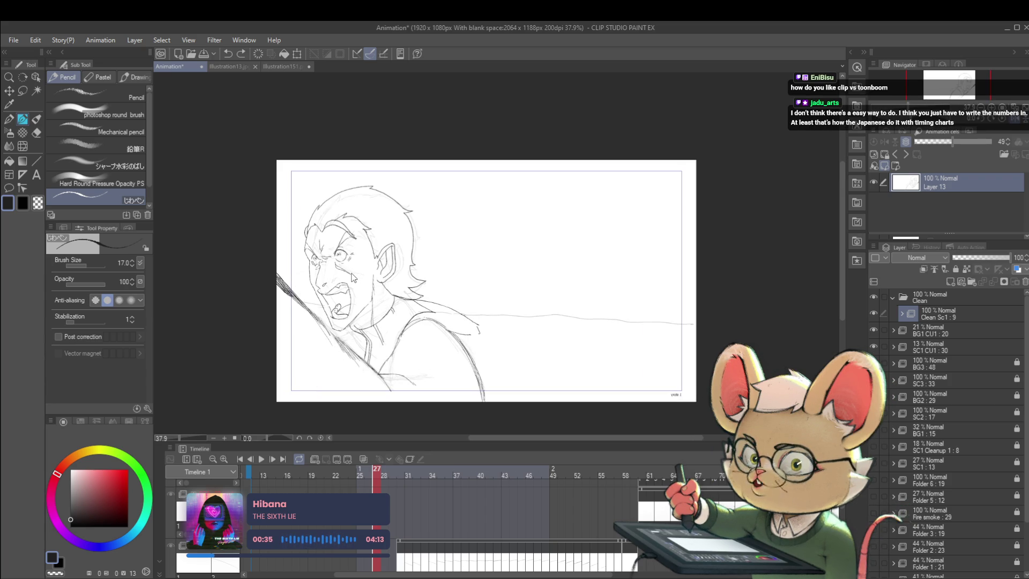
{"action": "scroll", "coordinate": [434, 250], "scroll_direction": "down", "scroll_amount": 1}
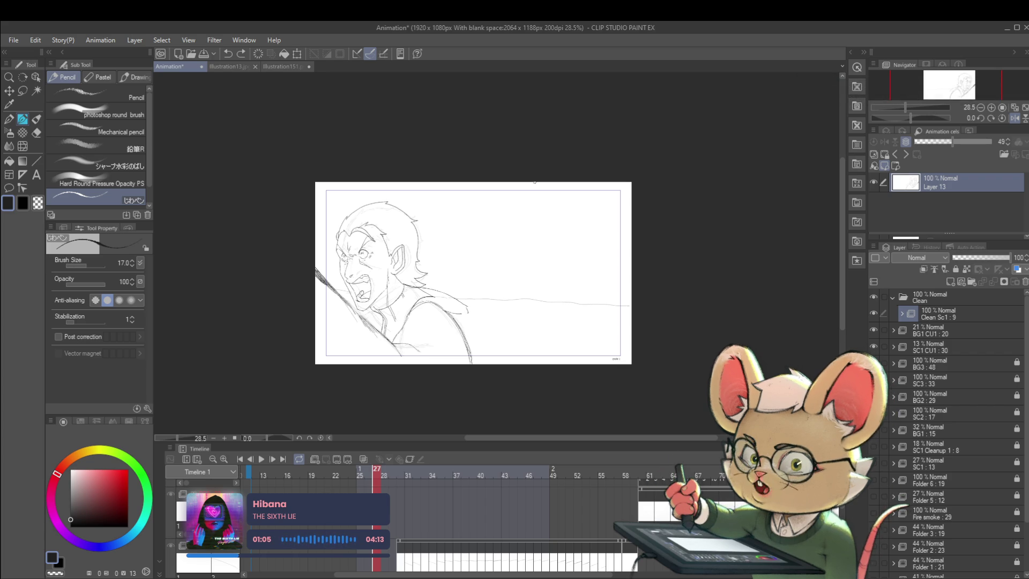
- Mirror the canvas with H and reframe the view on the figure to check proportions
{"action": "scroll", "coordinate": [482, 244], "scroll_direction": "up", "scroll_amount": 2}
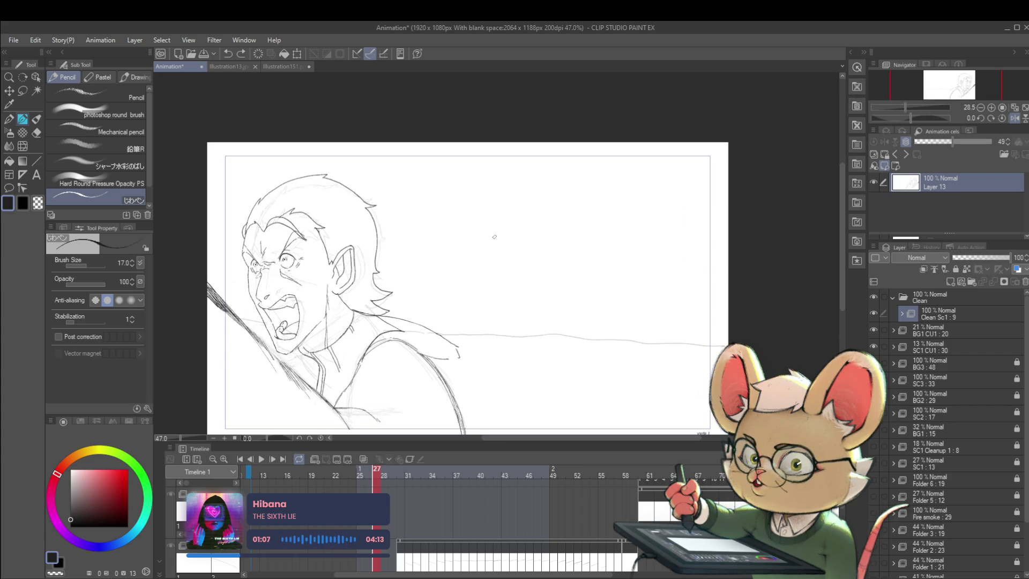
{"action": "left_click_drag", "start_coordinate": [499, 260], "coordinate": [502, 226]}
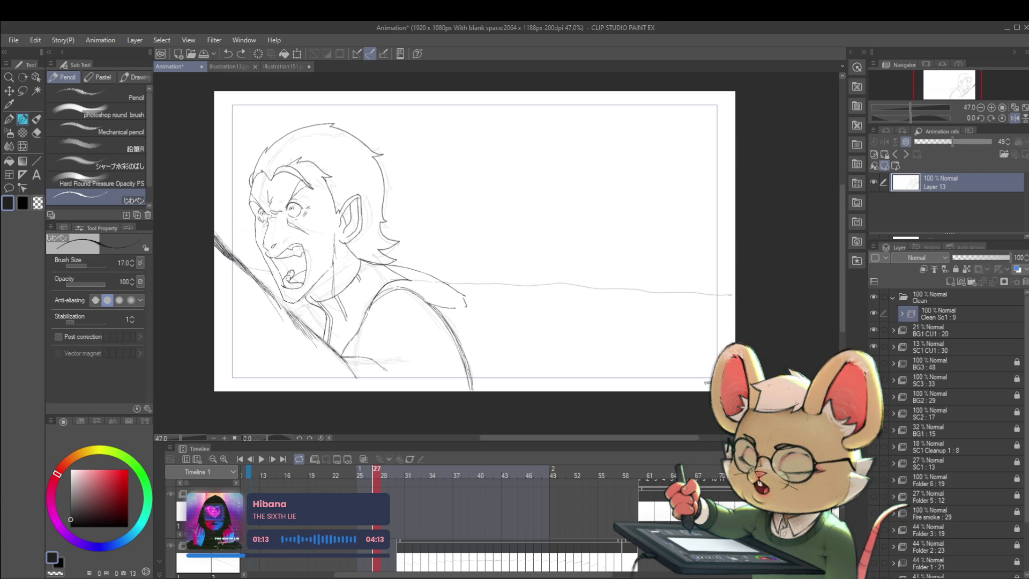
{"action": "scroll", "coordinate": [226, 242], "scroll_direction": "down", "scroll_amount": 3}
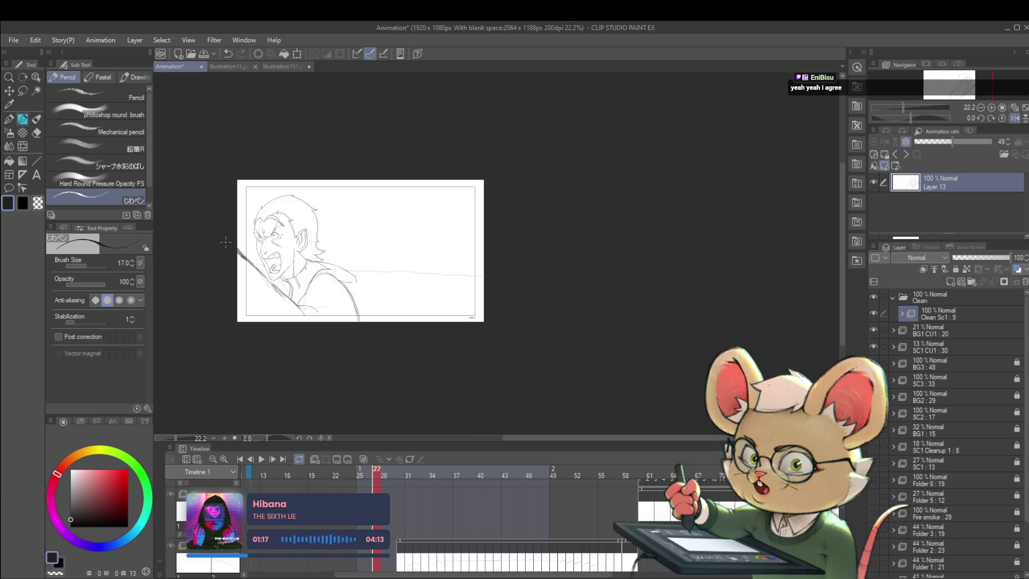
{"action": "key", "text": "h"}
{"action": "scroll", "coordinate": [759, 261], "scroll_direction": "up", "scroll_amount": 5}
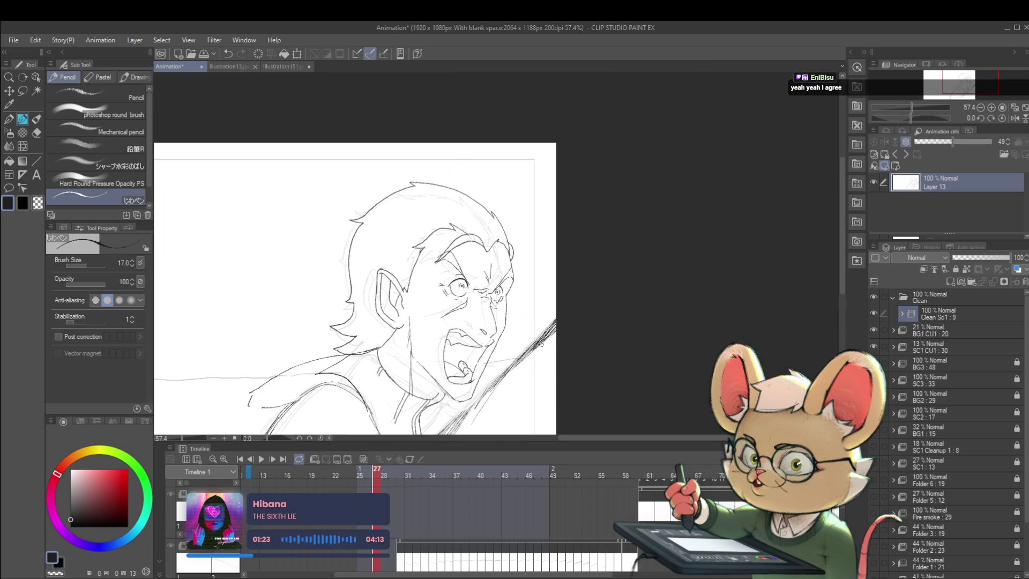
{"action": "scroll", "coordinate": [622, 300], "scroll_direction": "down", "scroll_amount": 2}
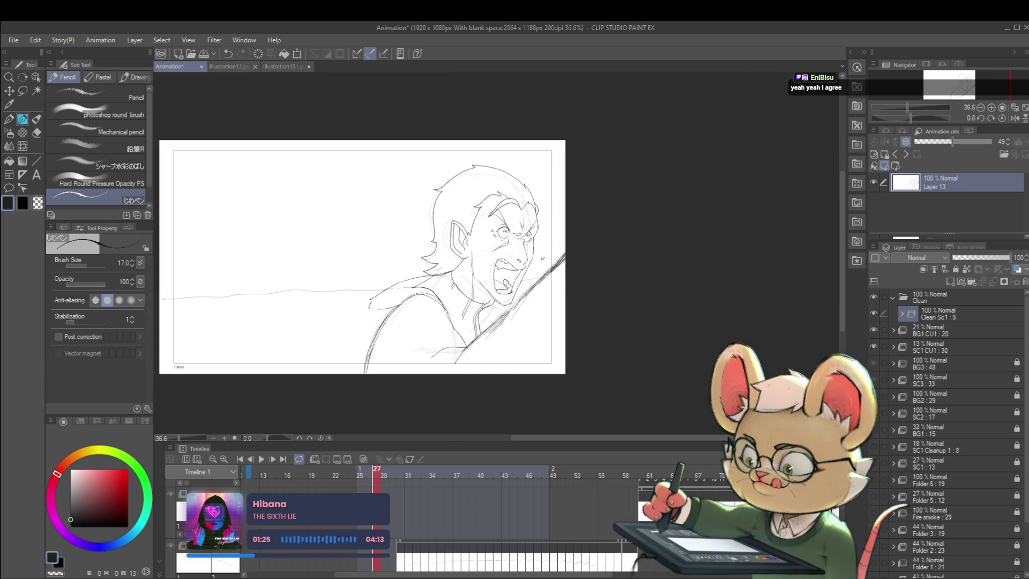
{"action": "scroll", "coordinate": [633, 223], "scroll_direction": "up", "scroll_amount": 4}
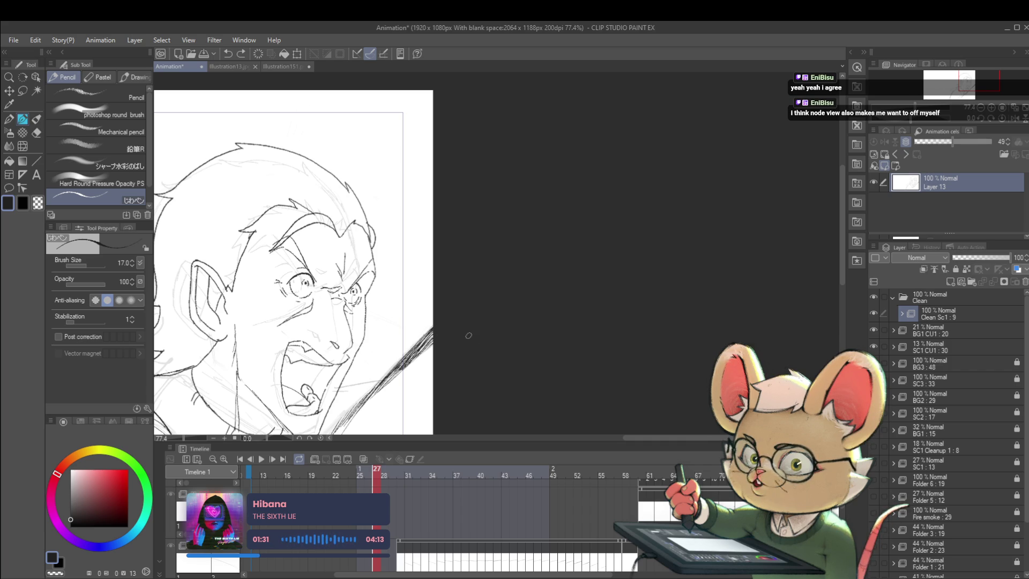
{"action": "scroll", "coordinate": [497, 241], "scroll_direction": "down", "scroll_amount": 4}
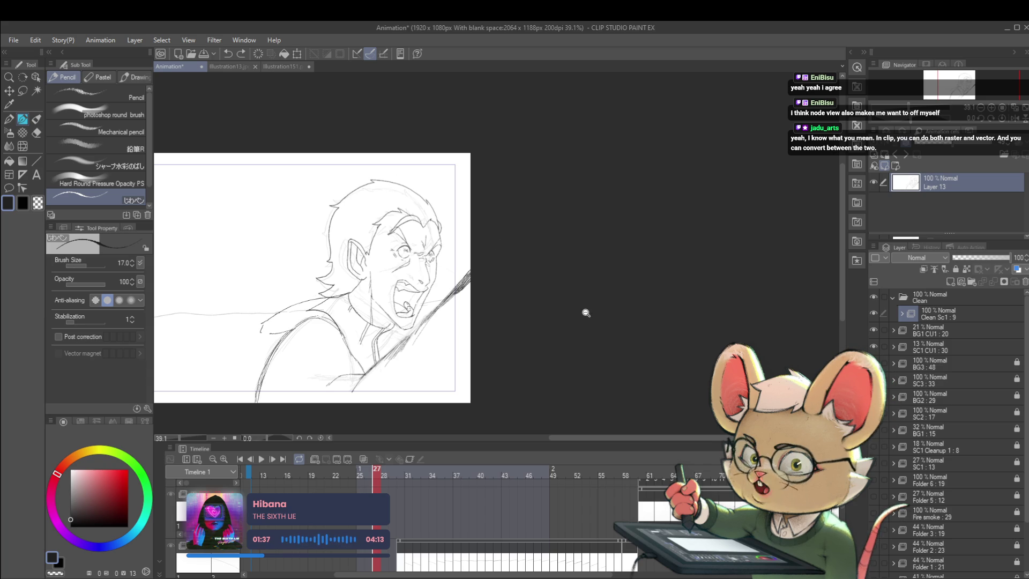
{"action": "scroll", "coordinate": [572, 309], "scroll_direction": "down", "scroll_amount": 2}
{"action": "mouse_move", "coordinate": [504, 363]}
{"action": "left_mouse_down"}
{"action": "mouse_move", "coordinate": [580, 313]}
{"action": "mouse_move", "coordinate": [793, 312]}
{"action": "left_mouse_up"}
{"action": "scroll", "coordinate": [561, 292], "scroll_direction": "up", "scroll_amount": 4}
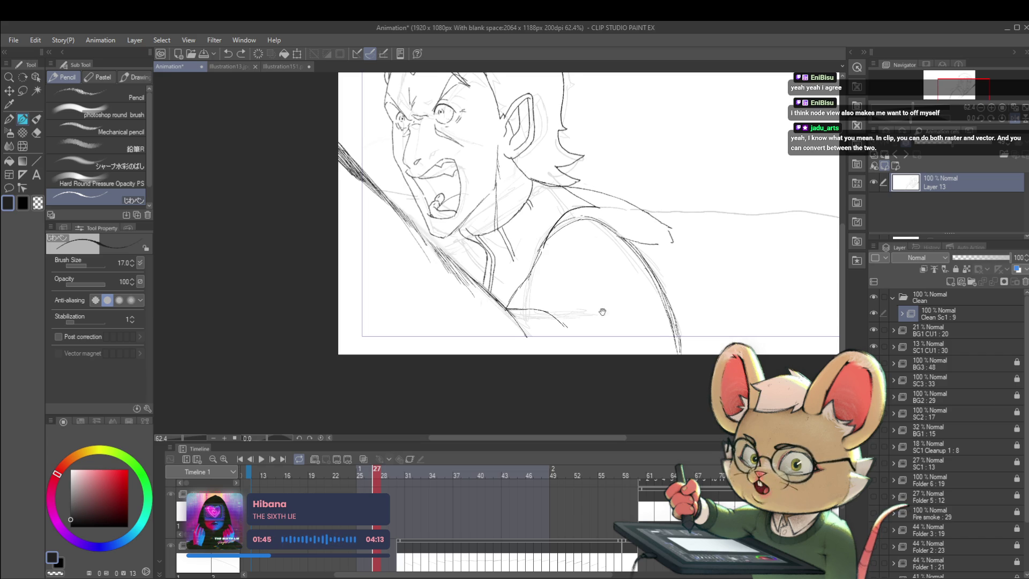
{"action": "left_click_drag", "start_coordinate": [611, 307], "coordinate": [598, 313]}
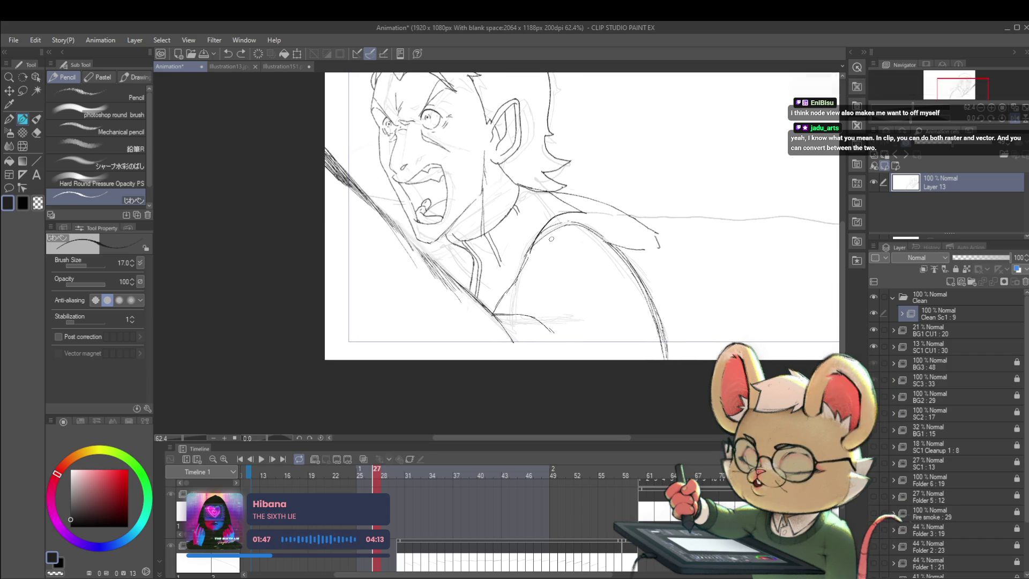
- Compare with the earlier frame, then sketch a stroke along the figure's arm on frame 27
{"action": "key", "text": "Left"}
{"action": "key", "text": "Right"}
{"action": "key", "text": "Left"}
{"action": "key", "text": "Right"}
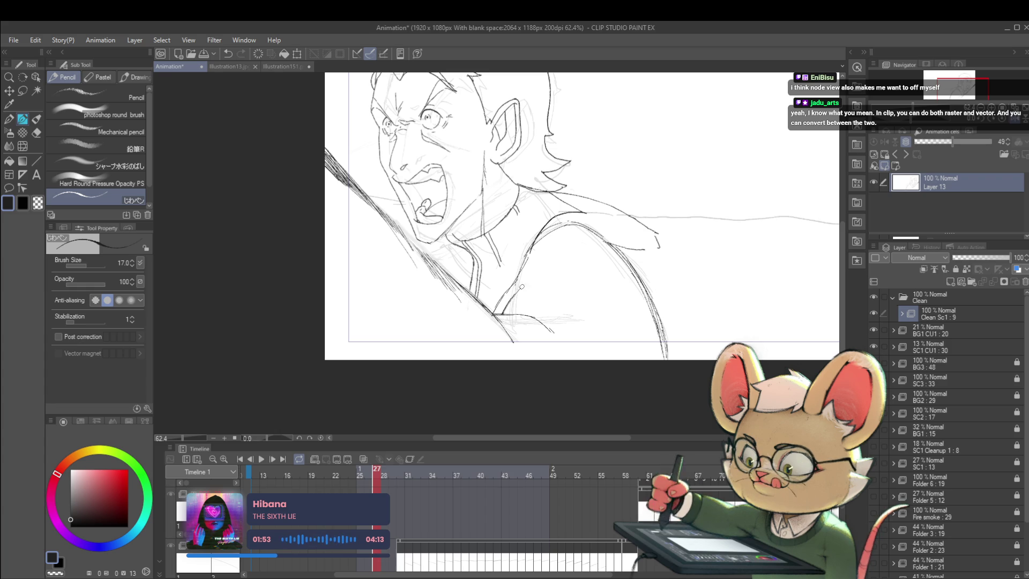
{"action": "left_click_drag", "start_coordinate": [501, 319], "coordinate": [525, 282]}
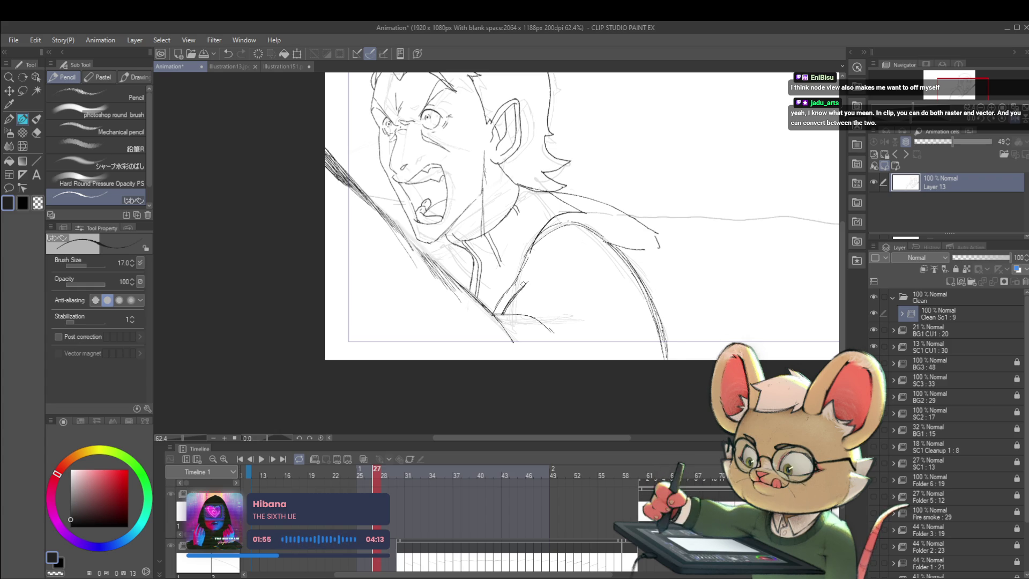
{"action": "scroll", "coordinate": [550, 249], "scroll_direction": "down", "scroll_amount": 5}
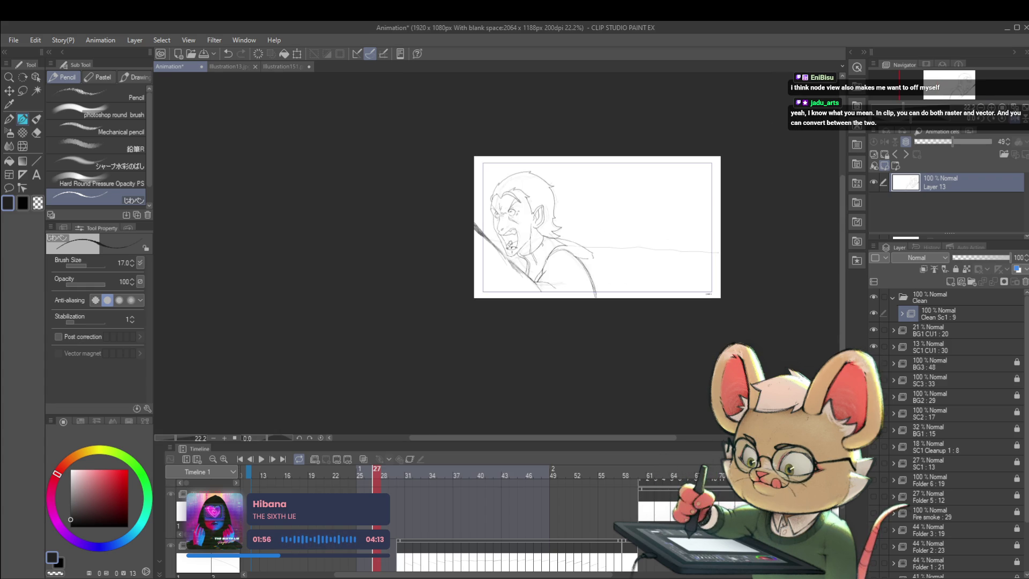
- Recheck frame 26 against frame 27, add faint strokes near the figure, then undo them
{"action": "key", "text": "Left"}
{"action": "key", "text": "Right"}
{"action": "key", "text": "Left"}
{"action": "key", "text": "Right"}
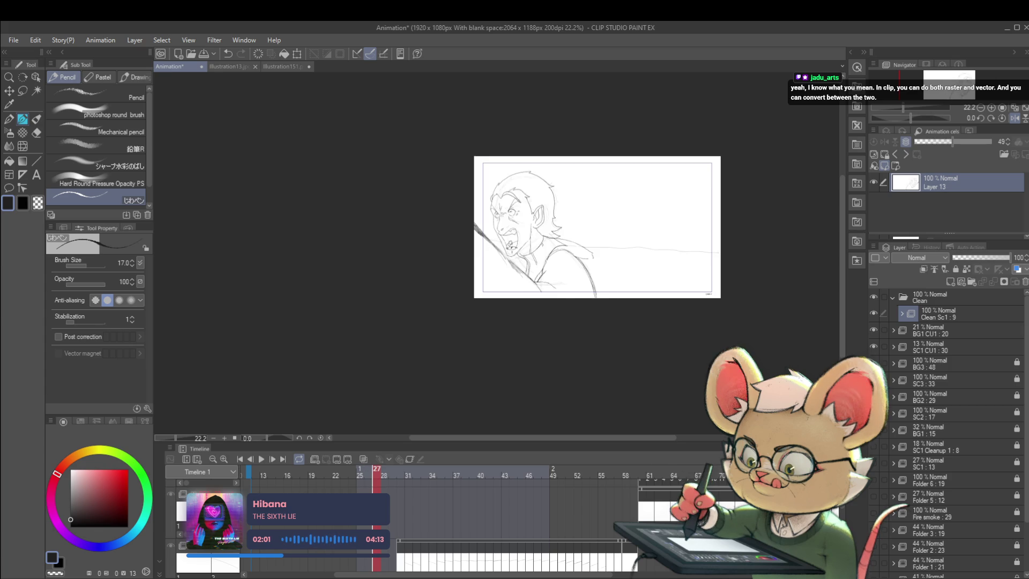
{"action": "key", "text": "Left"}
{"action": "key", "text": "Right"}
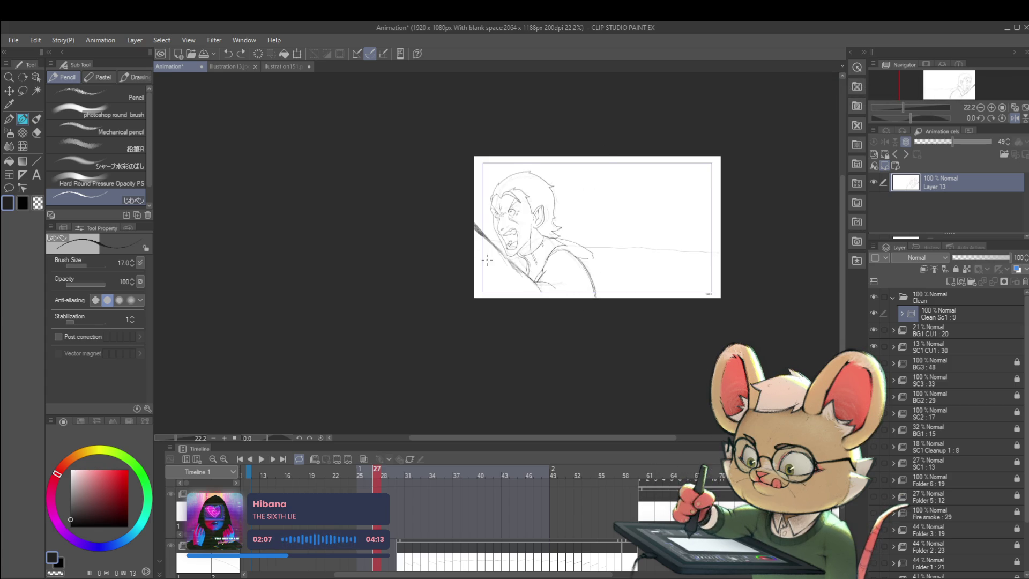
{"action": "mouse_move", "coordinate": [505, 284]}
{"action": "left_mouse_down"}
{"action": "mouse_move", "coordinate": [514, 255]}
{"action": "mouse_move", "coordinate": [512, 264]}
{"action": "left_mouse_up"}
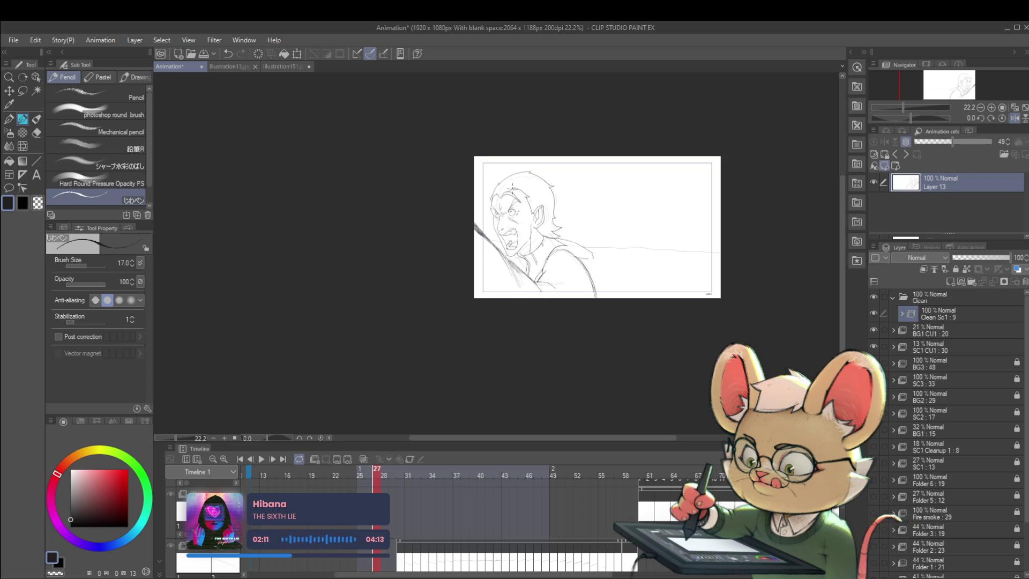
{"action": "key", "text": "ctrl+z"}
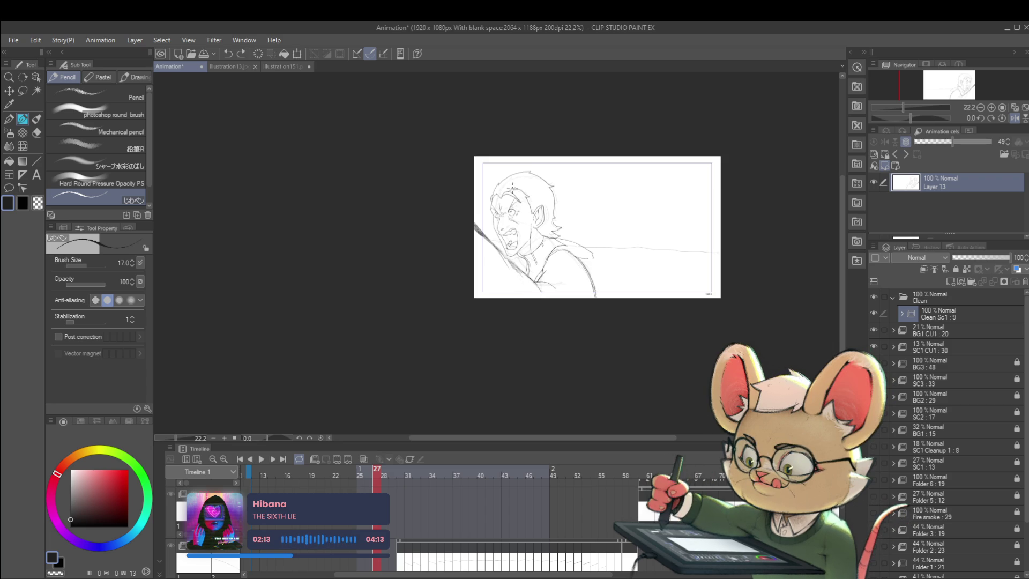
- Add a squiggle at the coat tip, mirror and undo, then draw a stroke along the chest
{"action": "scroll", "coordinate": [594, 264], "scroll_direction": "up", "scroll_amount": 2}
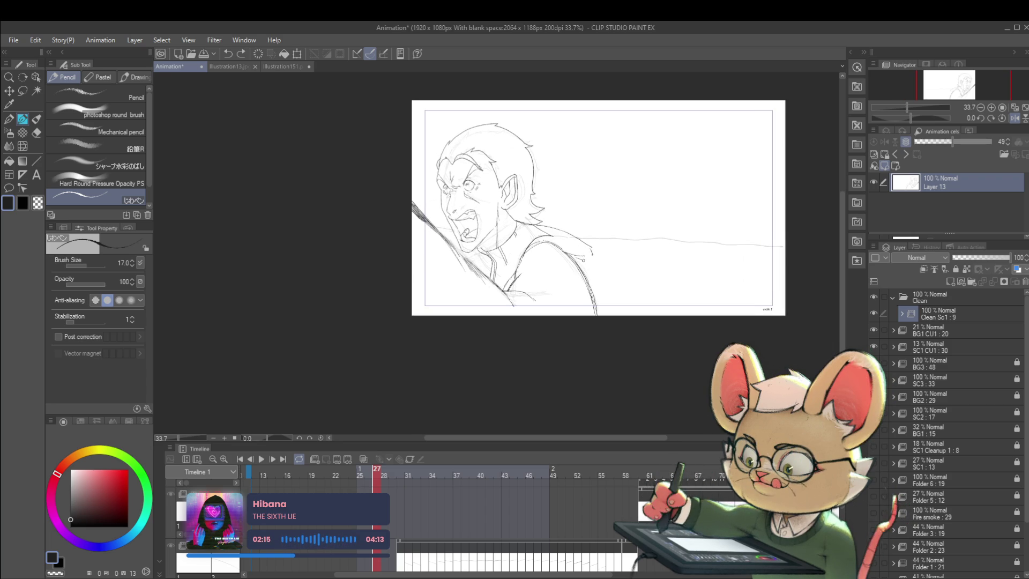
{"action": "left_click_drag", "start_coordinate": [600, 262], "coordinate": [607, 272]}
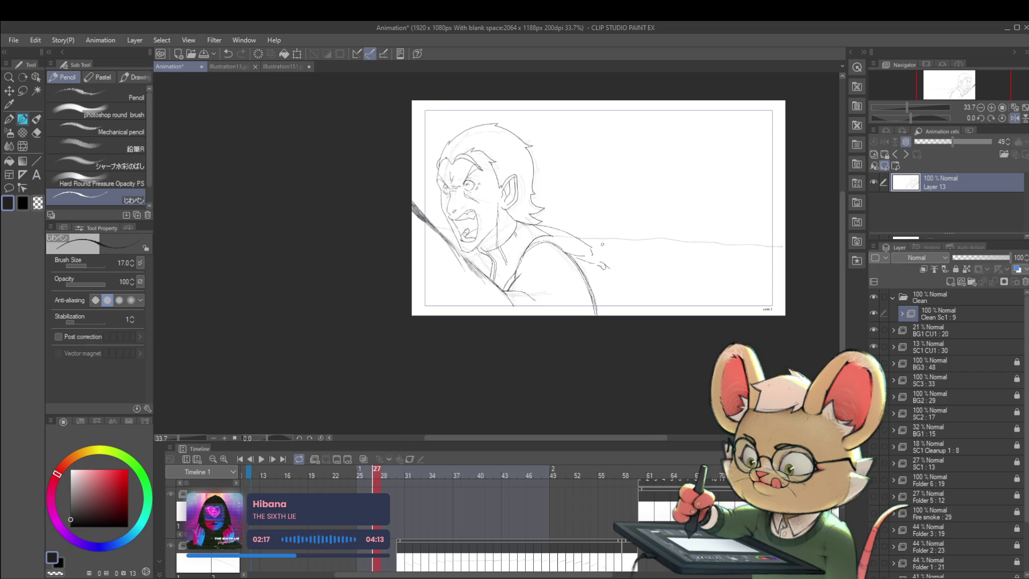
{"action": "scroll", "coordinate": [597, 246], "scroll_direction": "down", "scroll_amount": 1}
{"action": "left_click", "coordinate": [1014, 117]}
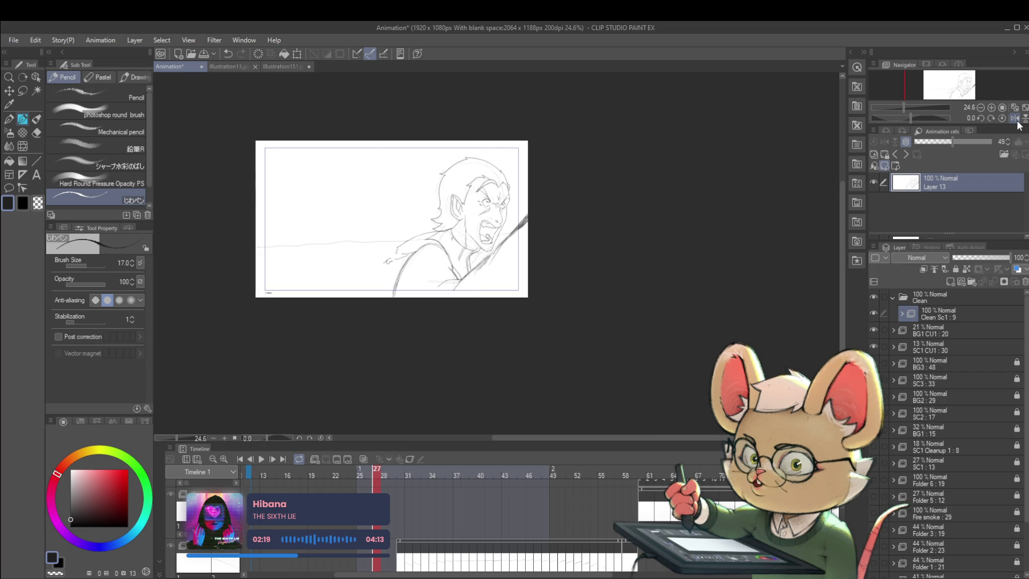
{"action": "key", "text": "ctrl+z"}
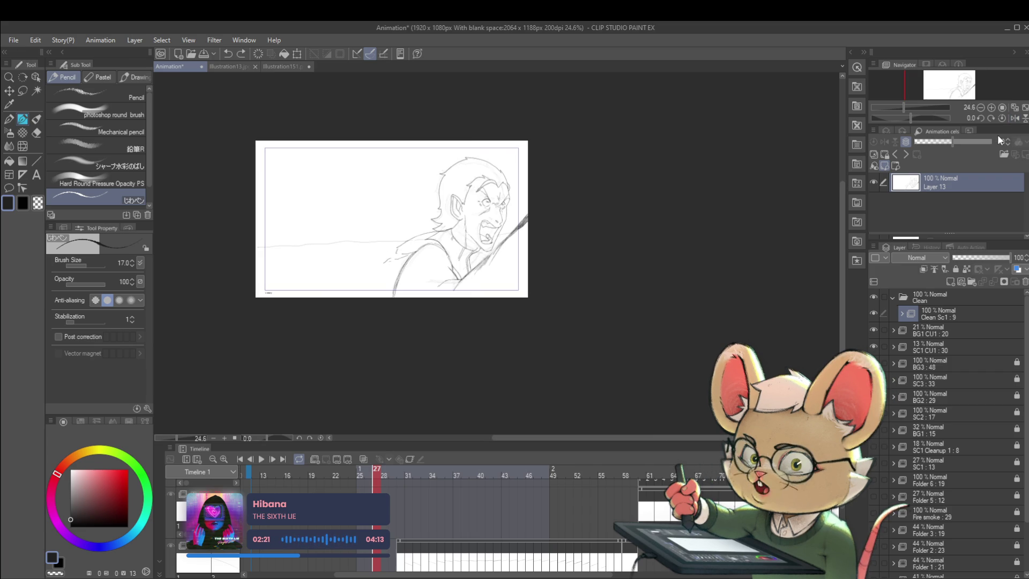
{"action": "scroll", "coordinate": [391, 225], "scroll_direction": "up", "scroll_amount": 2}
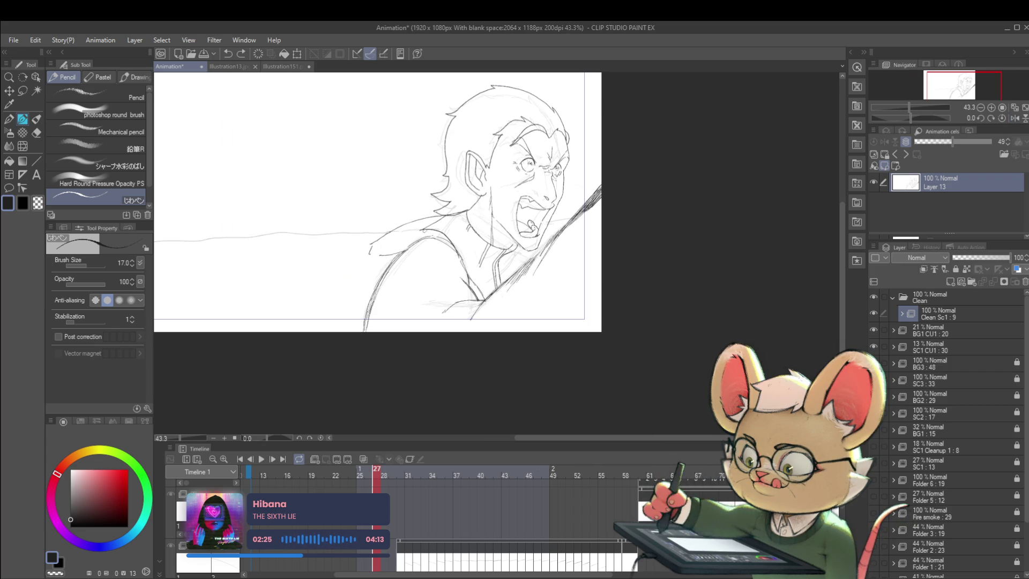
{"action": "left_click_drag", "start_coordinate": [458, 213], "coordinate": [467, 259]}
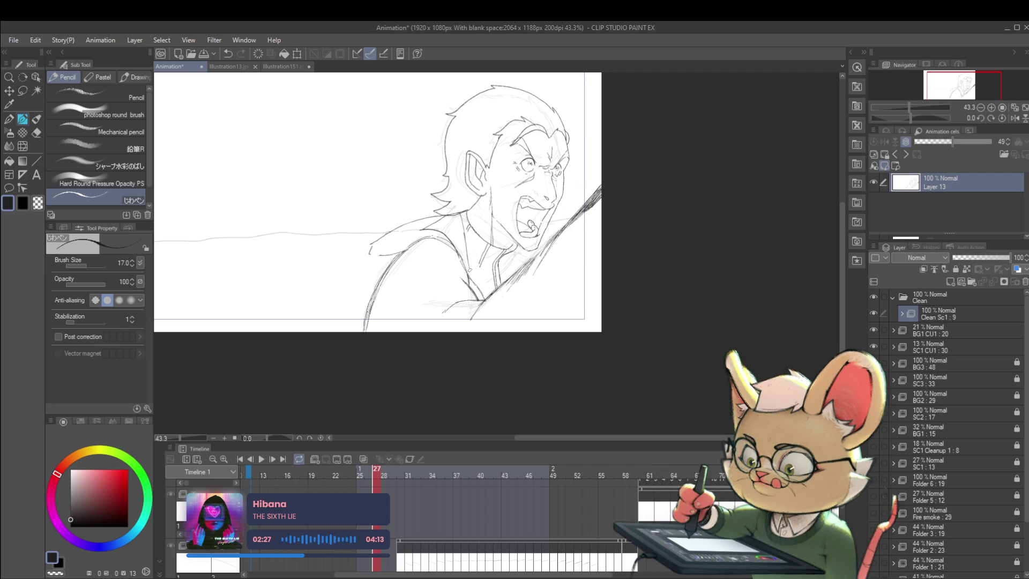
{"action": "scroll", "coordinate": [495, 177], "scroll_direction": "down", "scroll_amount": 2}
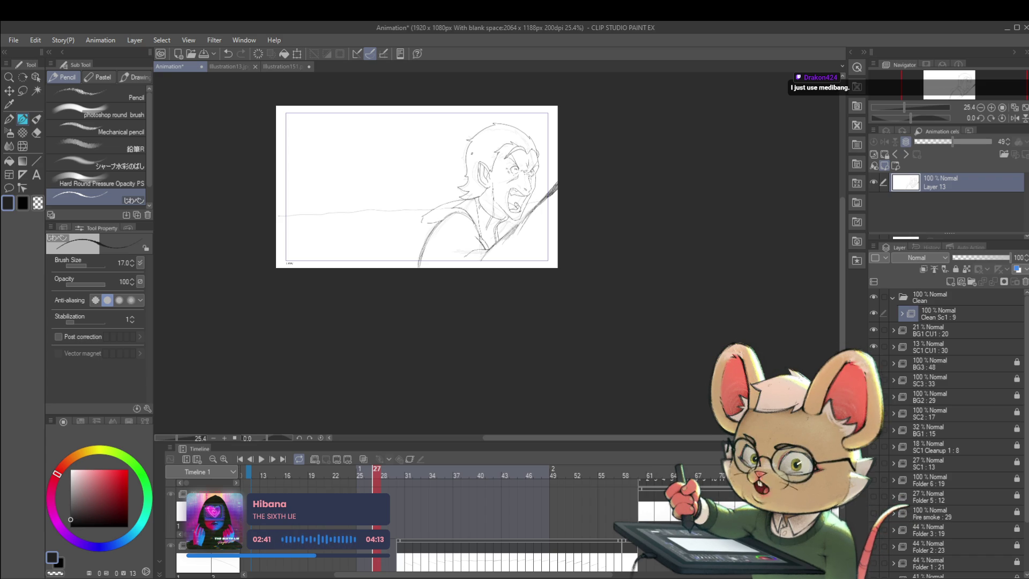
{"action": "key", "text": "Left"}
{"action": "key", "text": "Left"}
{"action": "key", "text": "Right"}
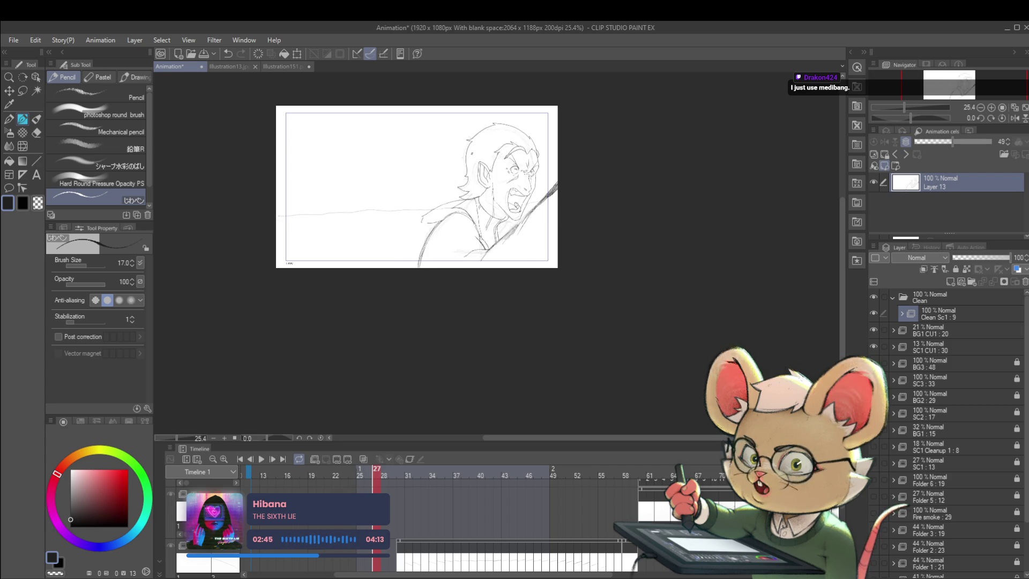
- Select the SC1 CU1 : 30 rough layer and lower its opacity from 13% to 5%
{"action": "left_click", "coordinate": [1014, 118]}
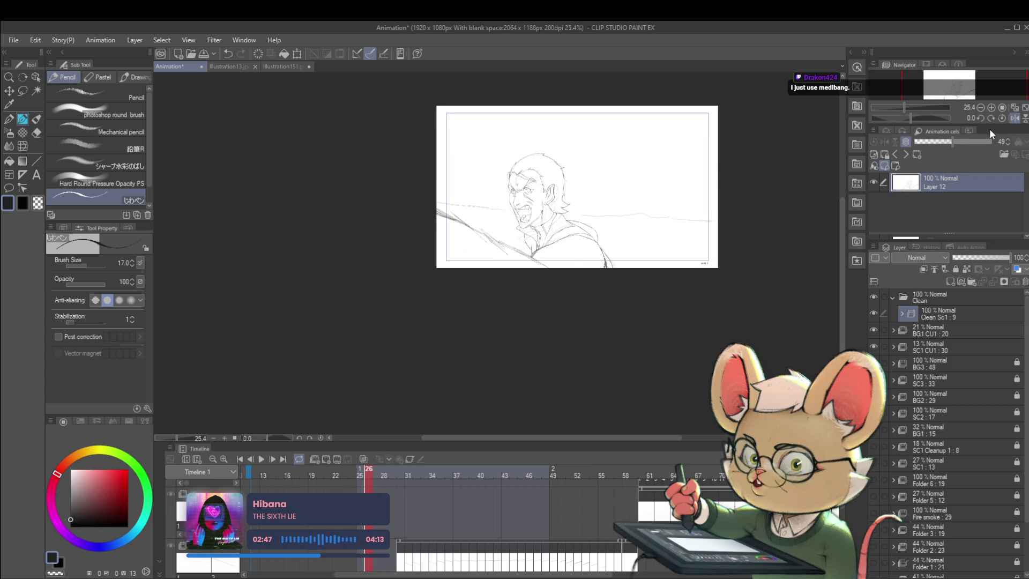
{"action": "key", "text": "Left"}
{"action": "key", "text": "Left"}
{"action": "key", "text": "Right"}
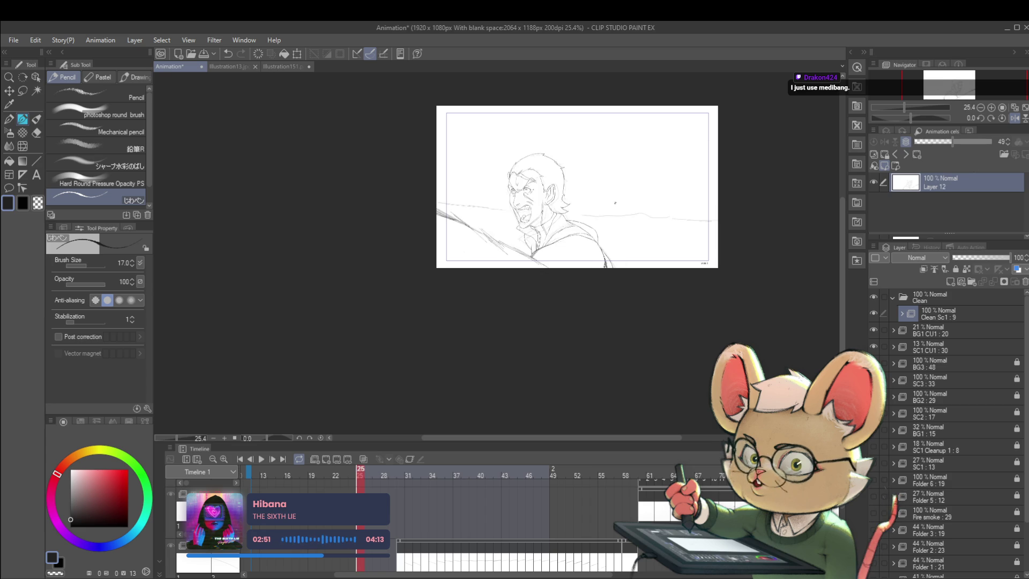
{"action": "scroll", "coordinate": [590, 209], "scroll_direction": "up", "scroll_amount": 3}
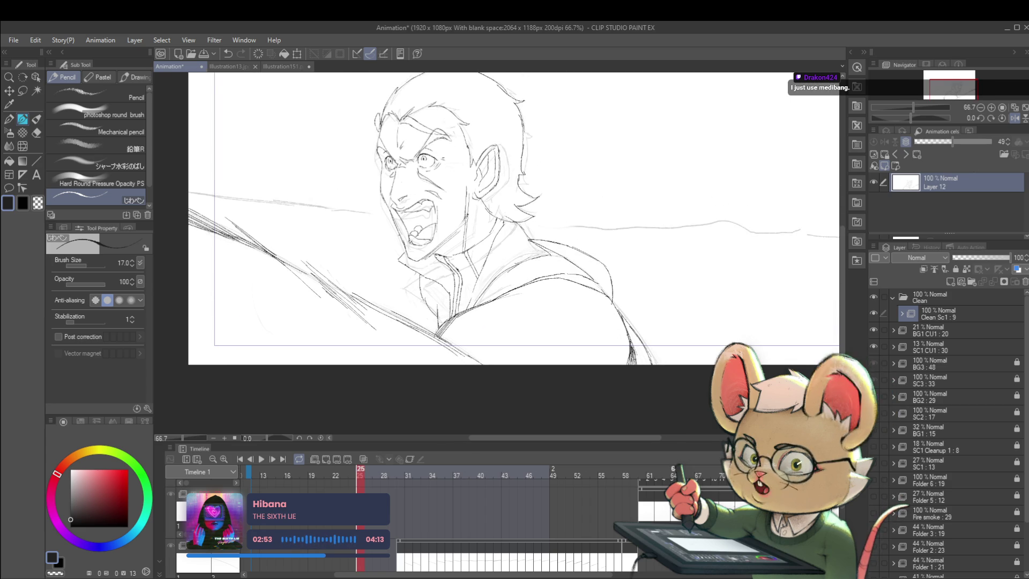
{"action": "left_click", "coordinate": [935, 343]}
{"action": "left_click_drag", "start_coordinate": [960, 260], "coordinate": [955, 258]}
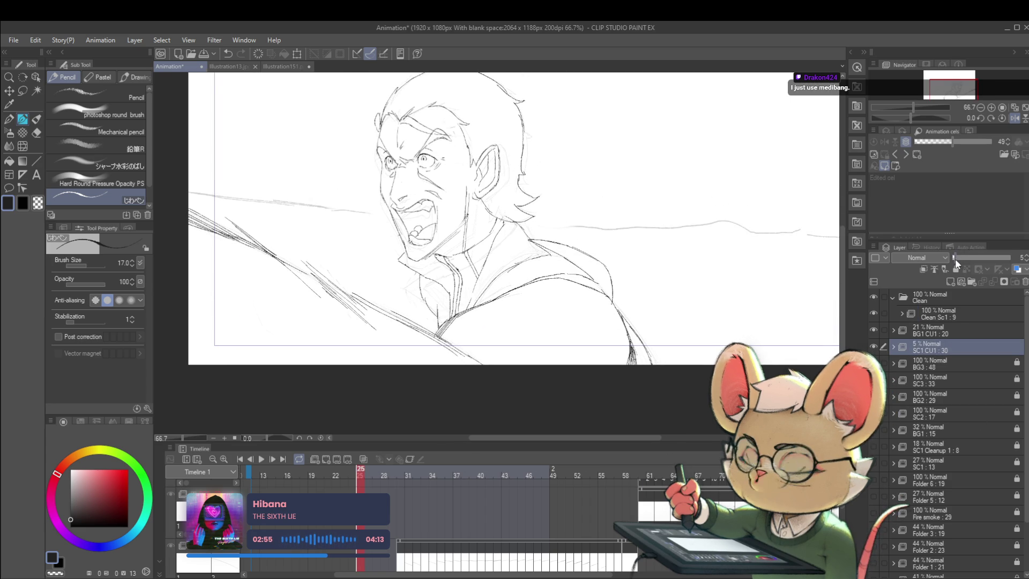
- Reselect the Clean Sc1 : 9 folder and step back to frame 25 on Layer 12
{"action": "left_click", "coordinate": [931, 330]}
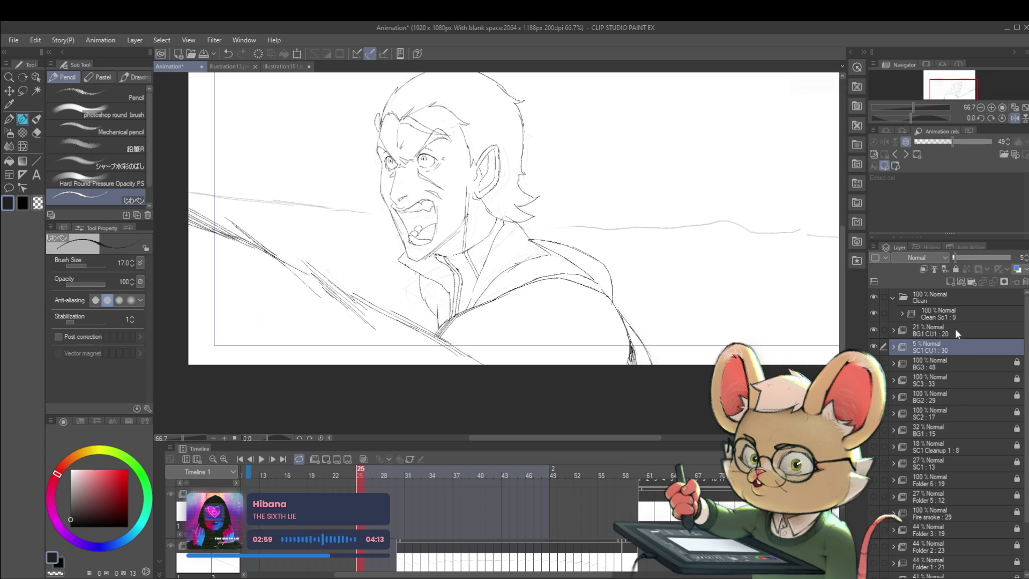
{"action": "left_click_drag", "start_coordinate": [513, 286], "coordinate": [512, 289]}
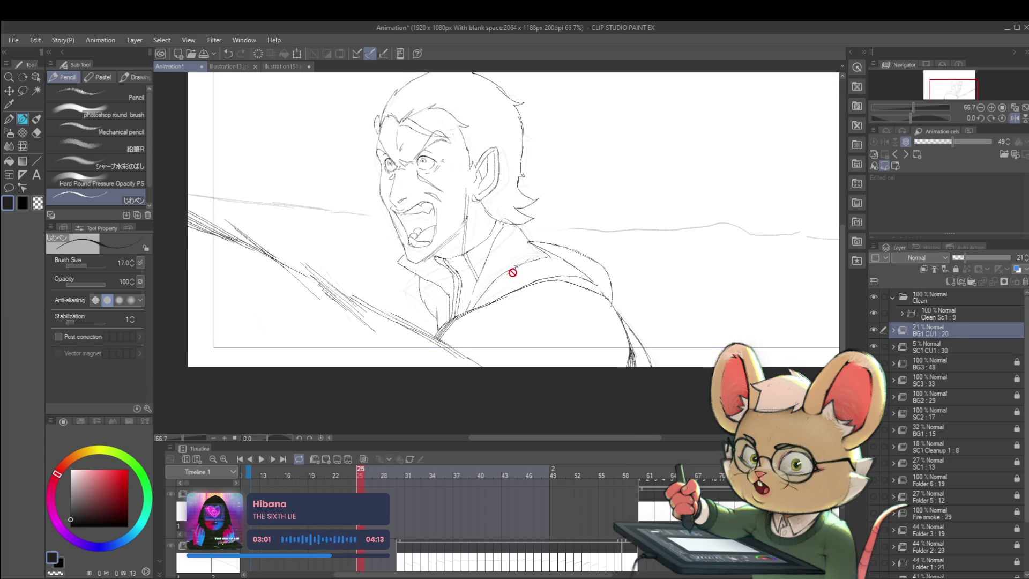
{"action": "left_click", "coordinate": [954, 313]}
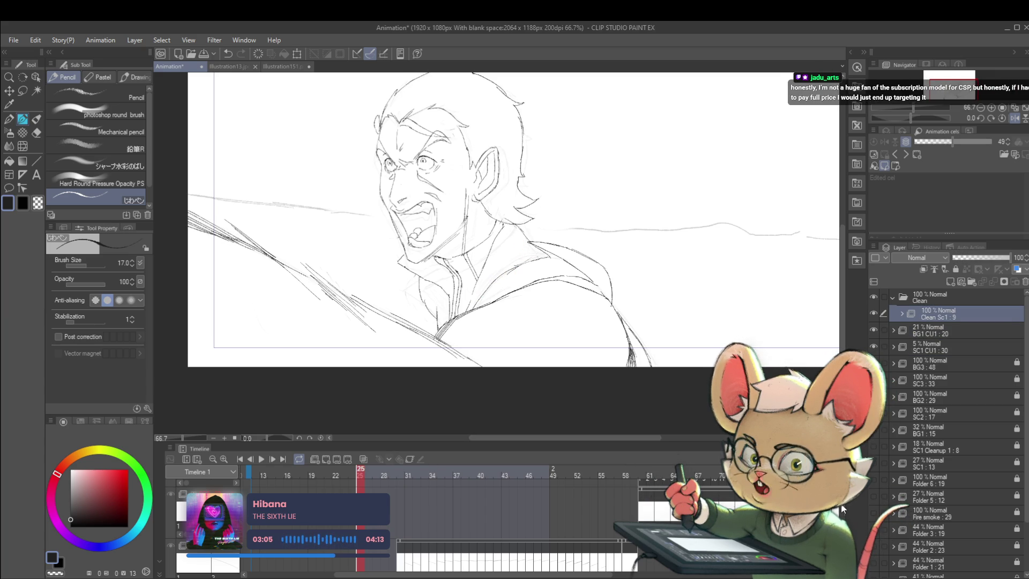
{"action": "key", "text": "Left"}
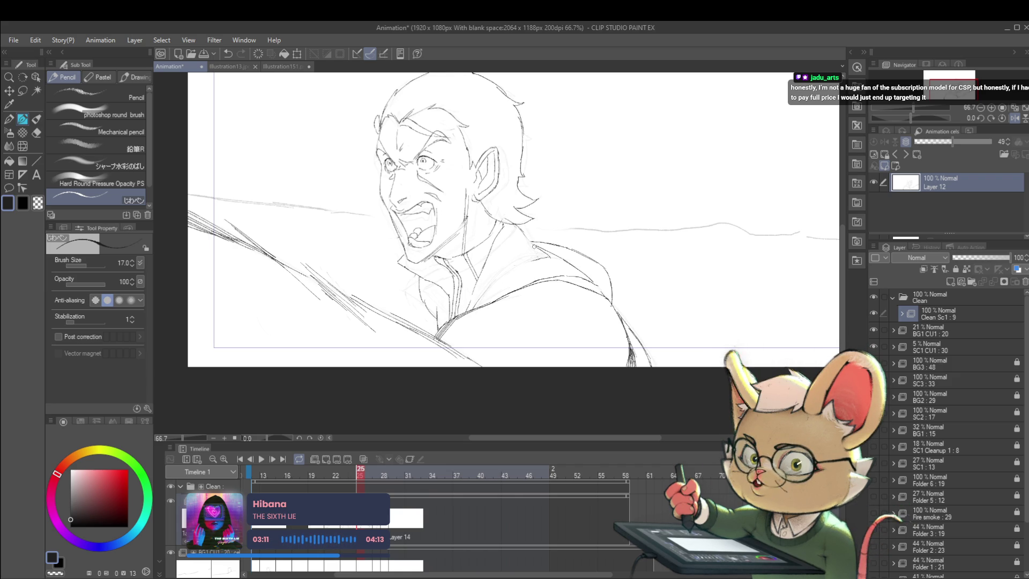
- Undo a bad ink stroke and ink clean collar and shoulder lines, mirroring the view to check
{"action": "scroll", "coordinate": [521, 234], "scroll_direction": "up", "scroll_amount": 2}
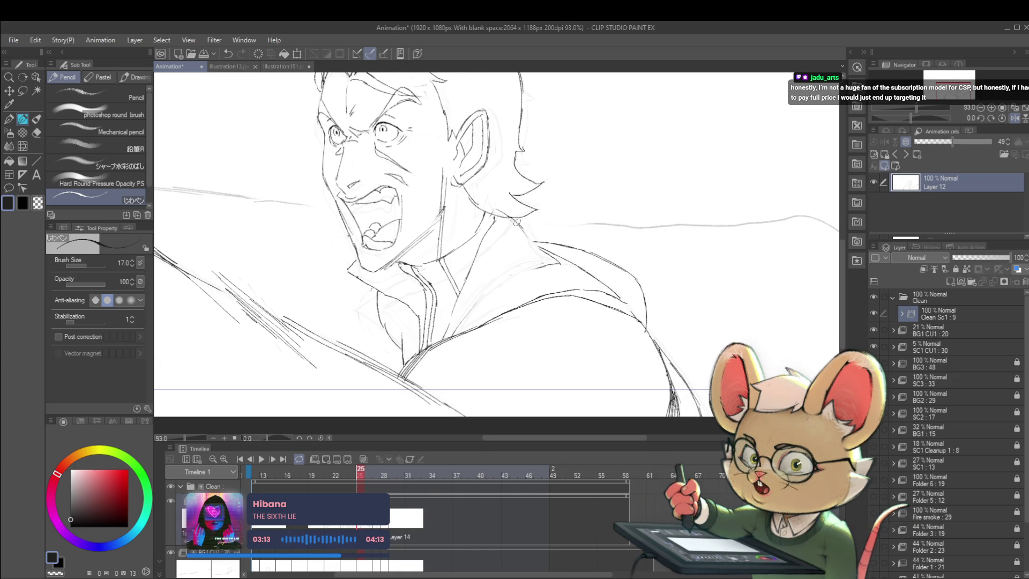
{"action": "key", "text": "ctrl+z"}
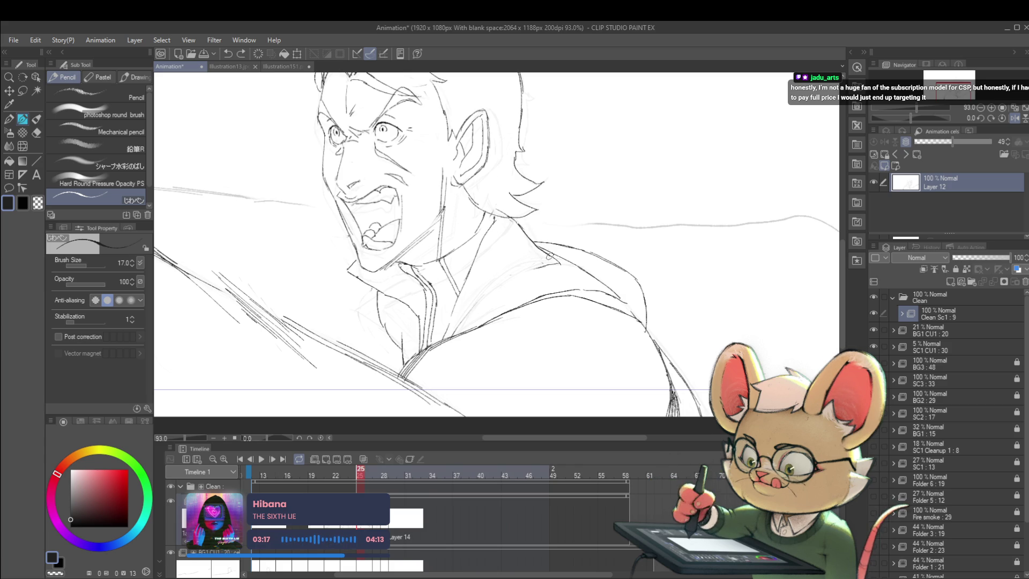
{"action": "left_click_drag", "start_coordinate": [543, 246], "coordinate": [586, 220]}
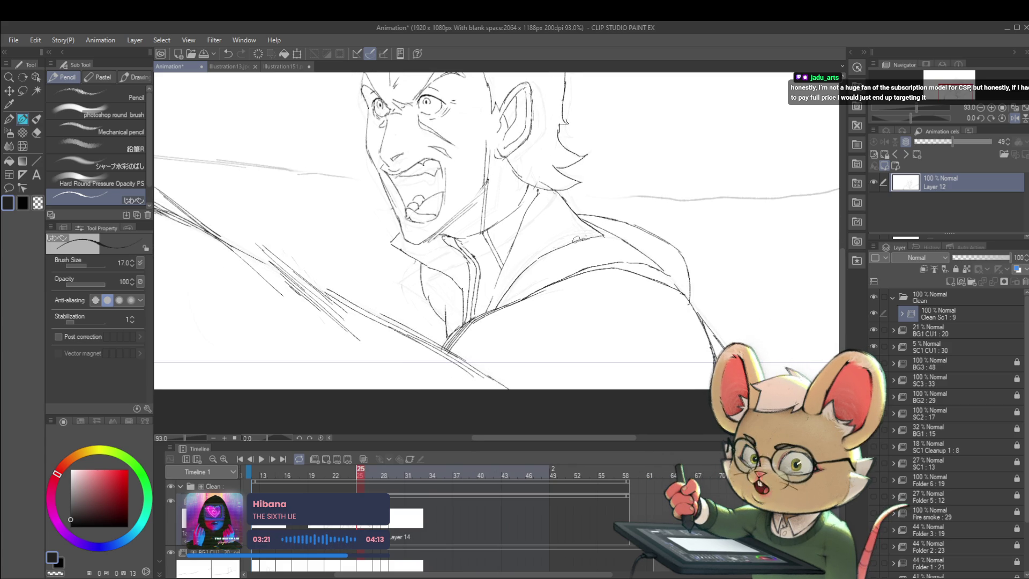
{"action": "scroll", "coordinate": [577, 240], "scroll_direction": "down", "scroll_amount": 2}
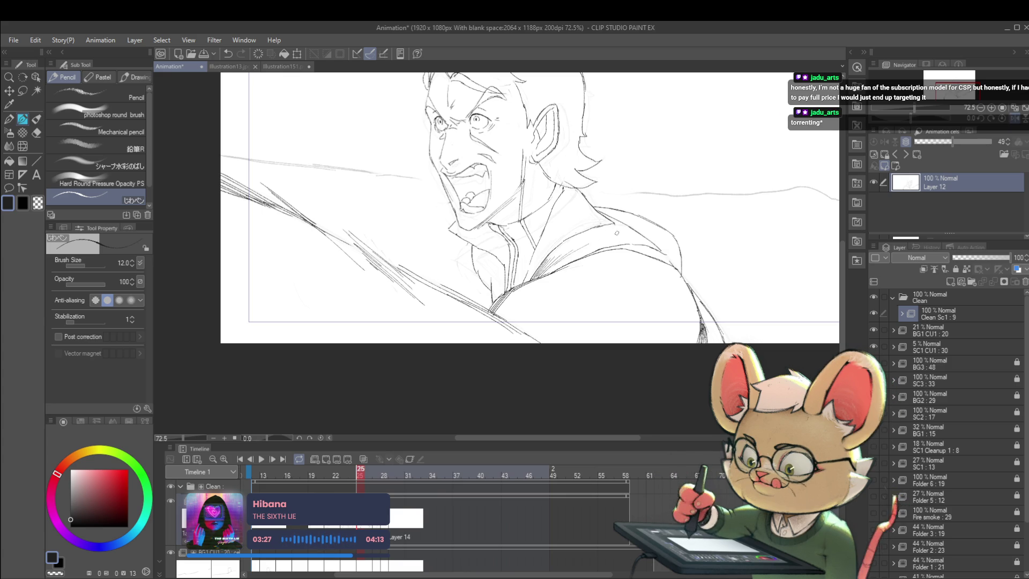
{"action": "scroll", "coordinate": [582, 247], "scroll_direction": "down", "scroll_amount": 3}
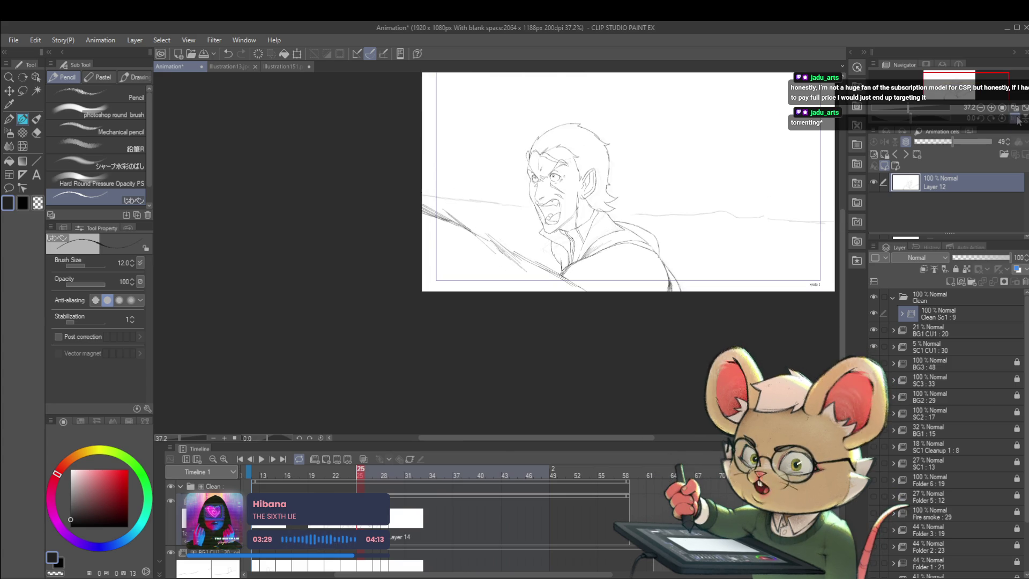
{"action": "left_click_drag", "start_coordinate": [927, 88], "coordinate": [977, 127]}
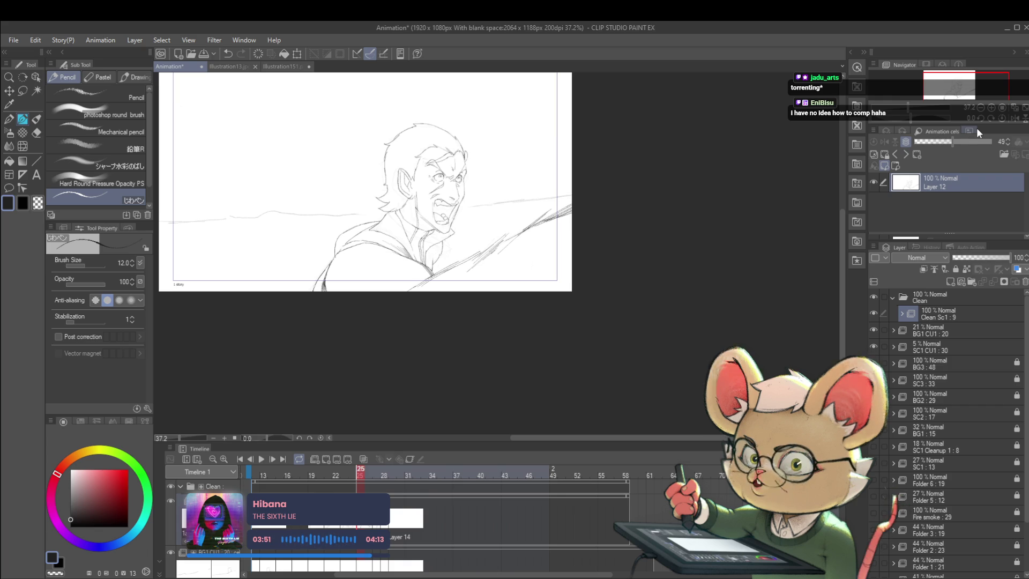
{"action": "left_click", "coordinate": [1014, 121]}
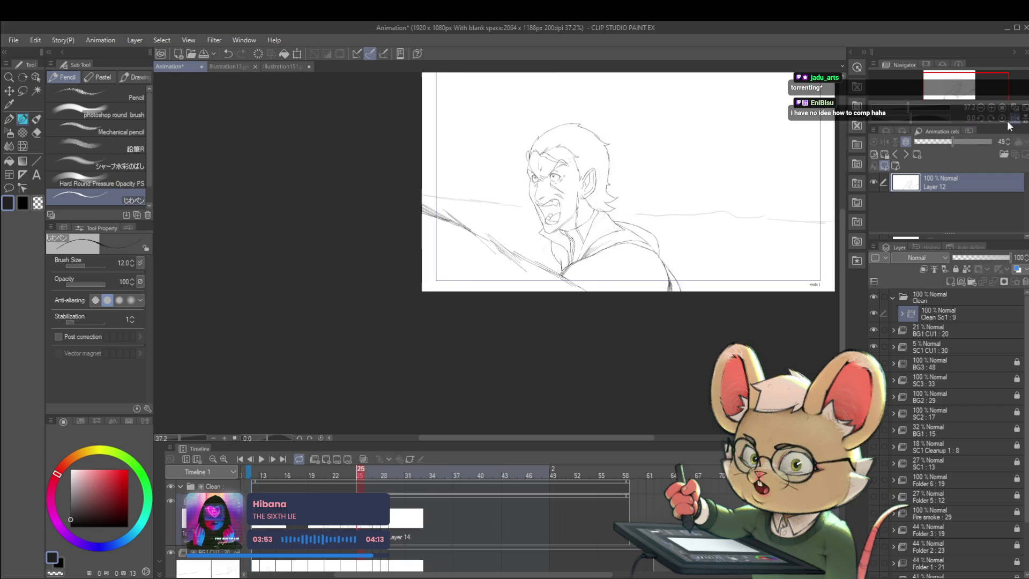
{"action": "scroll", "coordinate": [666, 253], "scroll_direction": "up", "scroll_amount": 3}
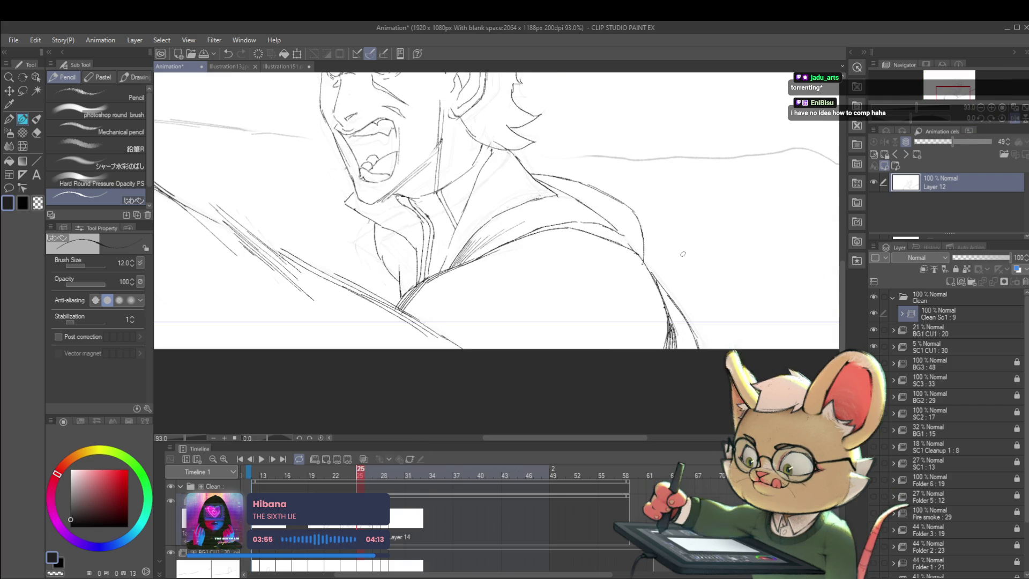
- Ink darker clean lines on the collar folds and neck, flipping the view twice to check
{"action": "scroll", "coordinate": [638, 268], "scroll_direction": "up", "scroll_amount": 1}
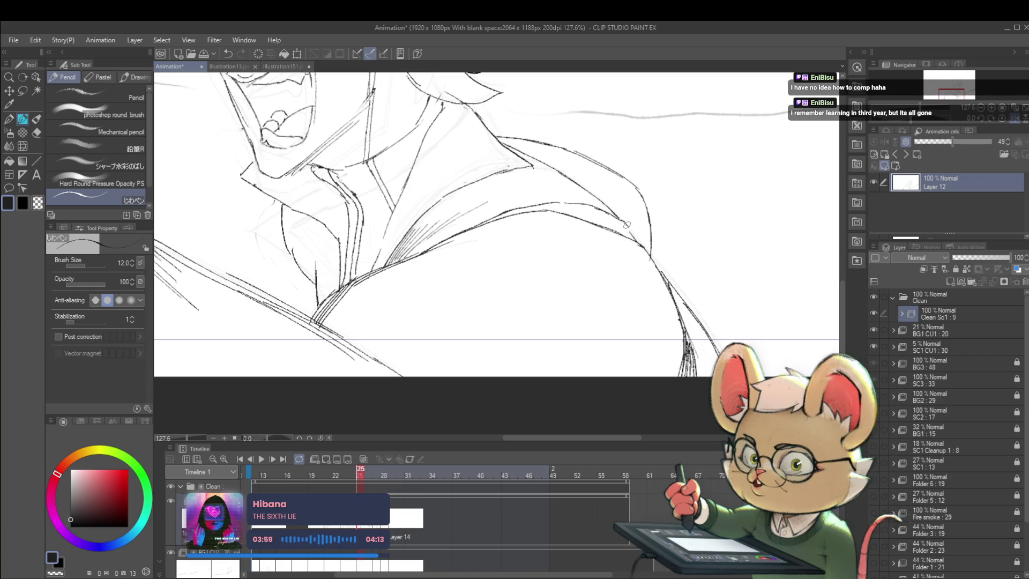
{"action": "scroll", "coordinate": [628, 229], "scroll_direction": "down", "scroll_amount": 2}
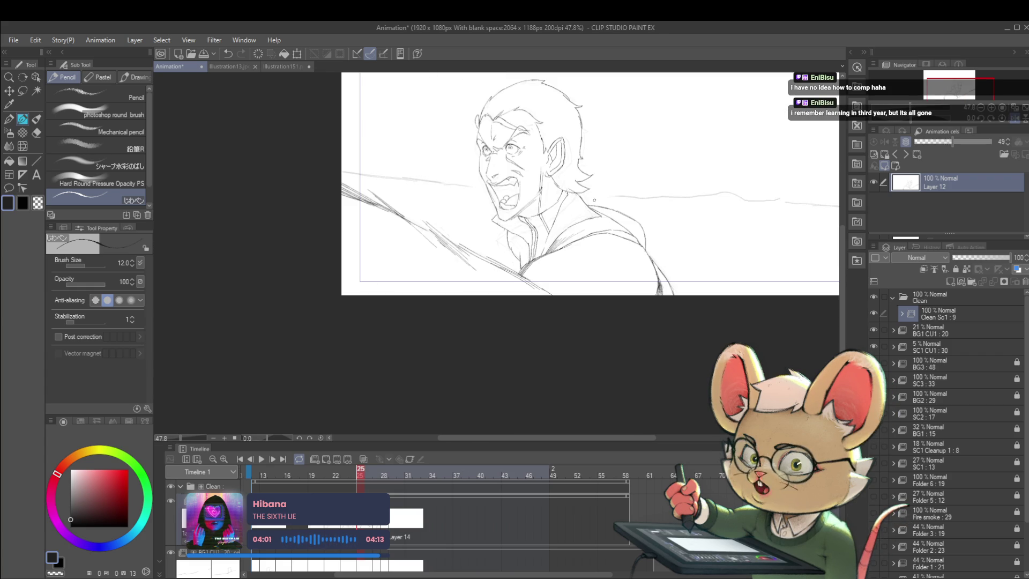
{"action": "left_click", "coordinate": [1016, 119]}
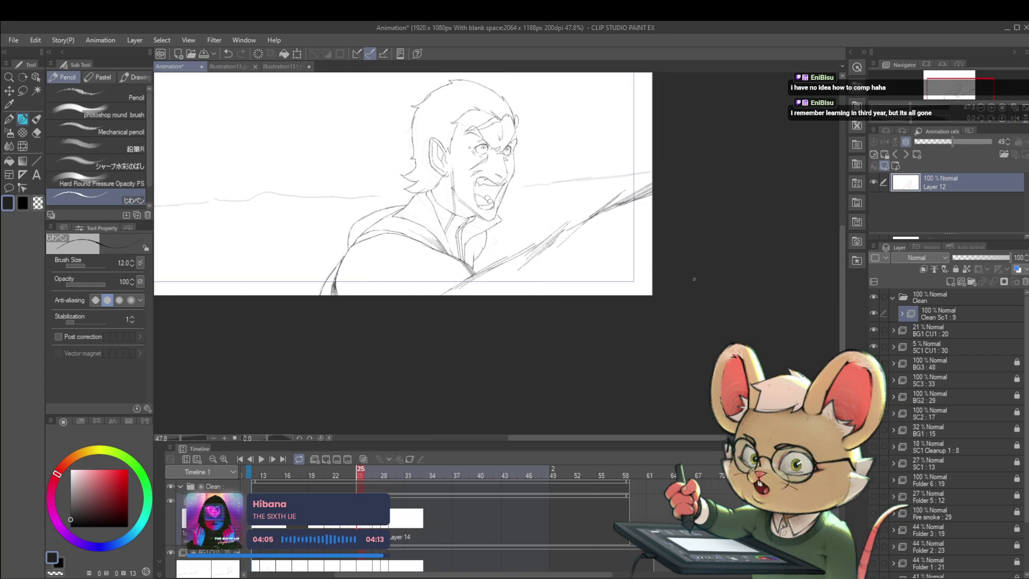
{"action": "scroll", "coordinate": [411, 217], "scroll_direction": "up", "scroll_amount": 2}
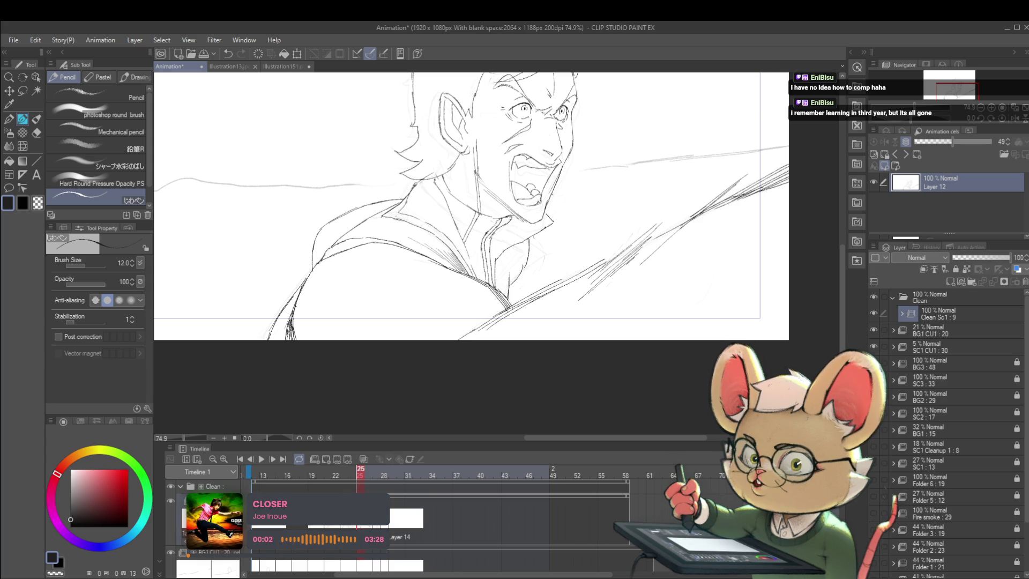
{"action": "scroll", "coordinate": [442, 161], "scroll_direction": "down", "scroll_amount": 5}
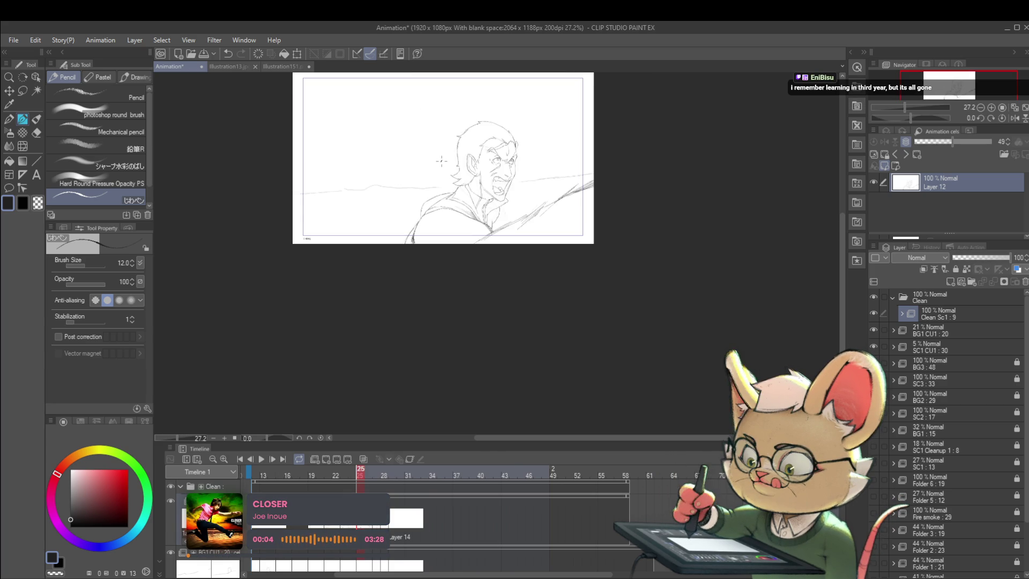
{"action": "scroll", "coordinate": [456, 188], "scroll_direction": "up", "scroll_amount": 4}
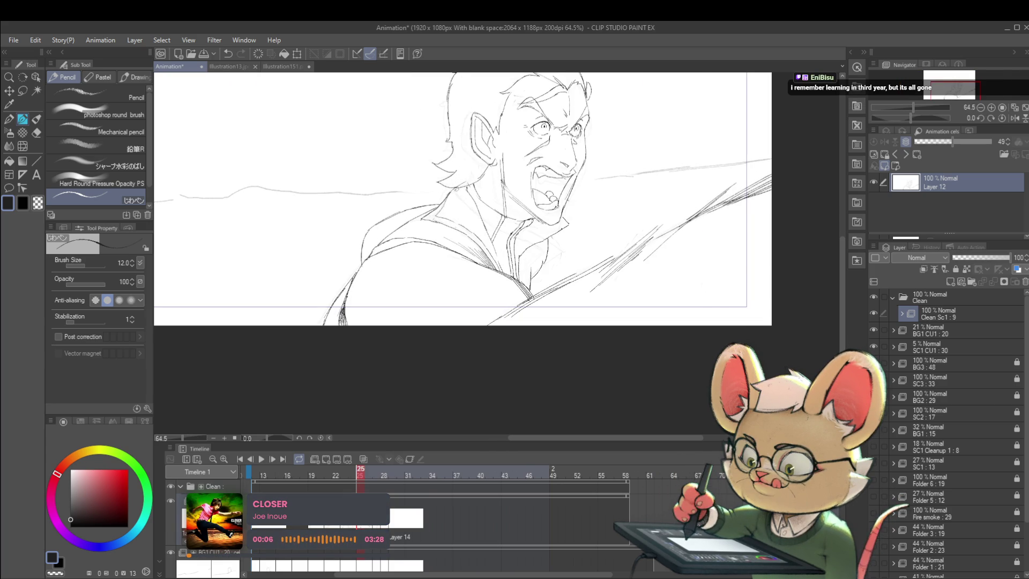
{"action": "scroll", "coordinate": [482, 185], "scroll_direction": "down", "scroll_amount": 3}
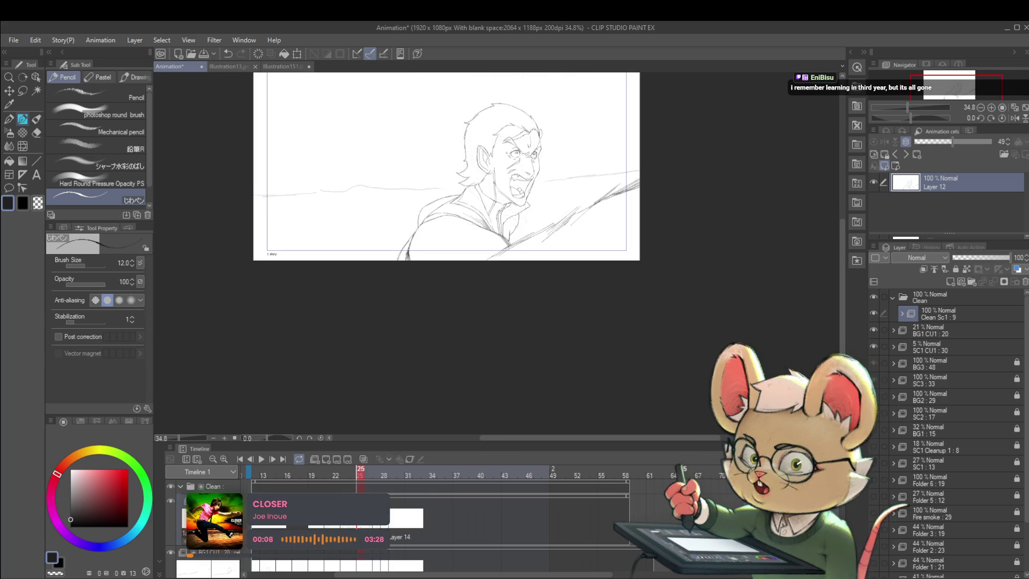
{"action": "left_click", "coordinate": [1014, 118]}
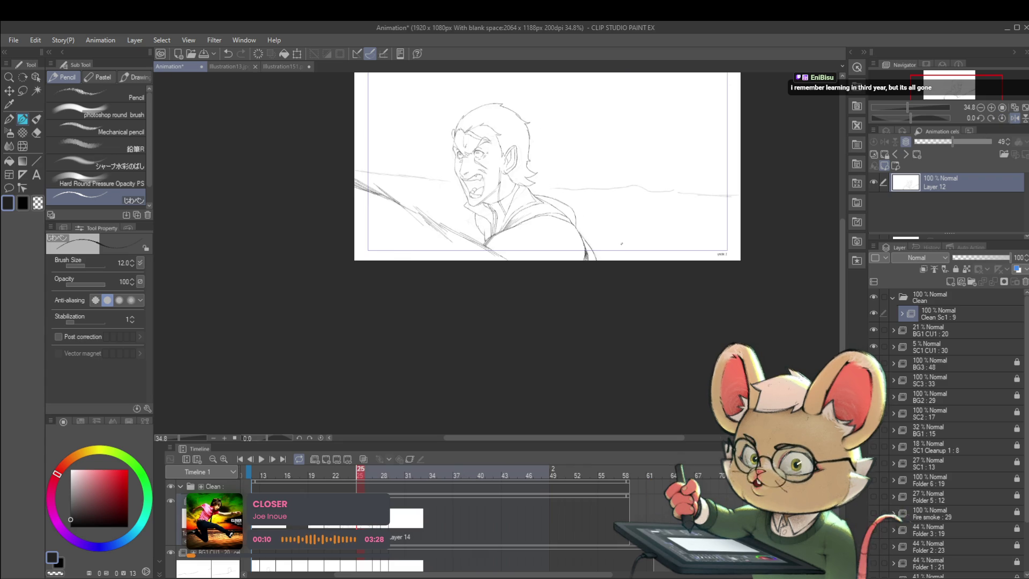
{"action": "scroll", "coordinate": [450, 198], "scroll_direction": "up", "scroll_amount": 6}
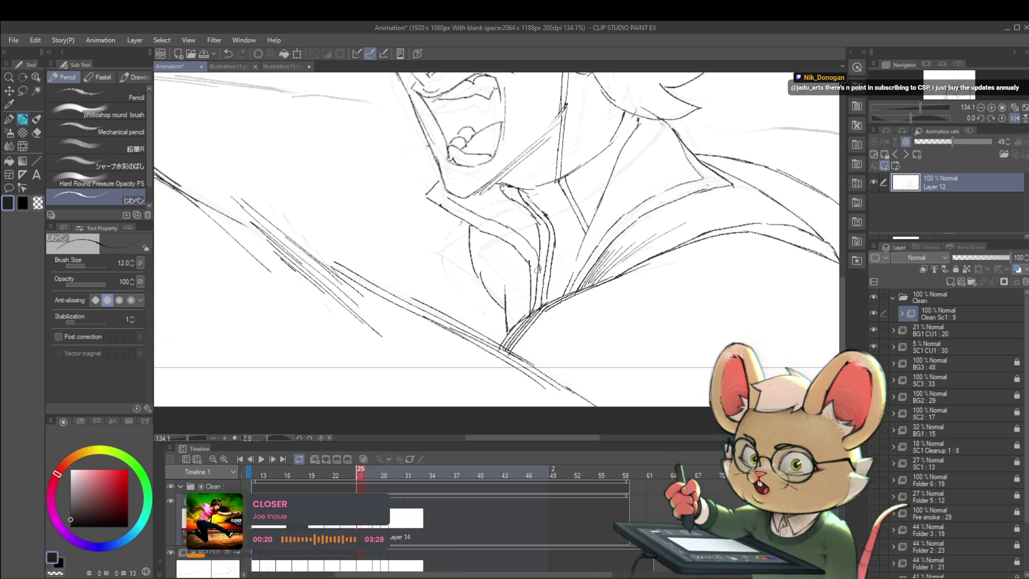
{"action": "scroll", "coordinate": [539, 262], "scroll_direction": "down", "scroll_amount": 4}
{"action": "scroll", "coordinate": [529, 219], "scroll_direction": "up", "scroll_amount": 1}
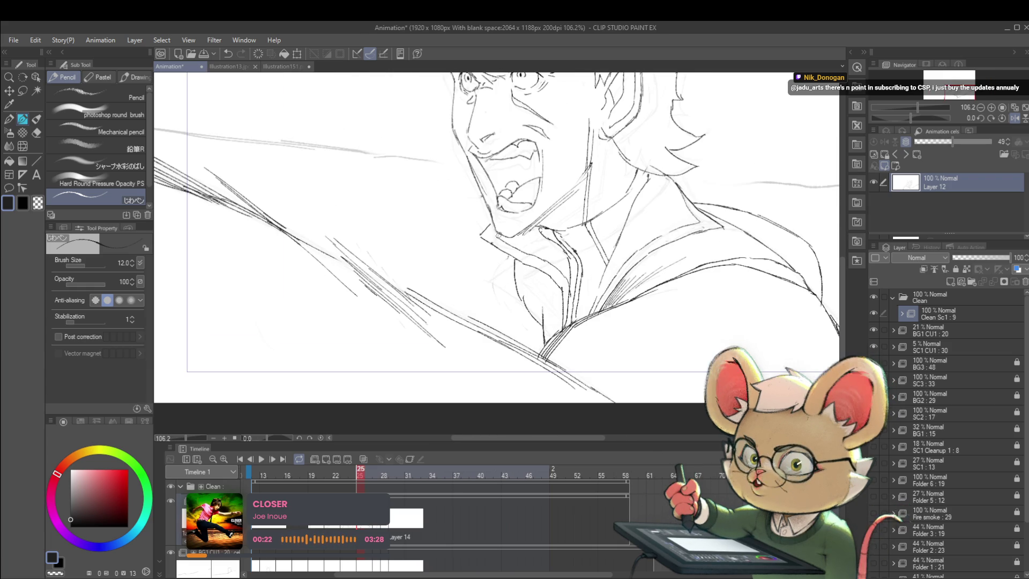
{"action": "scroll", "coordinate": [483, 231], "scroll_direction": "down", "scroll_amount": 2}
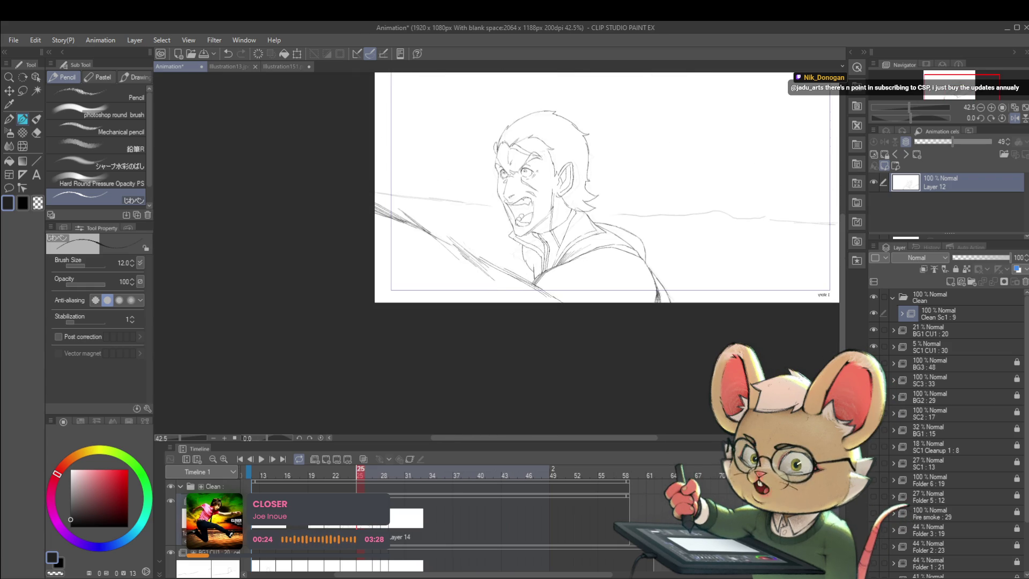